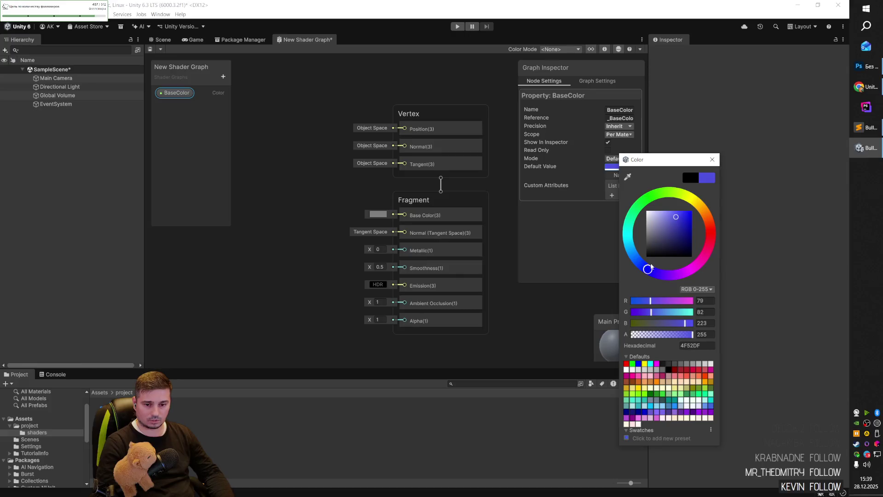
- Give BaseColor a brighter blue default colour and set its Mode to HDR
drag(685, 217, 687, 216)
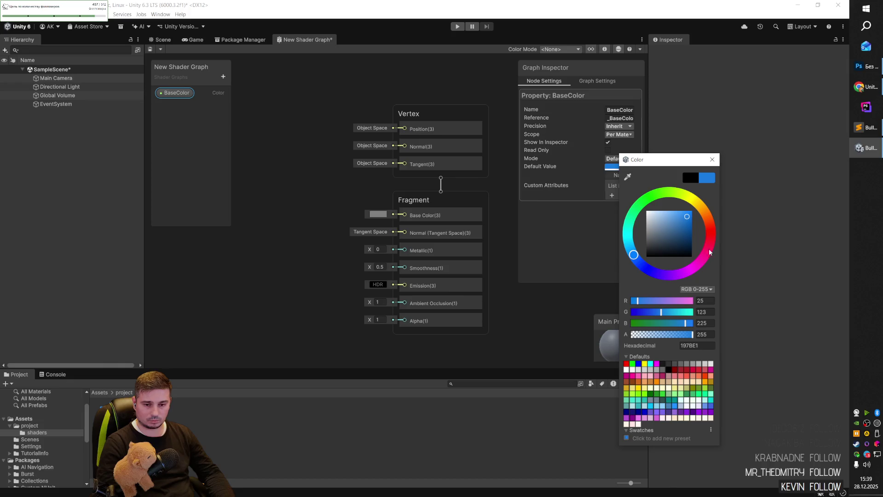
click(554, 237)
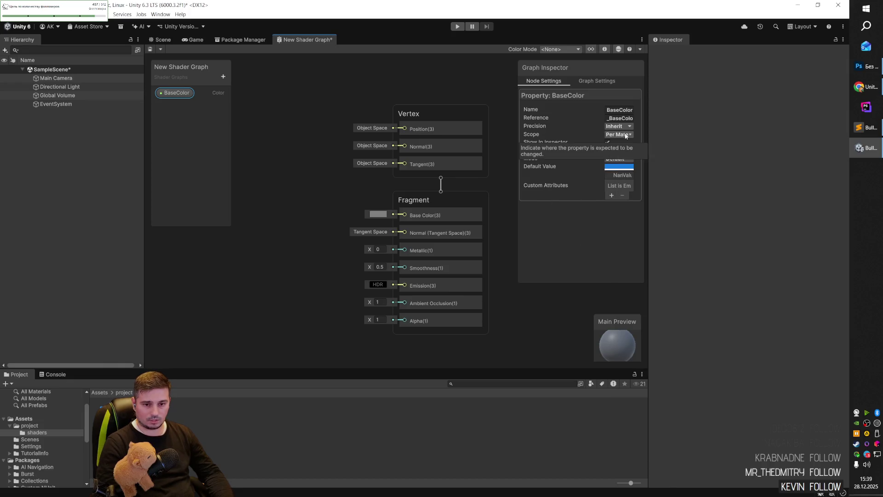
click(619, 158)
- Check the tutorial video, then place the BaseColor property on the graph canvas
key(alt+Tab)
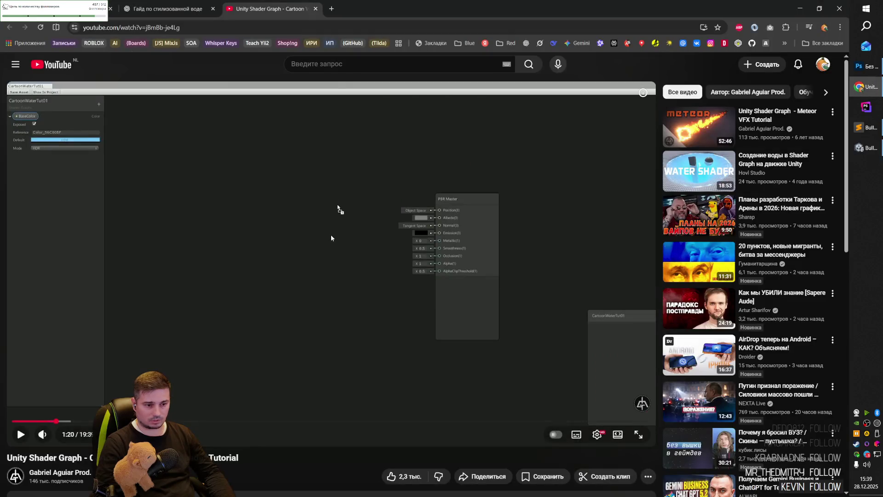
click(309, 245)
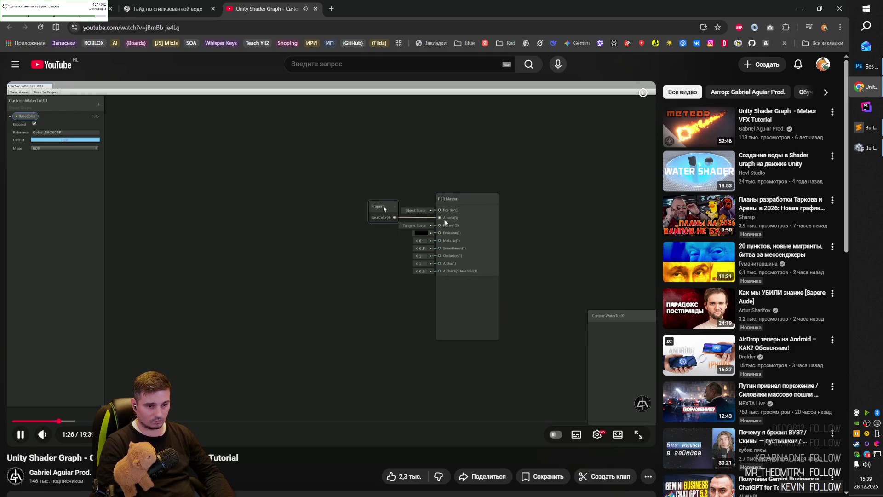
key(alt+Tab)
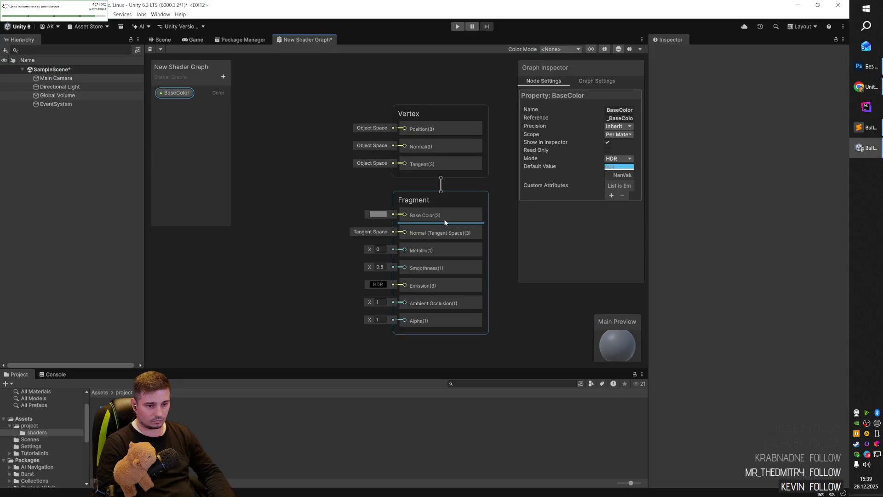
drag(184, 91, 304, 191)
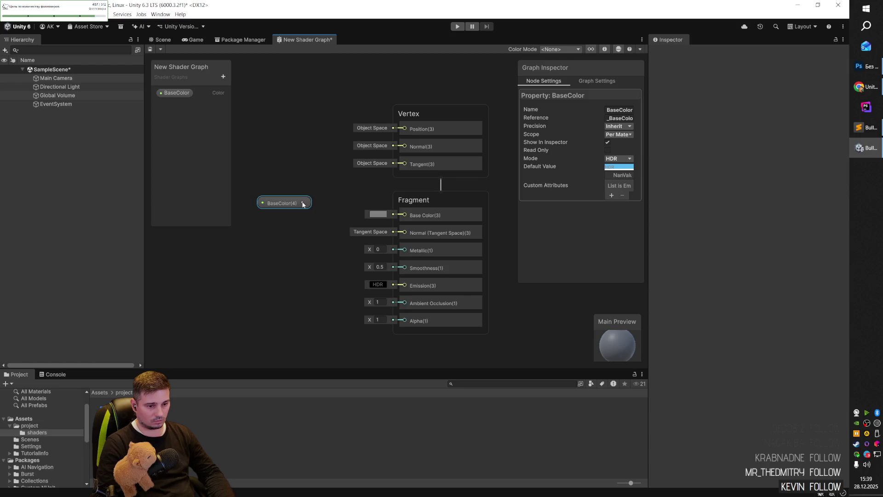
- Review the tutorial, then connect BaseColor to the Fragment Base Color input
key(alt+Tab)
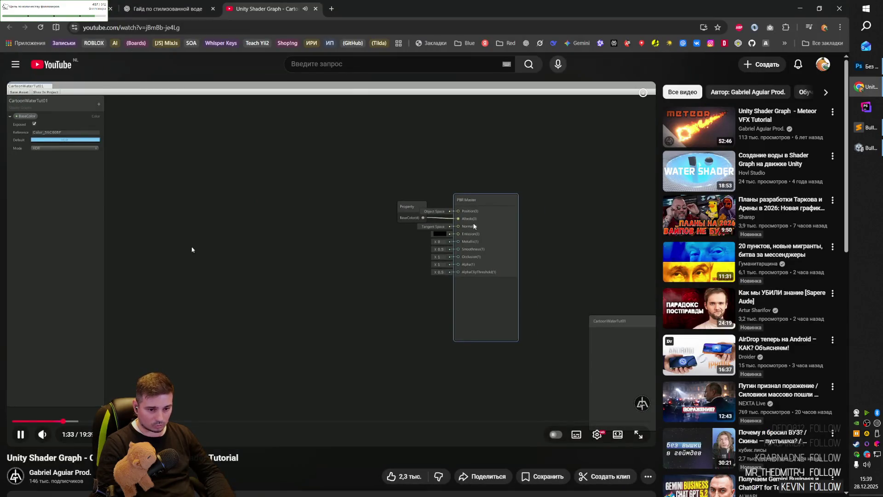
click(215, 244)
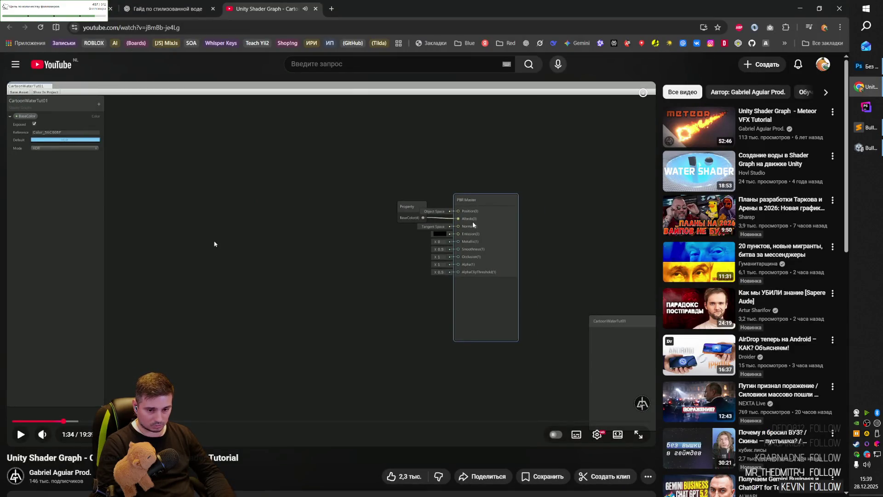
key(f)
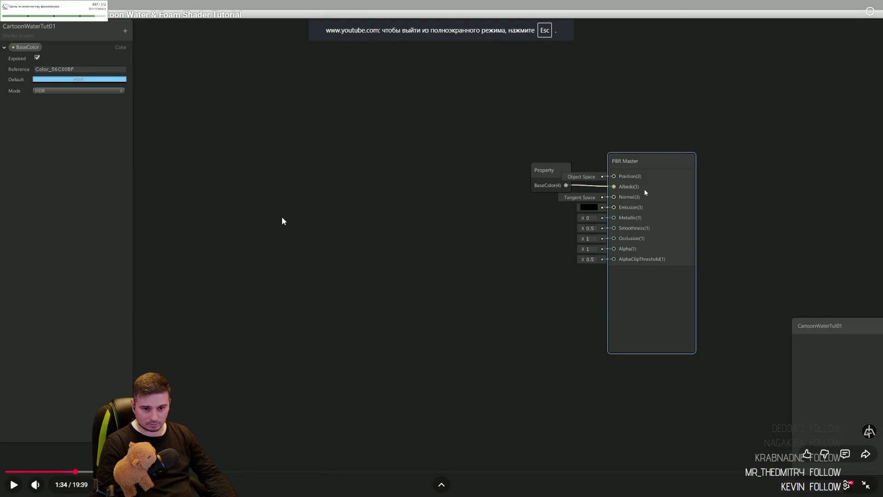
key(Escape)
key(alt+Tab)
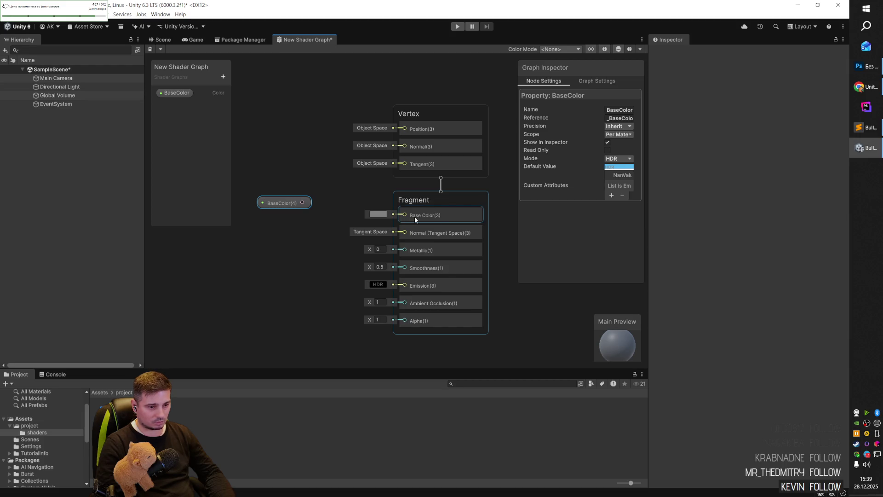
drag(303, 203, 404, 215)
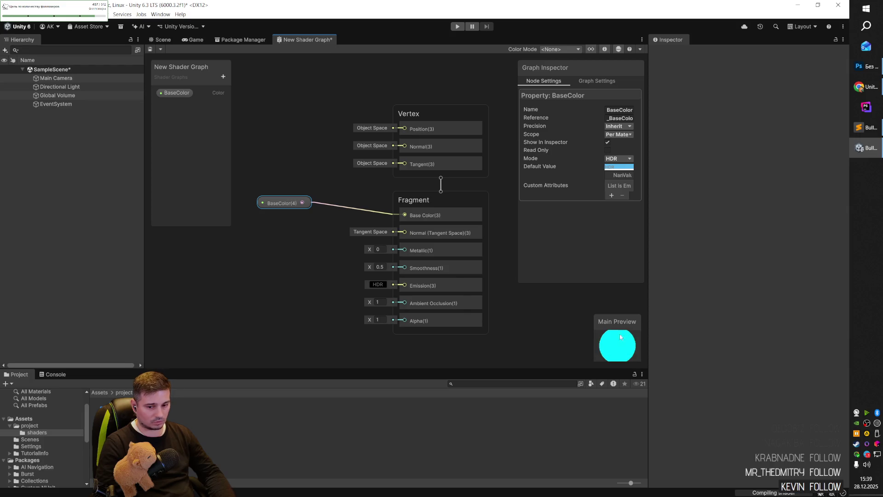
- Watch the next part of the tutorial video before returning to the Shader Graph
key(alt+Tab)
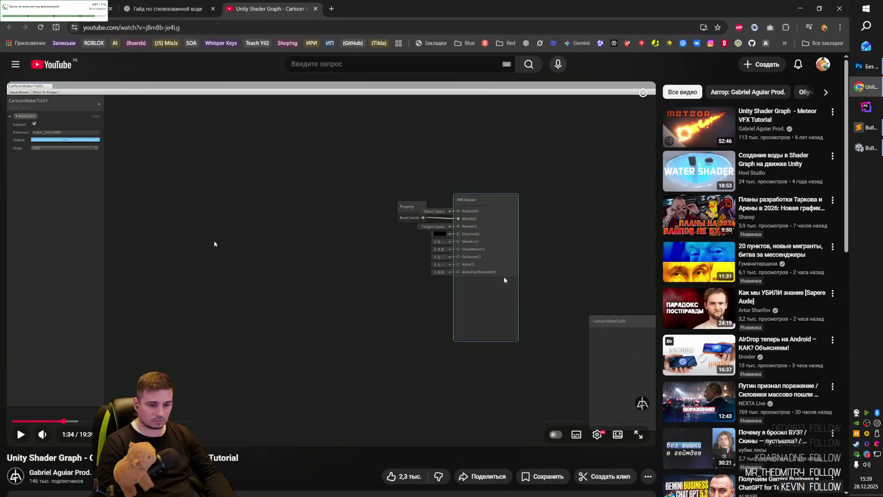
click(561, 228)
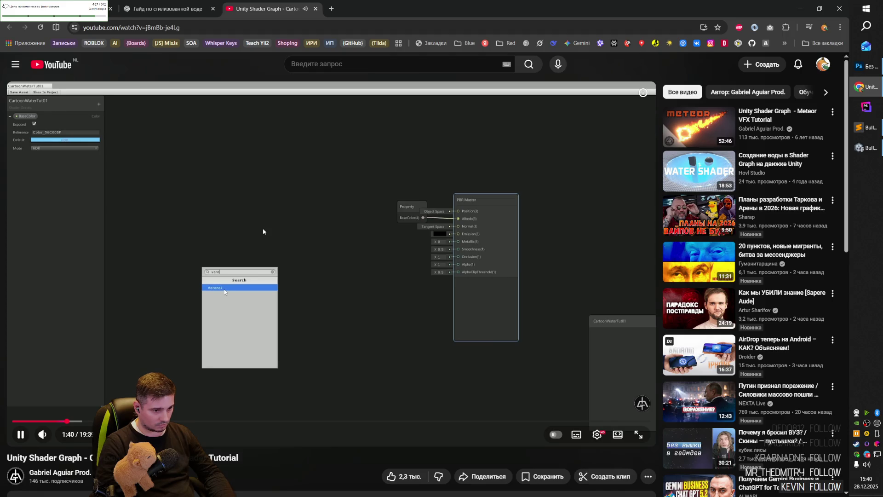
click(291, 255)
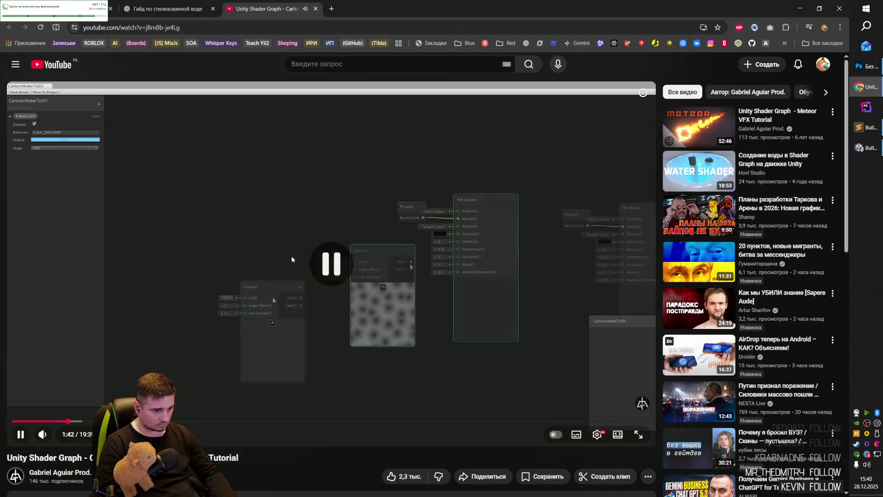
key(alt+Tab)
- Add a Voronoi node via the 'voro' search and move it up-left
right_click(255, 245)
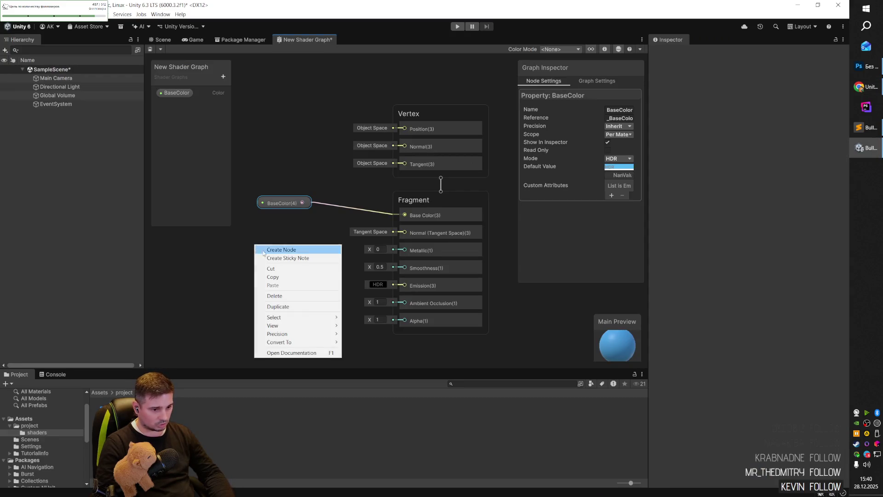
mouse_move(285, 317)
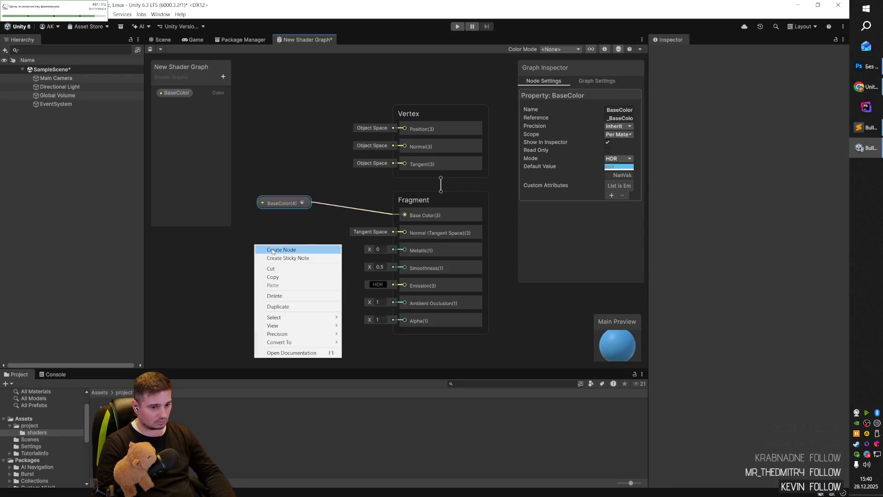
click(289, 251)
text(voro)
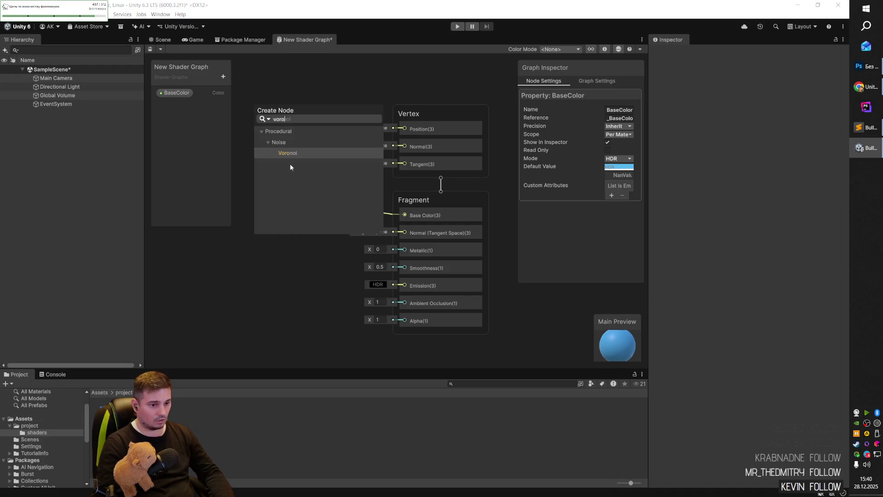
click(288, 153)
mouse_move(294, 258)
mouse_down()
mouse_move(280, 225)
mouse_move(285, 212)
mouse_move(286, 225)
mouse_move(276, 226)
mouse_up()
- After checking the tutorial, move Voronoi left and wire its Out to Emission
key(alt+Tab)
click(435, 342)
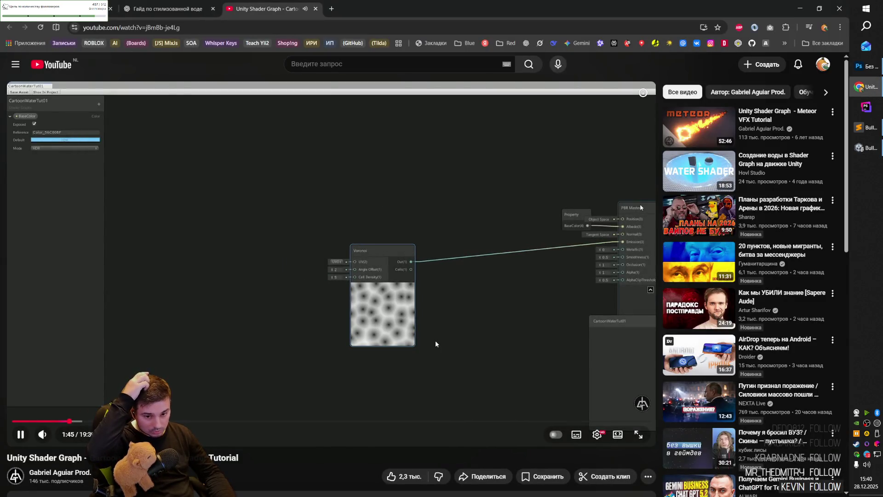
key(alt+Tab)
key(alt+Tab)
click(345, 244)
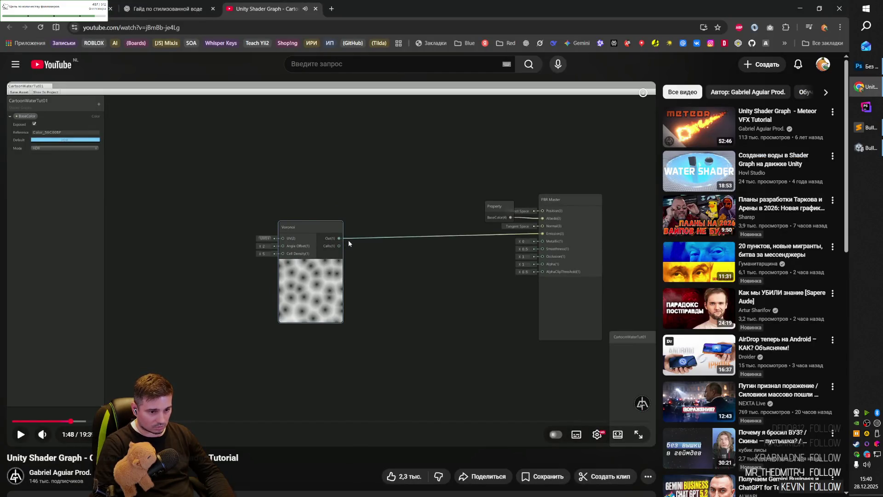
key(alt+Tab)
mouse_move(319, 228)
mouse_down()
mouse_move(263, 230)
mouse_move(275, 247)
mouse_up()
mouse_move(353, 237)
mouse_down()
mouse_move(407, 214)
mouse_move(403, 288)
mouse_up()
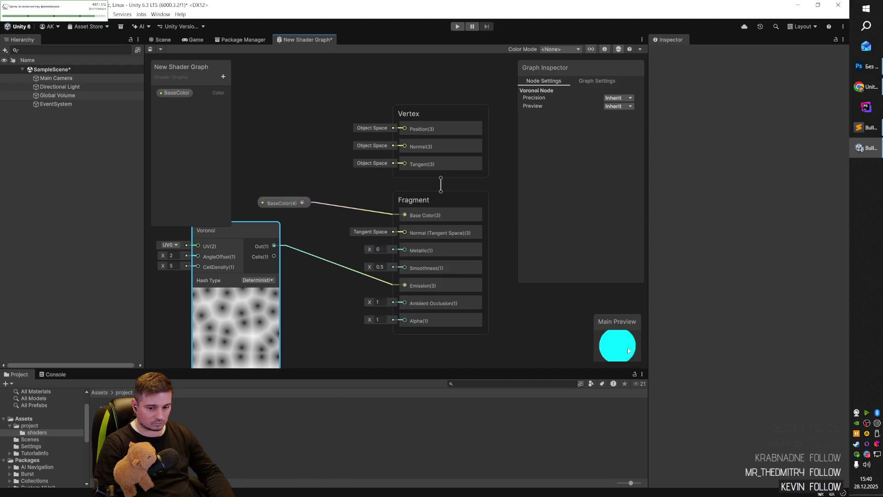
- Rotate the preview sphere to inspect the cellular pattern, then watch more tutorial
drag(605, 350, 617, 361)
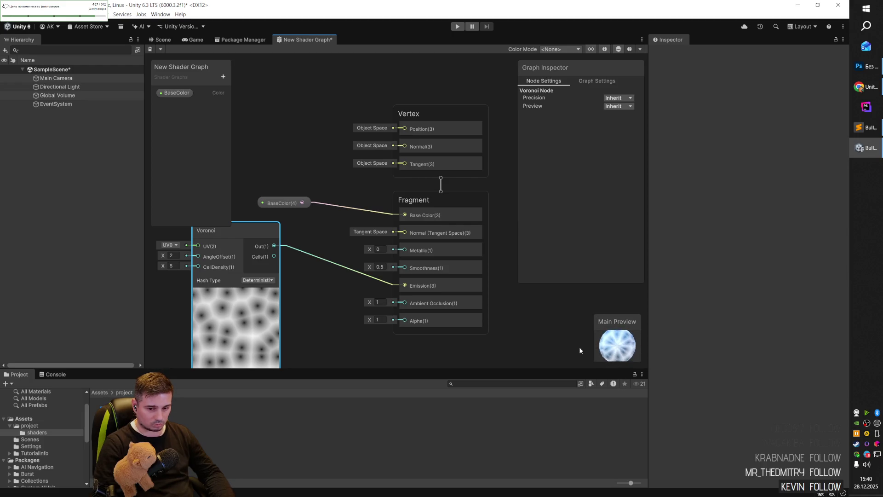
key(alt+Tab)
click(423, 300)
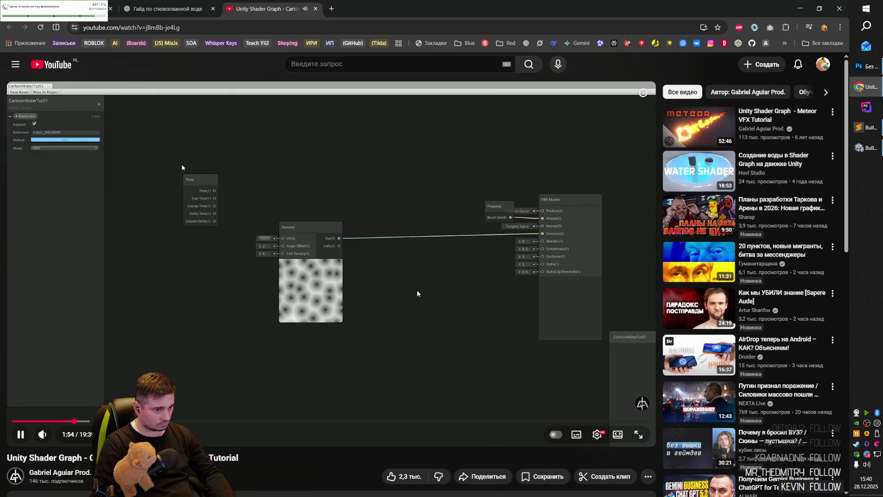
click(417, 293)
key(alt+Tab)
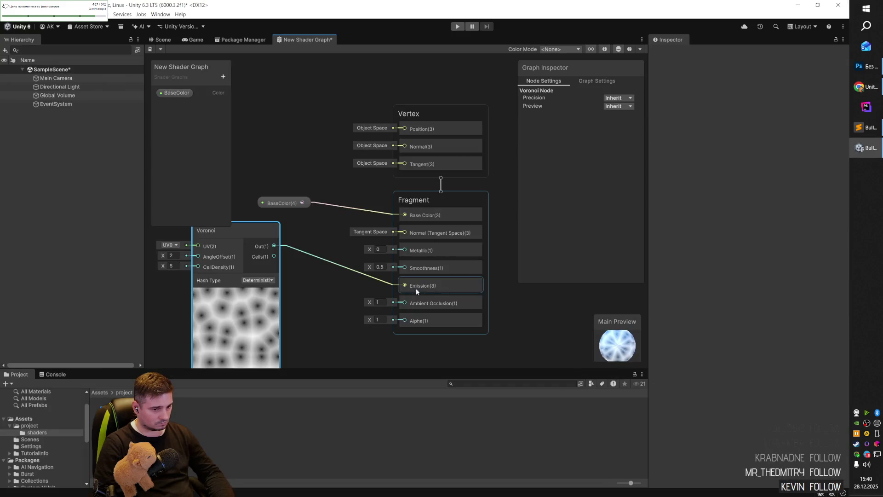
- Add a Time node from the 'time' search and move it near the top
scroll(327, 177, down, 5)
scroll(336, 247, up, 4)
scroll(386, 273, down, 2)
scroll(239, 139, up, 2)
right_click(232, 272)
click(247, 276)
text(time)
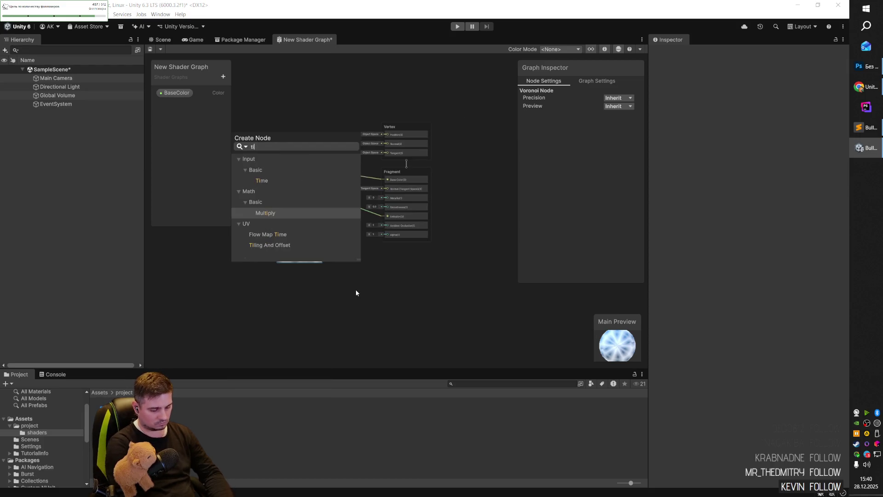
click(278, 184)
drag(246, 285, 270, 106)
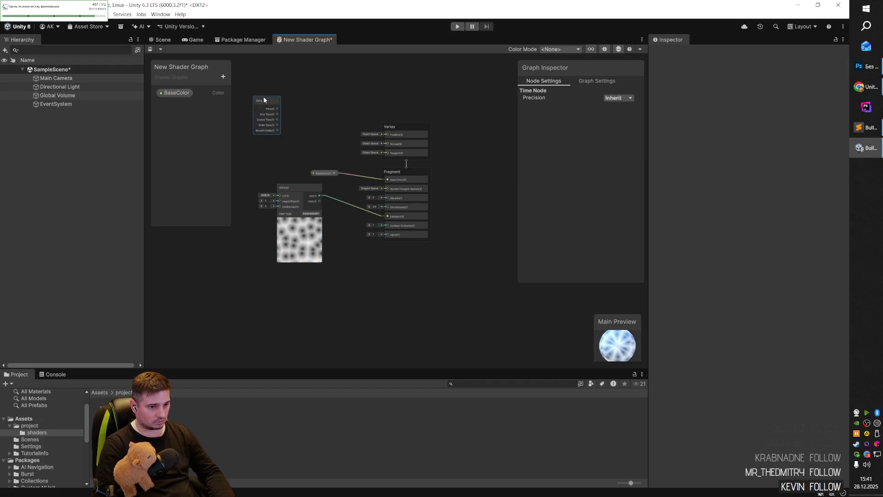
- After checking the tutorial, add a Multiply node and place it above Time
key(alt+Tab)
click(183, 192)
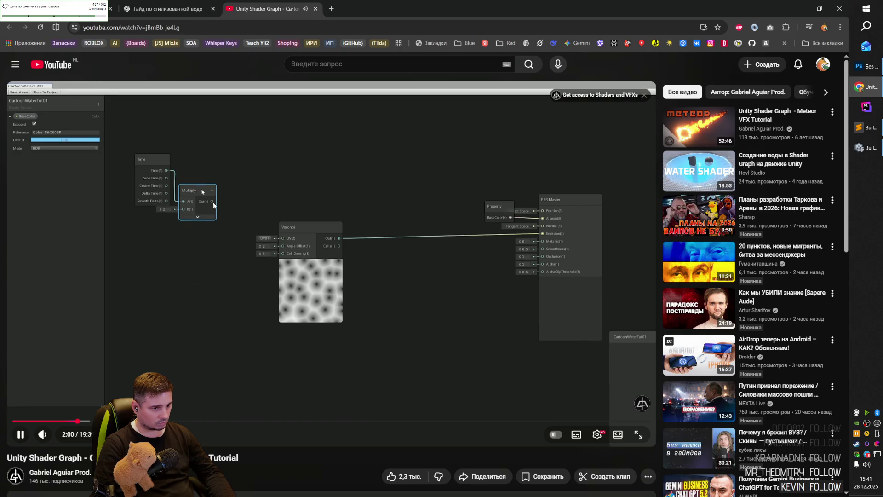
click(323, 183)
key(alt+Tab)
right_click(298, 136)
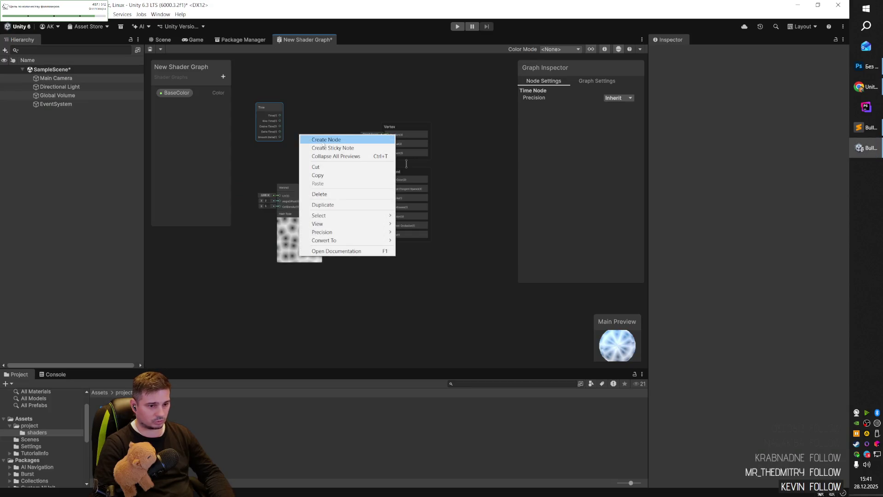
click(323, 139)
text(mul)
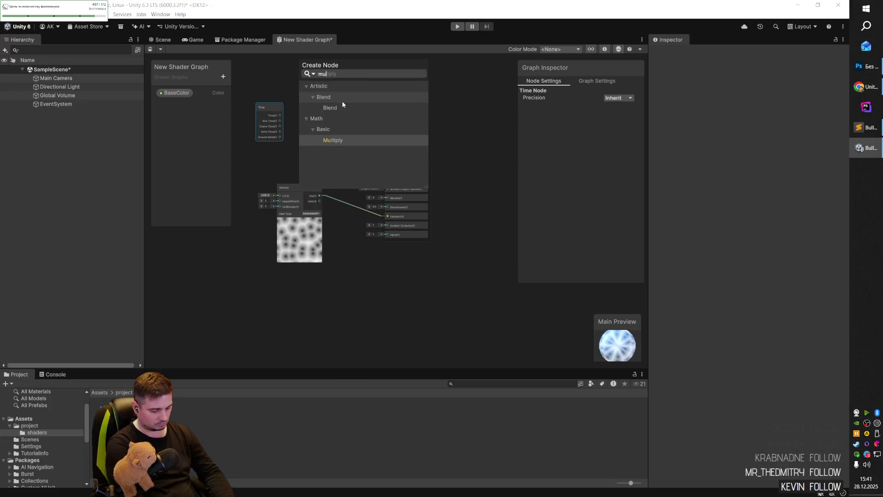
text(tipl)
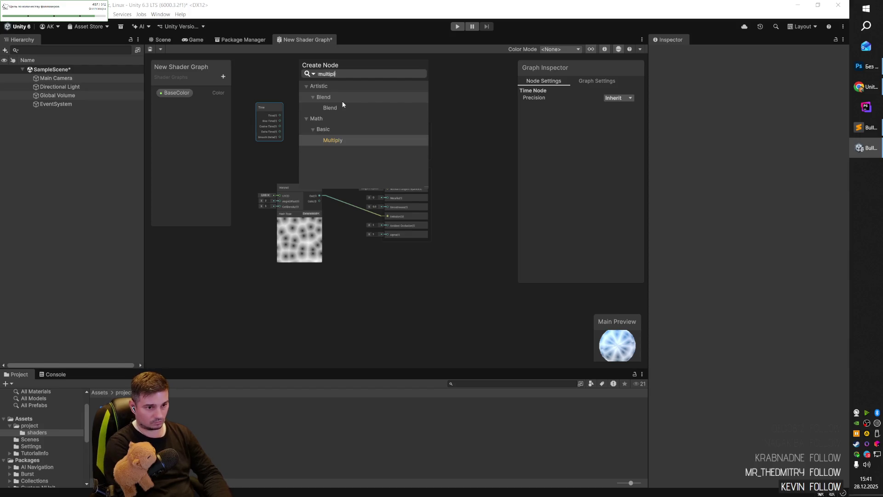
click(347, 139)
mouse_move(317, 150)
mouse_down()
mouse_move(316, 88)
mouse_move(311, 122)
mouse_up()
- Add the Invert Colors node from the Space node-creation list
scroll(267, 202, up, 3)
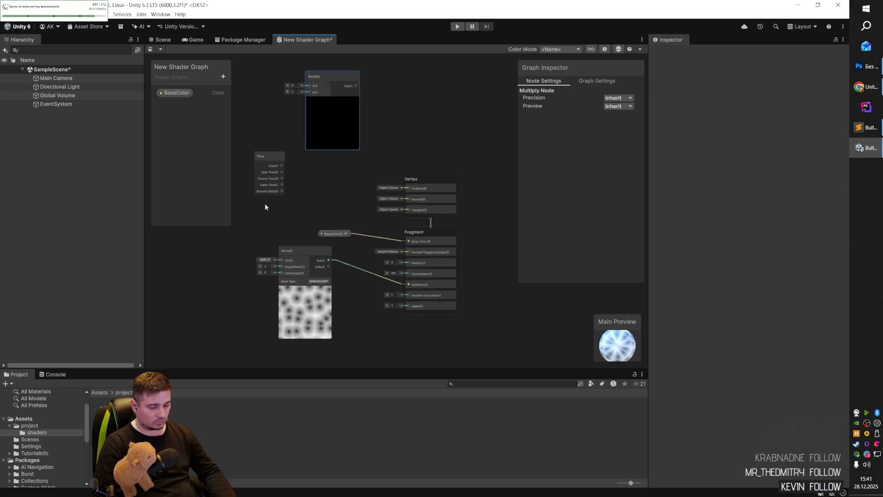
right_click(368, 214)
click(382, 170)
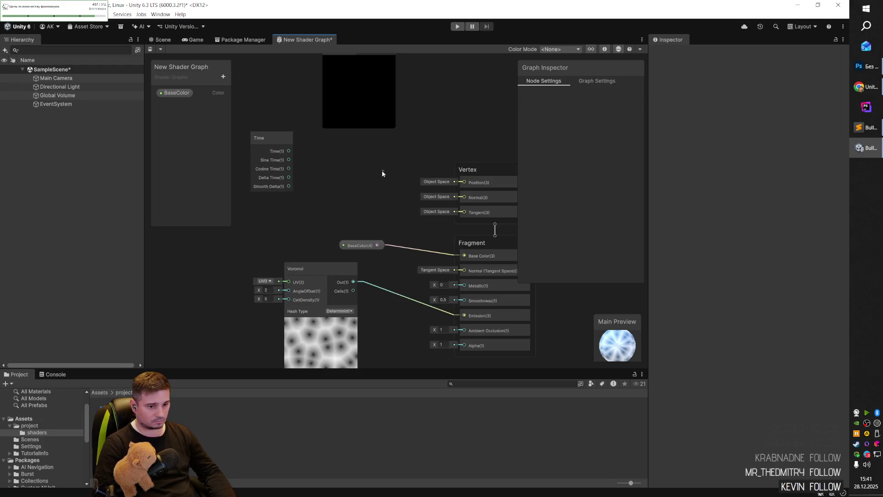
scroll(444, 199, down, 4)
key(space)
click(413, 181)
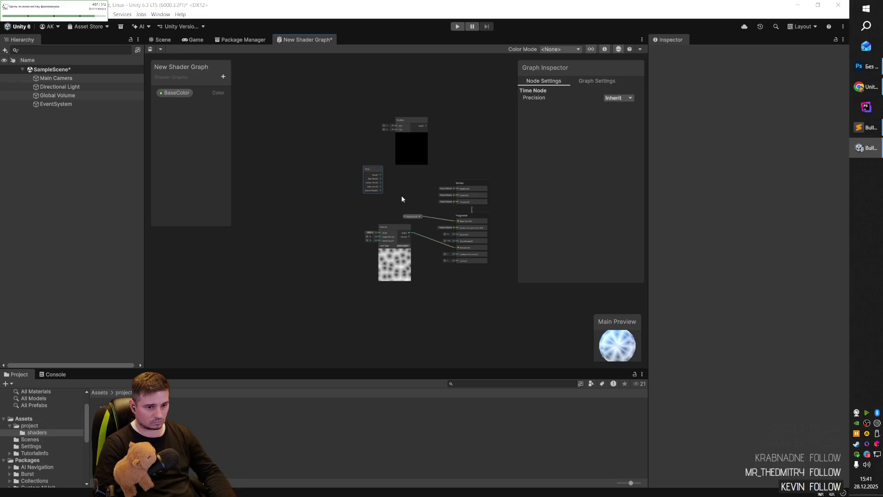
key(space)
key(Return)
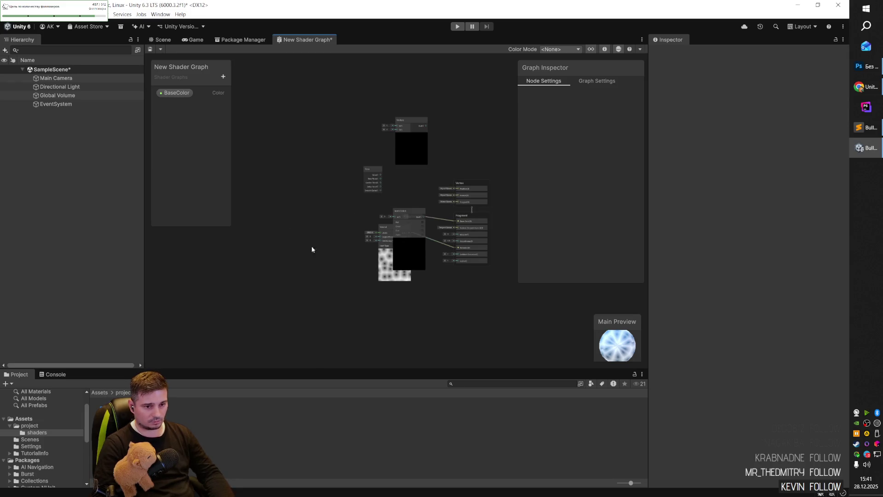
key(space)
key(Escape)
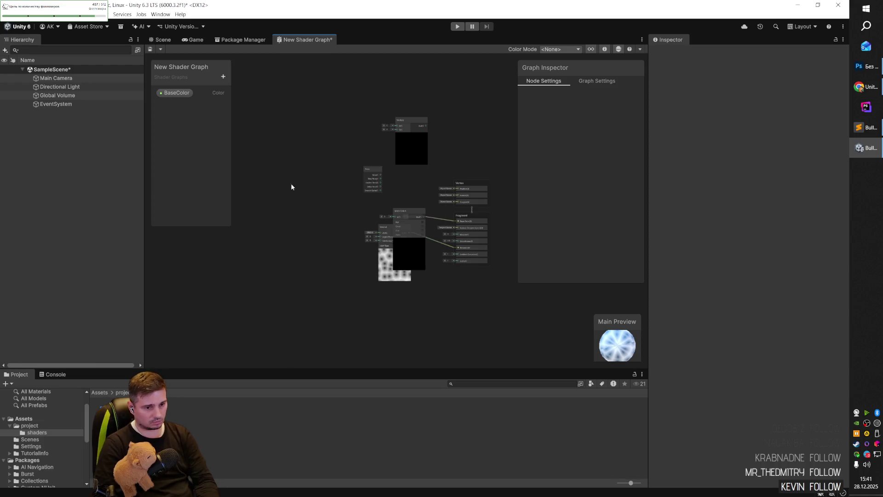
right_click(313, 213)
- Browse the node creation list's Artistic category and close it without adding anything
click(317, 160)
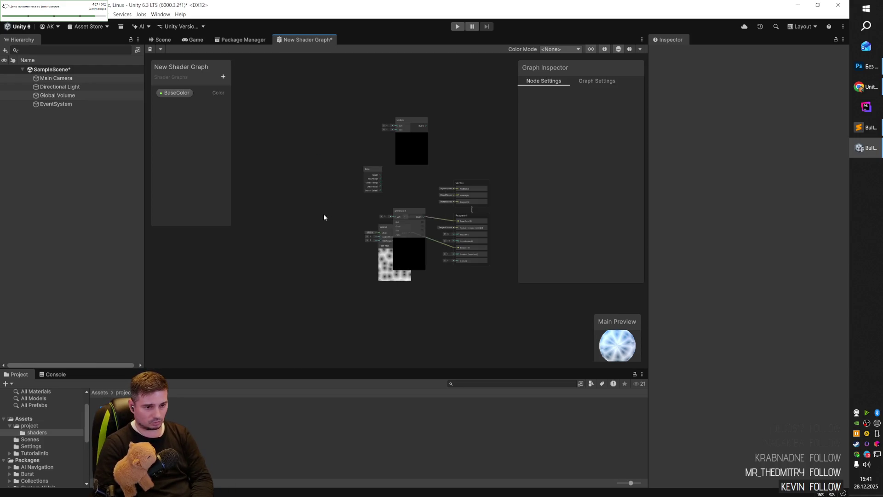
key(space)
click(304, 158)
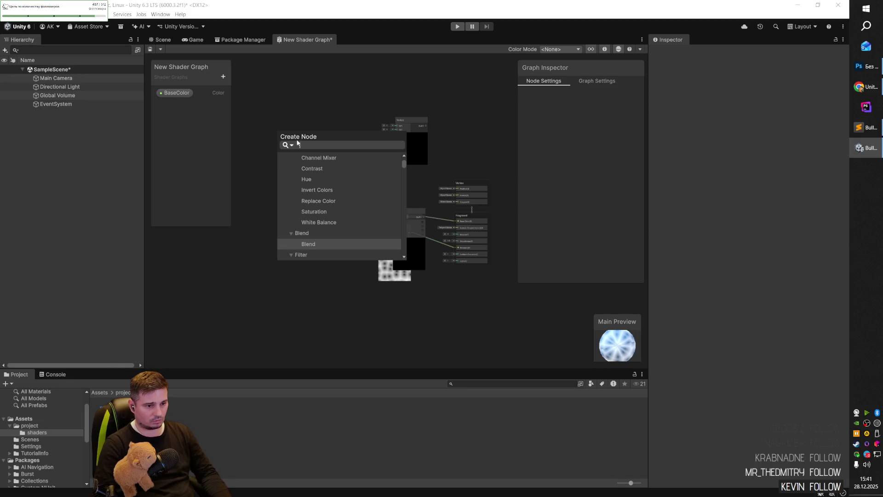
key(Escape)
key(space)
click(256, 212)
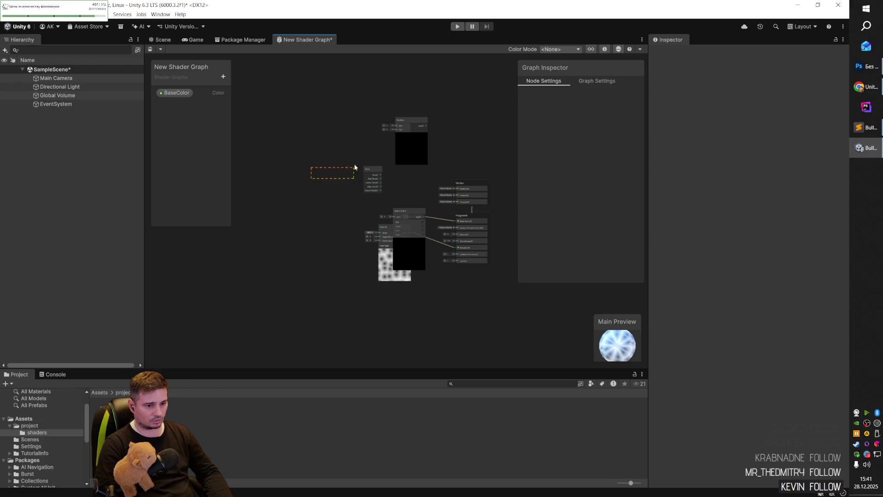
- Shift the nodes around BaseColor, together with Multiply, slightly left
drag(484, 335, 474, 307)
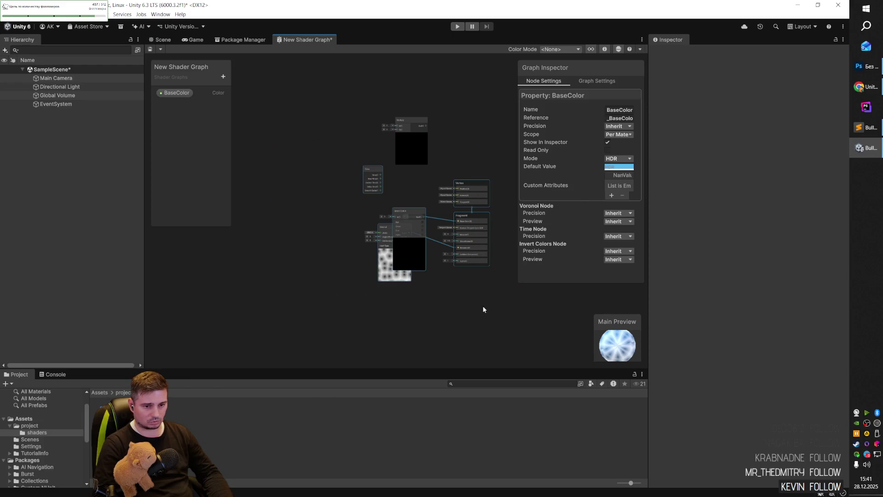
shift+click(410, 143)
mouse_move(409, 143)
mouse_down()
mouse_move(325, 167)
mouse_move(352, 176)
mouse_move(397, 143)
mouse_up()
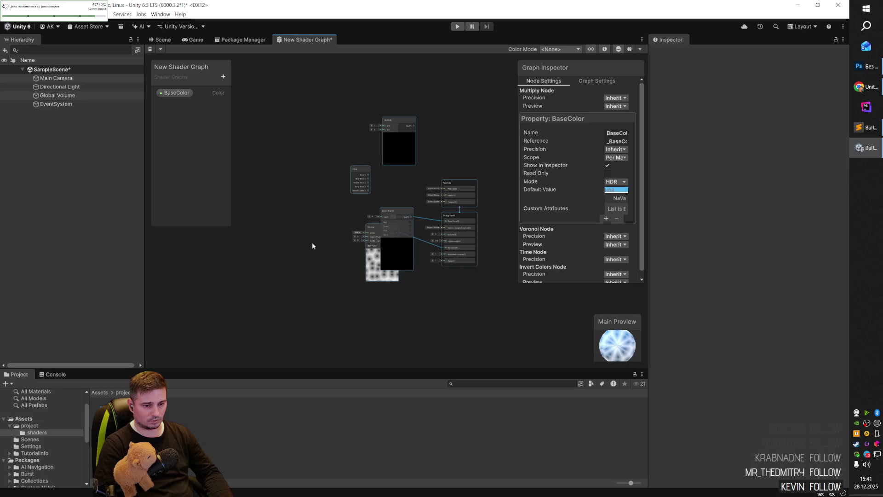
click(304, 193)
- Open and dismiss the graph context menu and the Windows Start menu several times
right_click(461, 314)
right_click(292, 315)
right_click(299, 252)
click(305, 207)
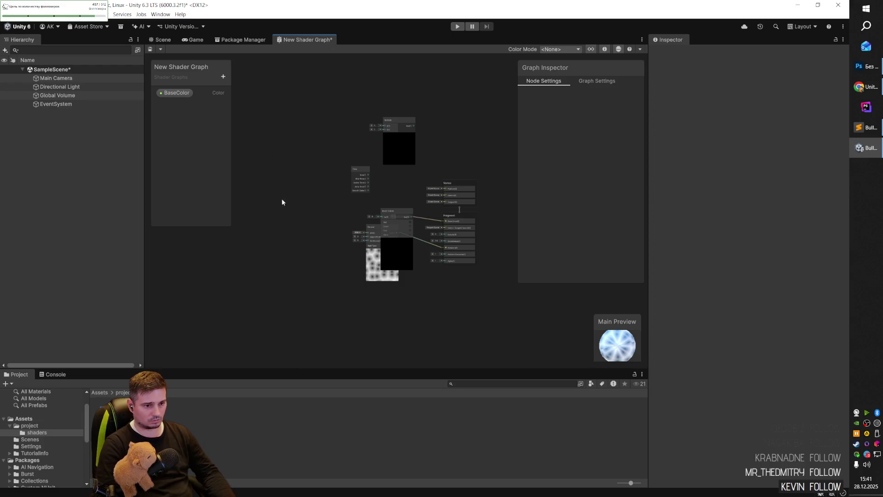
key(super)
click(315, 278)
right_click(243, 275)
click(225, 267)
right_click(258, 240)
click(281, 224)
key(super)
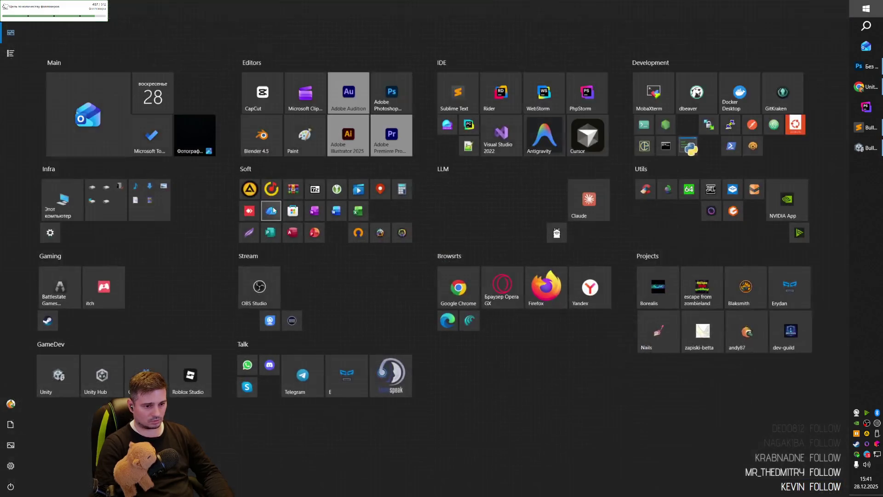
click(332, 264)
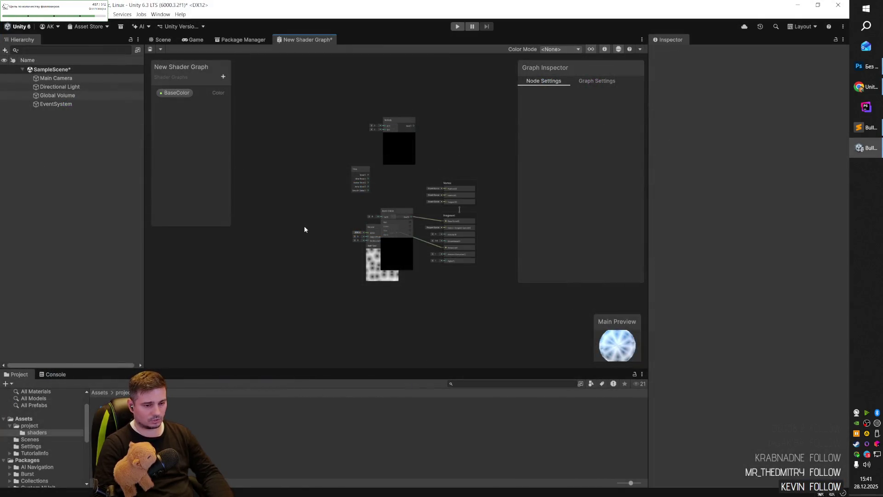
right_click(275, 208)
click(317, 192)
- Rearrange Voronoi, Invert Colors and BaseColor so they no longer overlap
scroll(450, 205, up, 3)
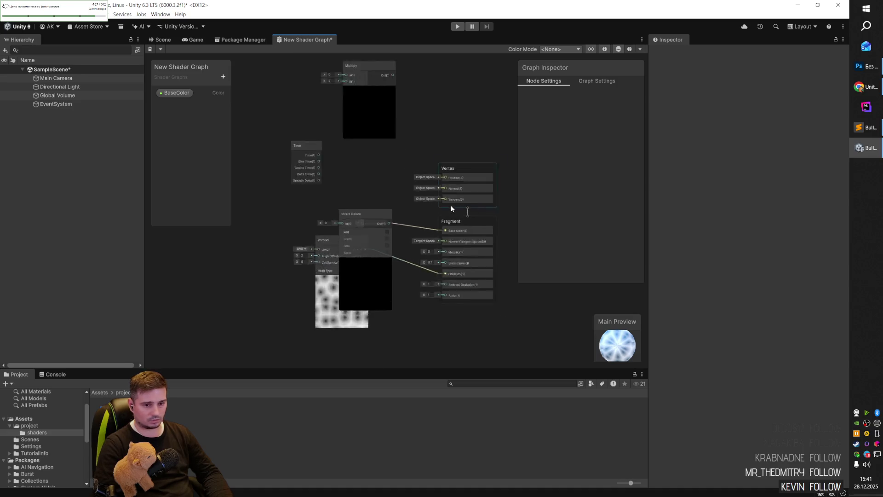
scroll(440, 211, down, 1)
scroll(331, 240, up, 3)
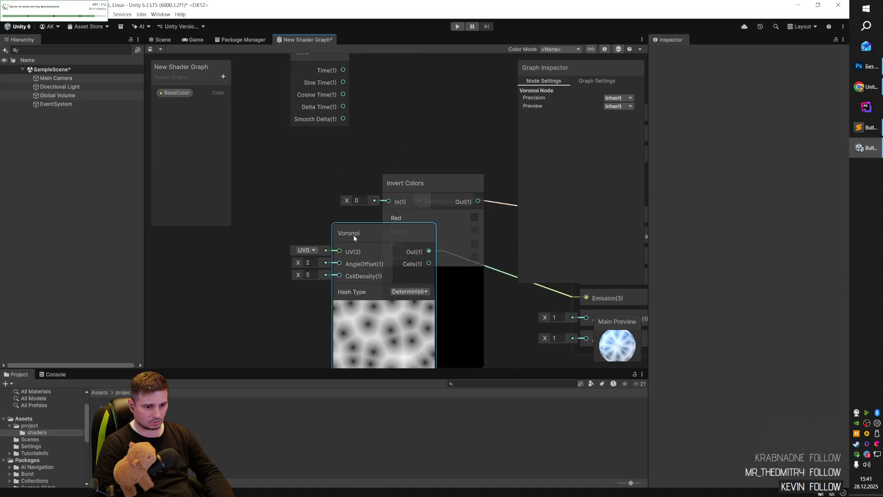
drag(353, 234, 249, 230)
scroll(372, 210, down, 3)
drag(333, 223, 347, 278)
drag(418, 195, 270, 202)
drag(345, 282, 386, 250)
drag(414, 209, 389, 222)
- Delete the Invert Colors node and nudge BaseColor up and right
click(269, 204)
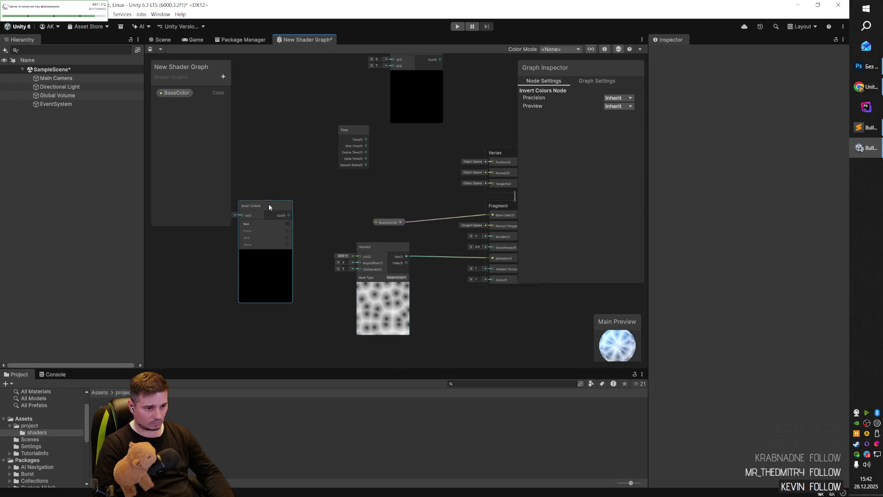
scroll(277, 203, up, 5)
scroll(277, 203, down, 5)
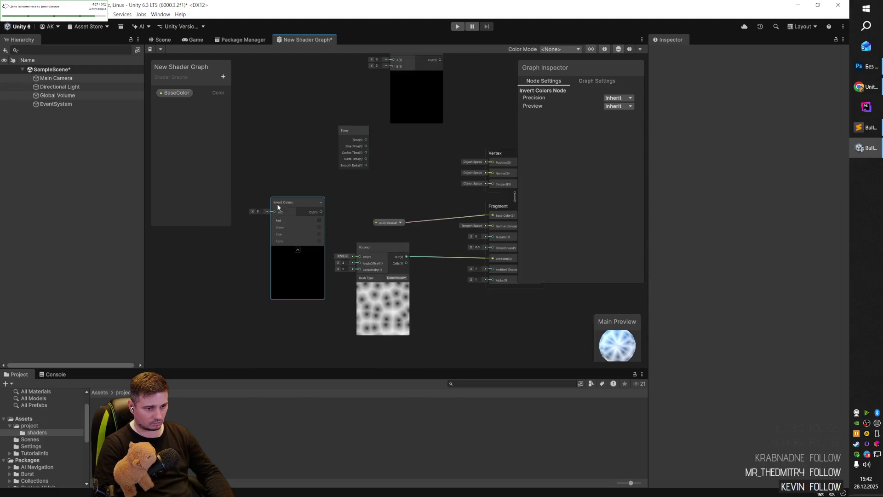
scroll(277, 203, up, 2)
right_click(309, 204)
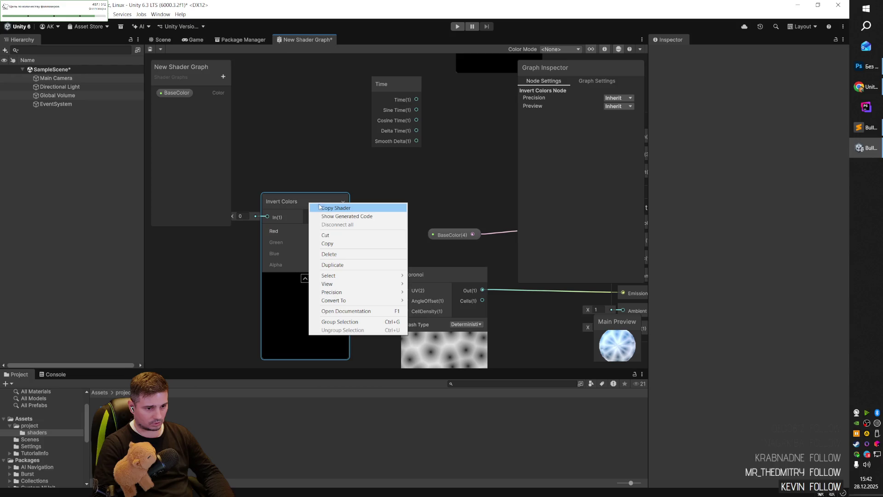
click(329, 254)
scroll(285, 259, down, 3)
mouse_move(366, 244)
mouse_down()
mouse_move(398, 238)
mouse_move(387, 238)
mouse_up()
- Place Multiply beside Time and wire Time's output into Multiply's A input
mouse_move(335, 165)
mouse_down()
mouse_move(336, 183)
mouse_move(264, 173)
mouse_up()
drag(395, 97, 339, 177)
key(alt+Tab)
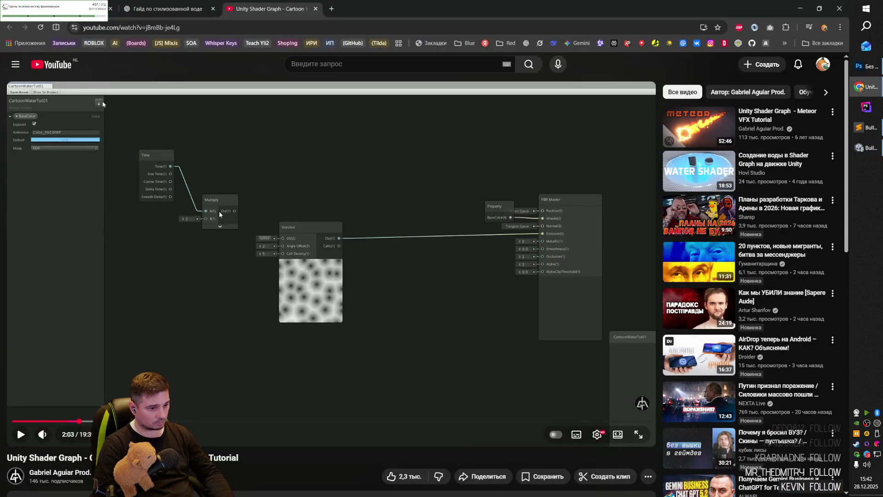
key(alt+Tab)
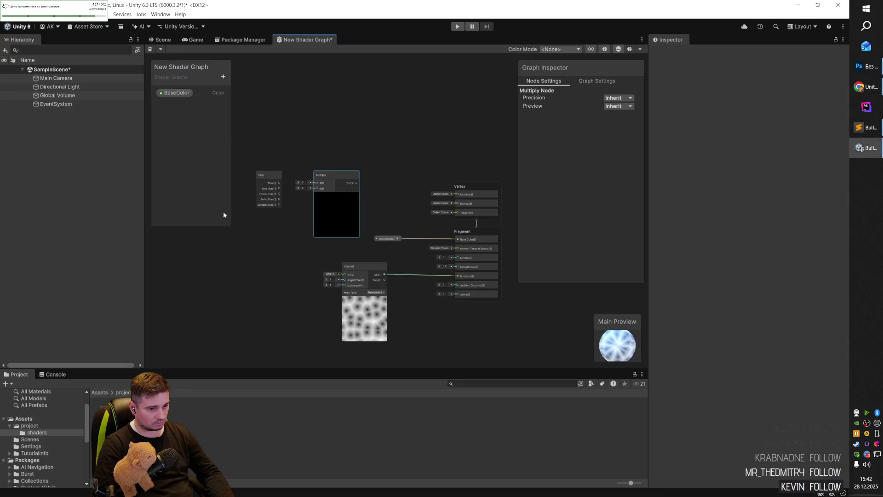
scroll(291, 169, up, 5)
drag(289, 169, 372, 194)
scroll(282, 190, down, 5)
- Review the tutorial video, briefly in full screen, then return to the Shader Graph
key(alt+Tab)
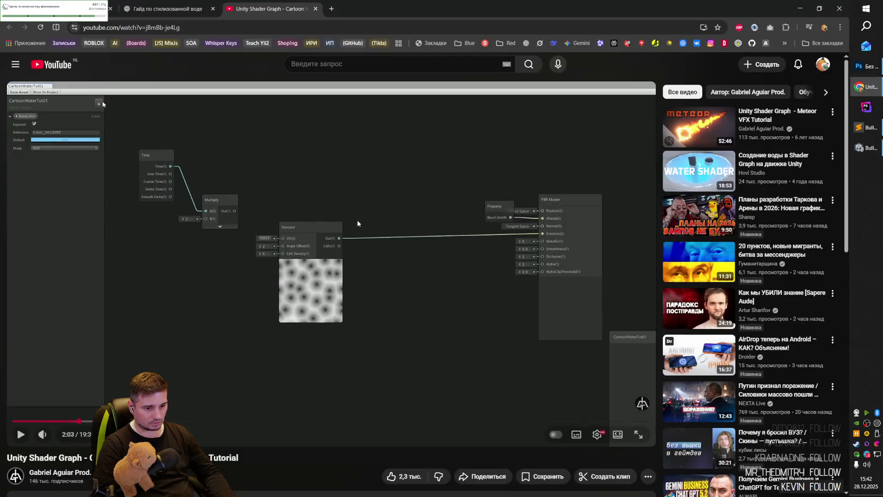
click(306, 190)
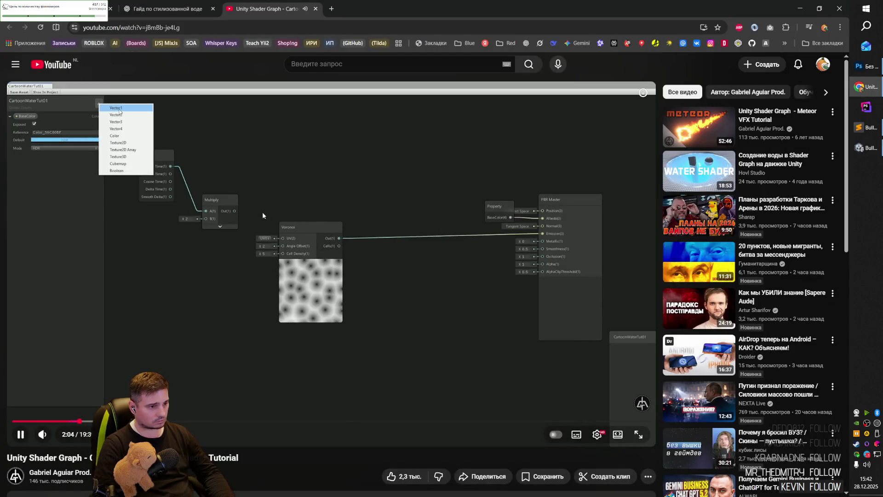
click(121, 107)
click(121, 107)
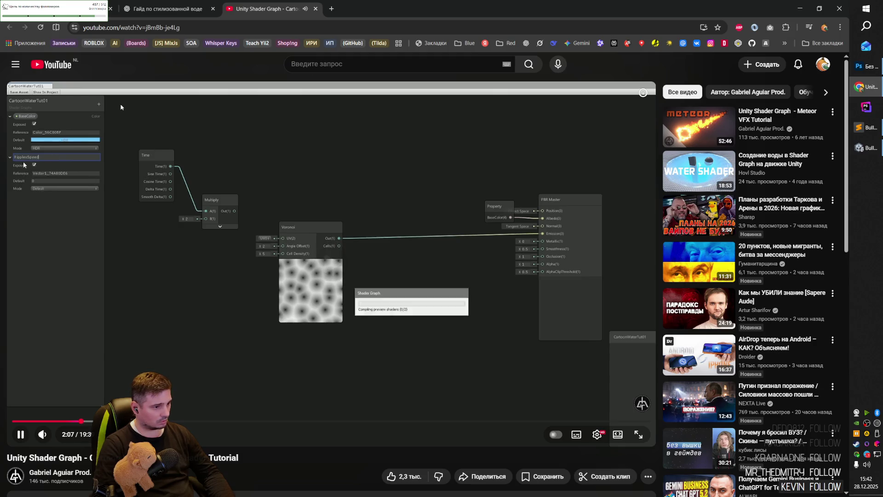
click(138, 215)
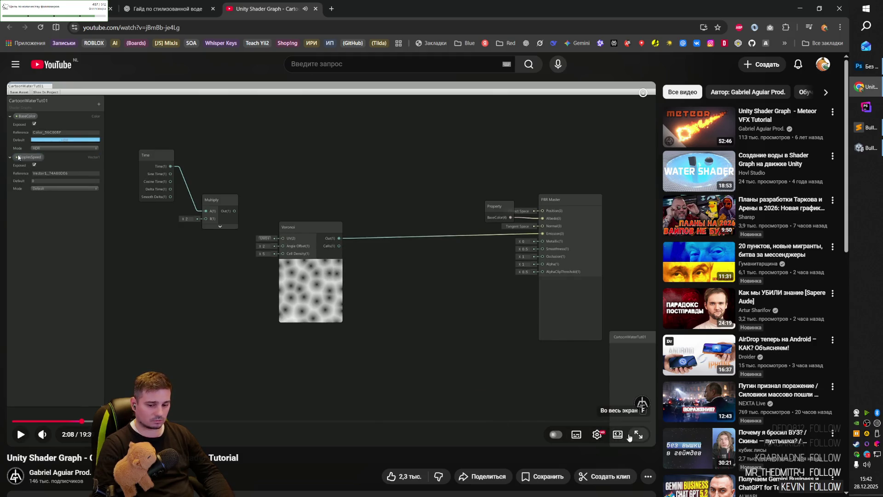
click(629, 437)
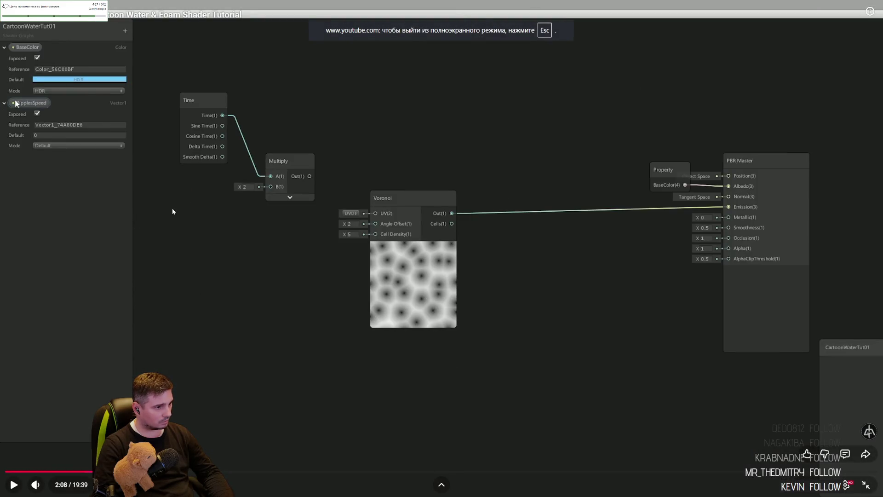
key(Escape)
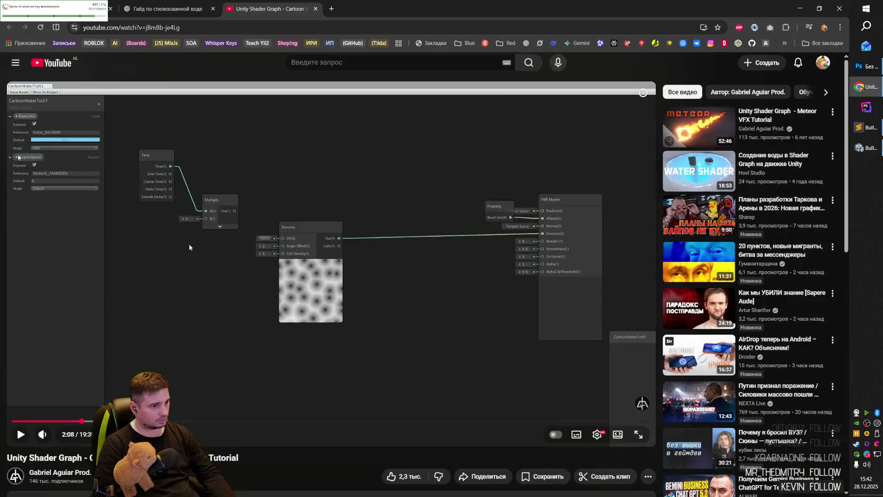
key(alt+Tab)
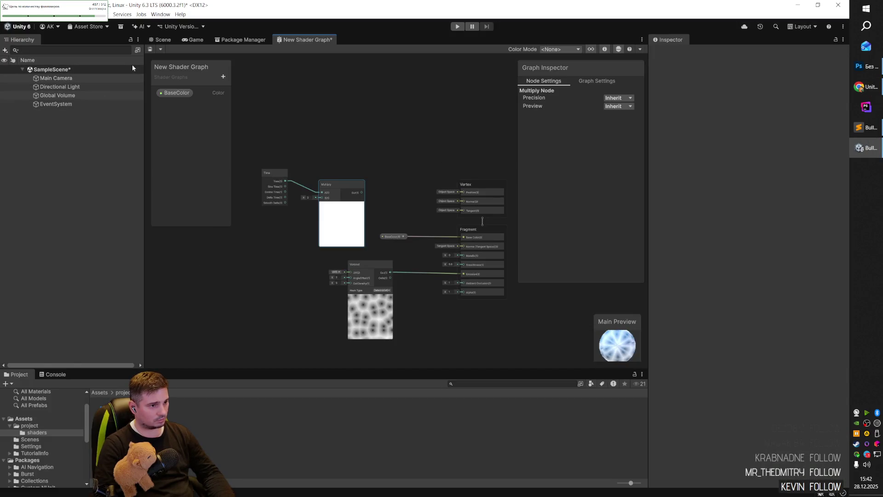
click(223, 77)
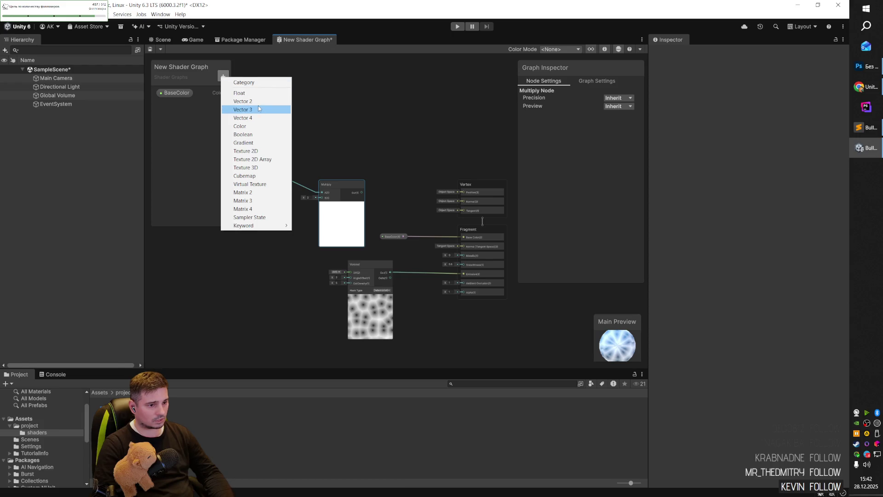
- Resume the tutorial and scrub it five seconds back and forward
key(alt+Tab)
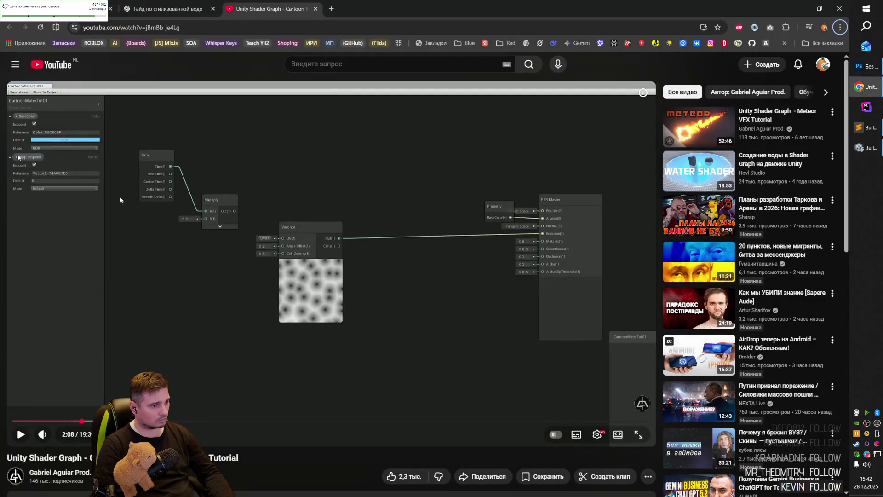
click(137, 213)
key(Left)
key(Right)
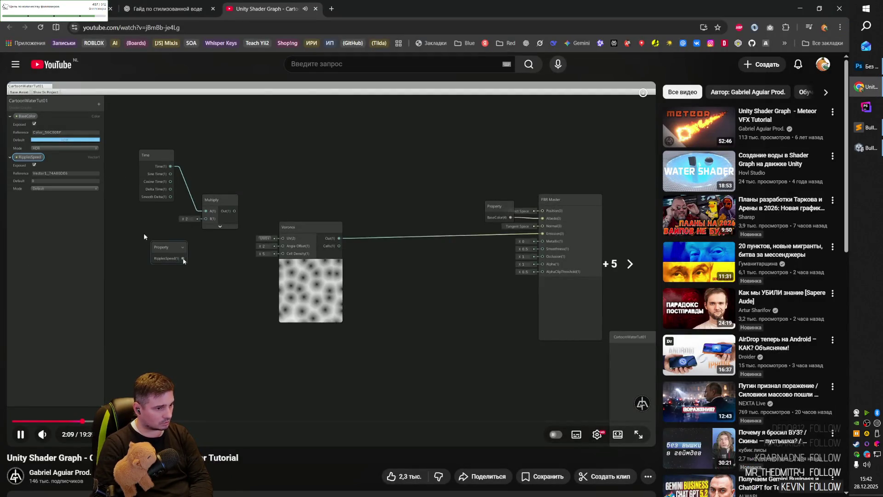
key(alt+Tab)
- Add a Vector2 Blackboard property named 'ReppliySpeed'
click(224, 77)
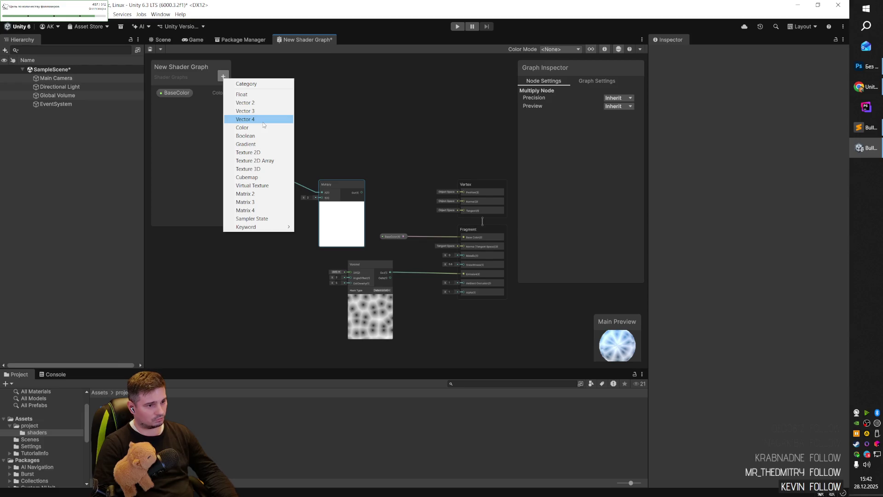
click(189, 112)
click(223, 77)
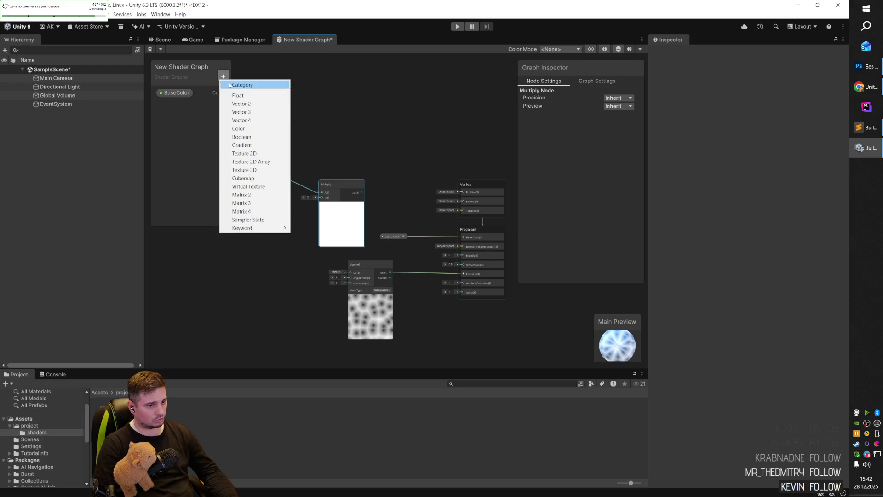
click(265, 104)
text(ReppliySpeed)
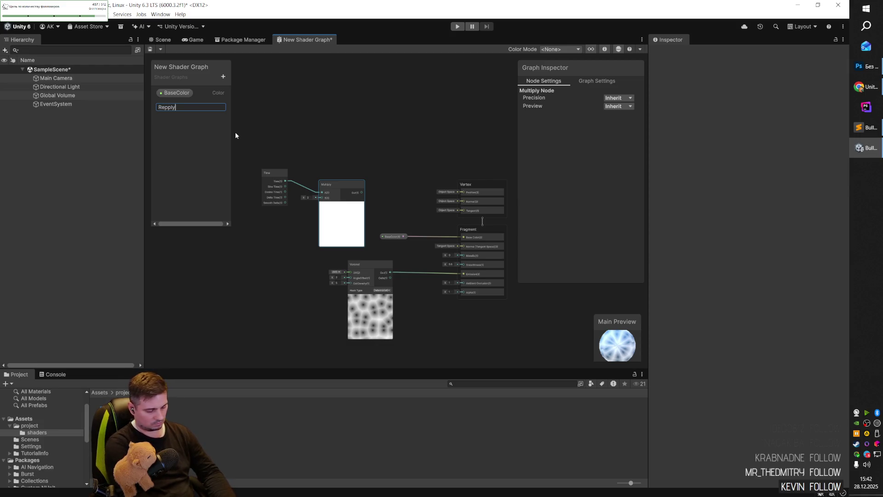
key(Return)
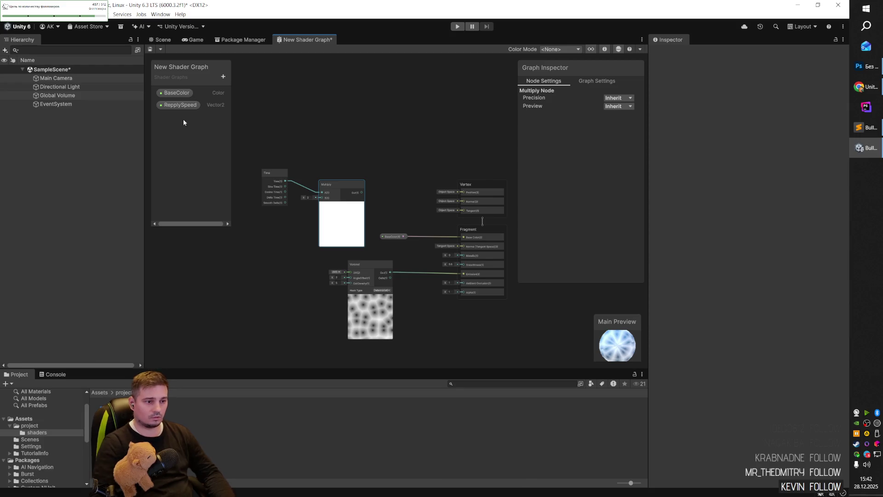
- Return to the tutorial video and resume playback
key(alt+Tab)
key(alt+Tab)
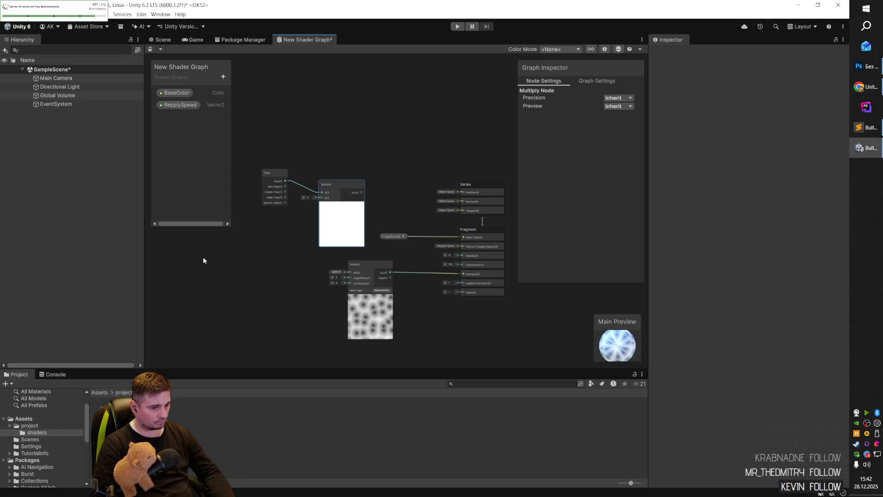
key(alt+Tab)
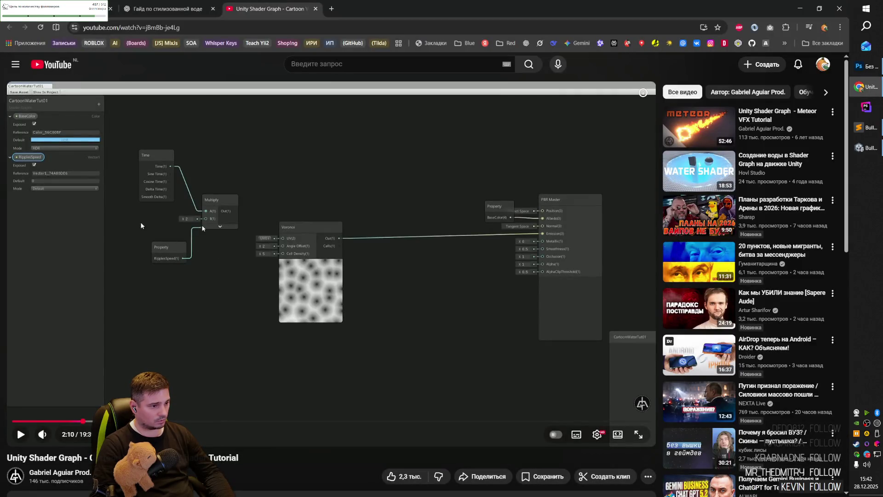
click(195, 283)
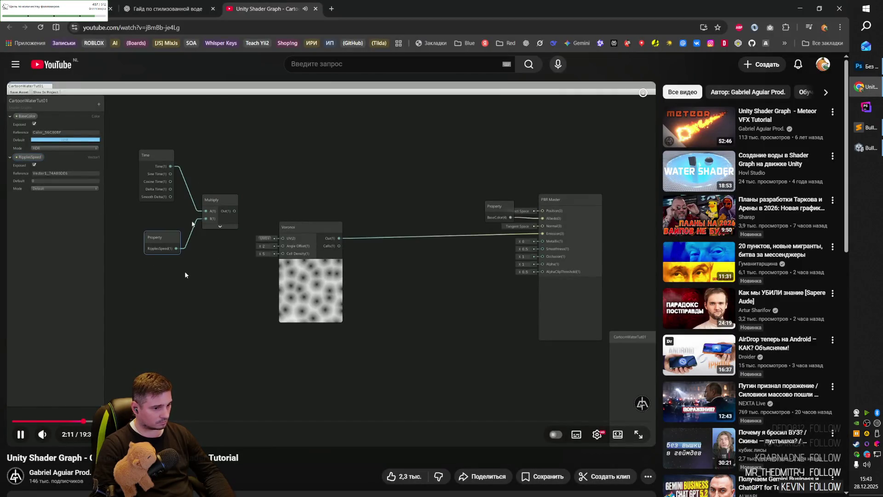
- Rewind the tutorial, then wire the ReppliySpeed property into Multiply's B input
key(Left)
key(Left)
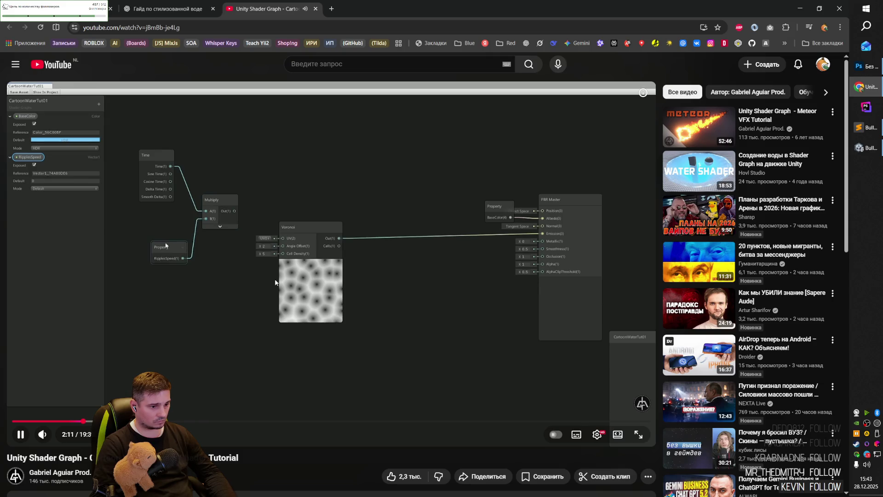
key(alt+Tab)
mouse_move(180, 105)
mouse_down()
mouse_move(229, 244)
mouse_move(275, 236)
mouse_move(327, 198)
mouse_up()
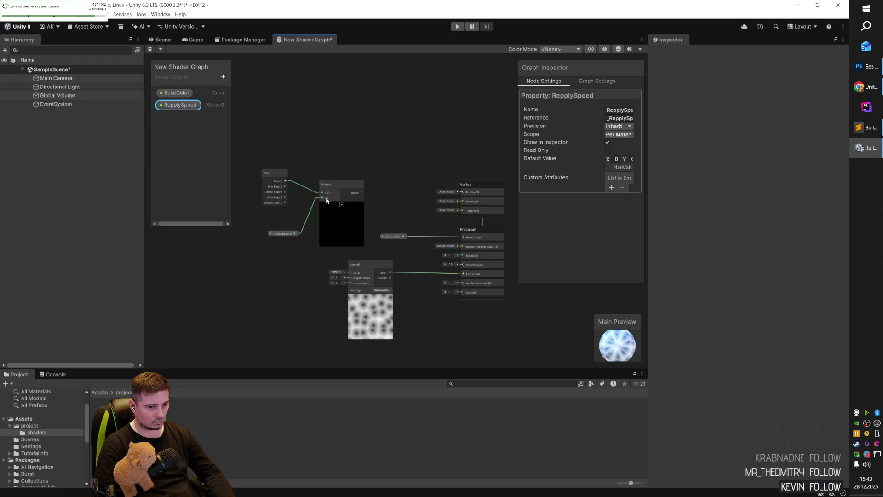
- Check the tutorial, then wire the ReplySpeed property into Multiply's B input beside Time
key(alt+Tab)
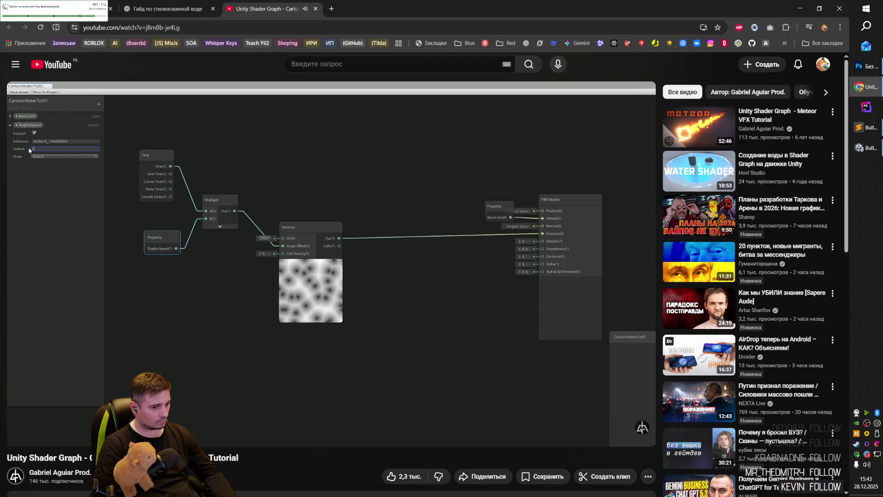
key(alt+Tab)
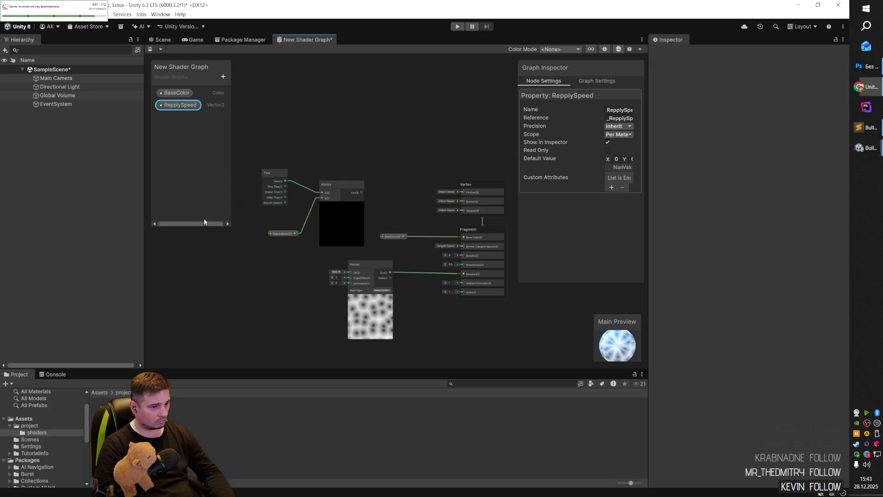
right_click(182, 107)
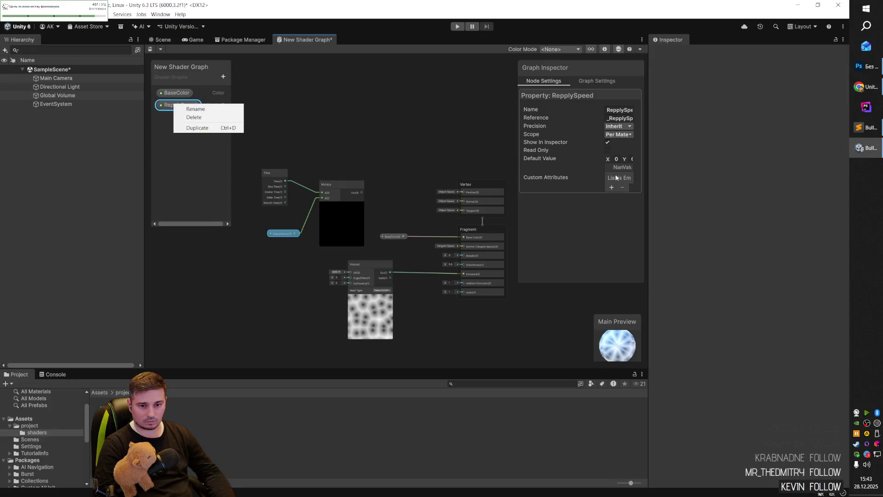
click(617, 288)
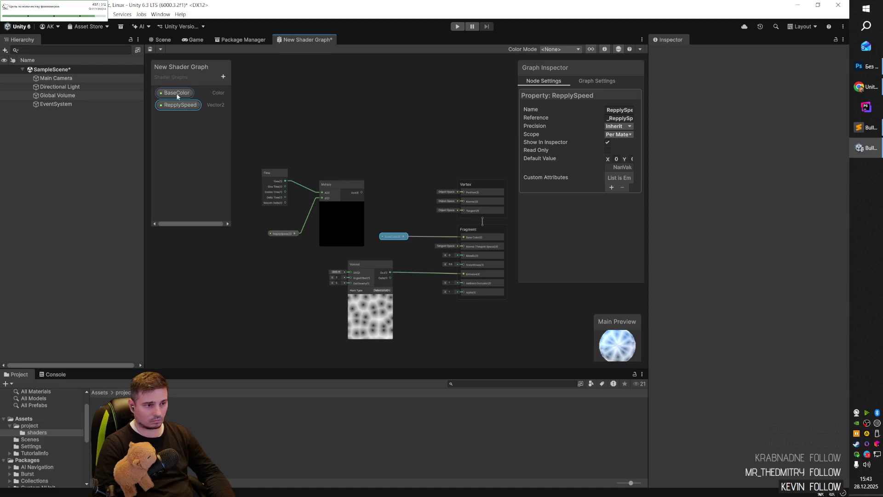
key(alt+Tab)
key(alt+Tab)
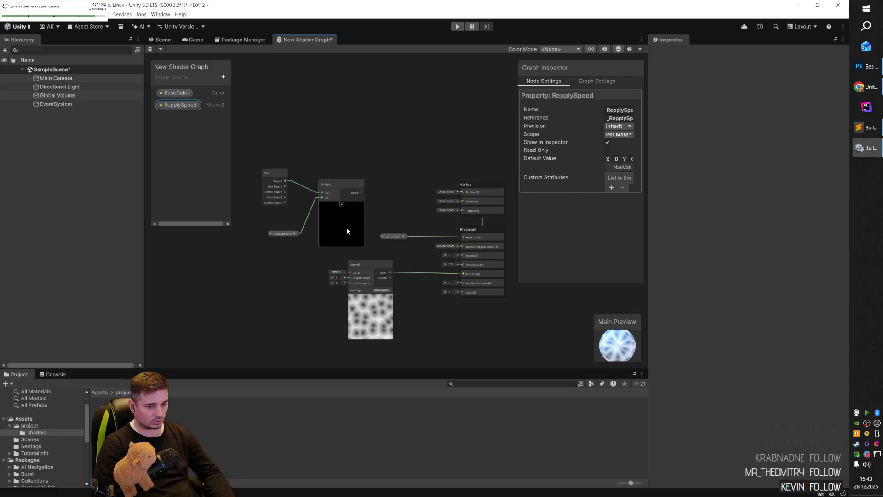
click(374, 207)
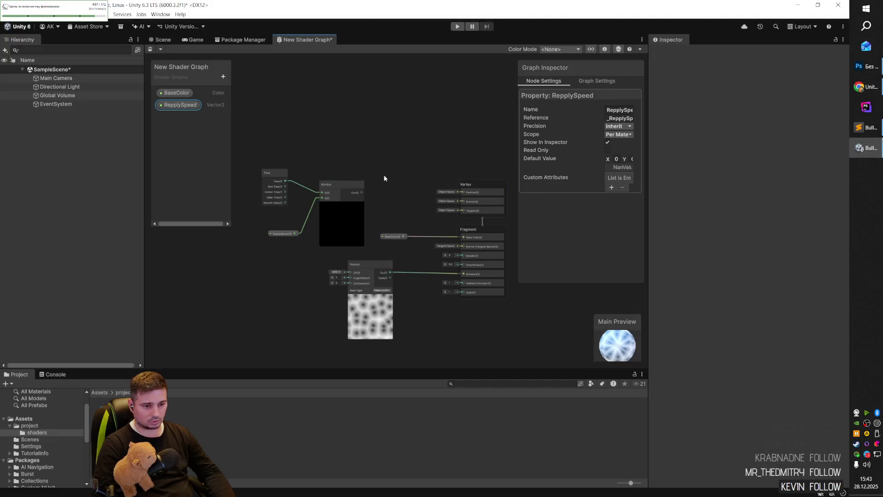
right_click(409, 129)
click(409, 202)
scroll(383, 272, down, 3)
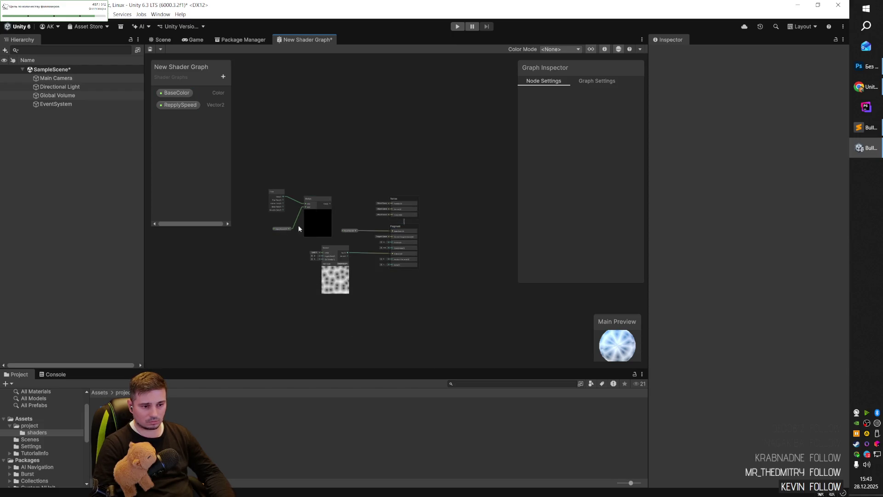
- Widen the Graph Inspector and compare the ReplySpeed and BaseColor property settings
click(286, 229)
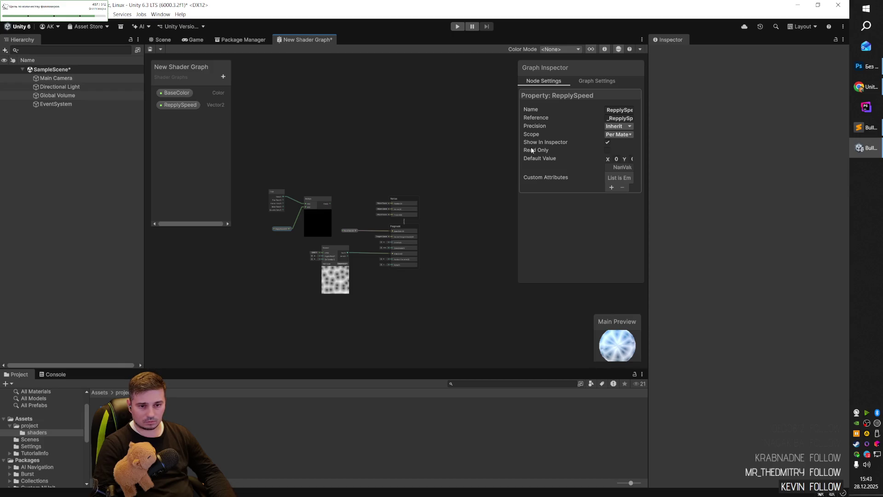
drag(518, 151, 461, 151)
click(536, 81)
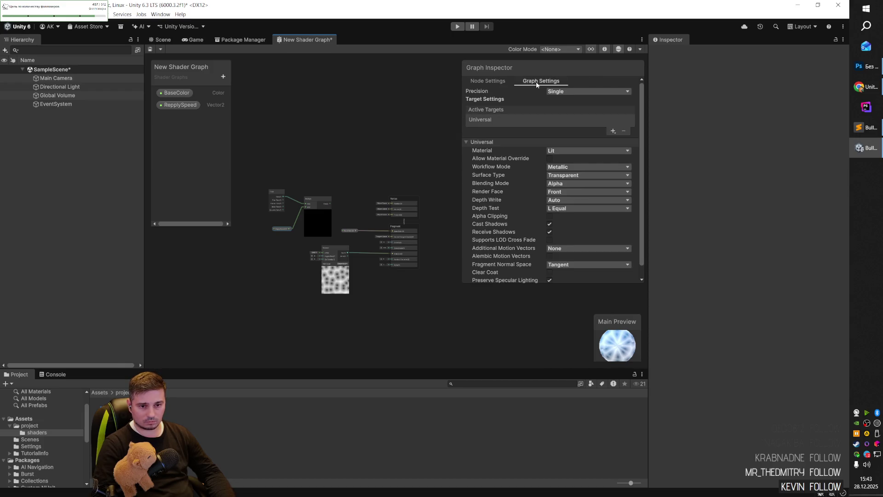
click(488, 81)
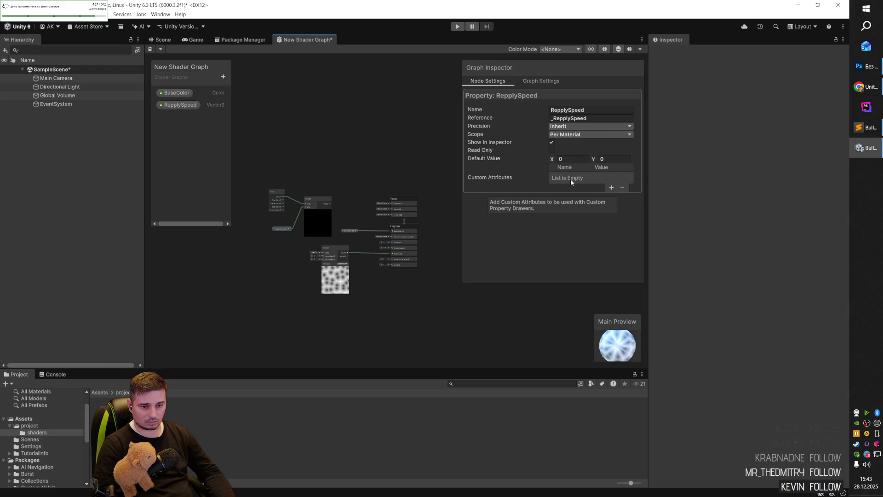
click(174, 93)
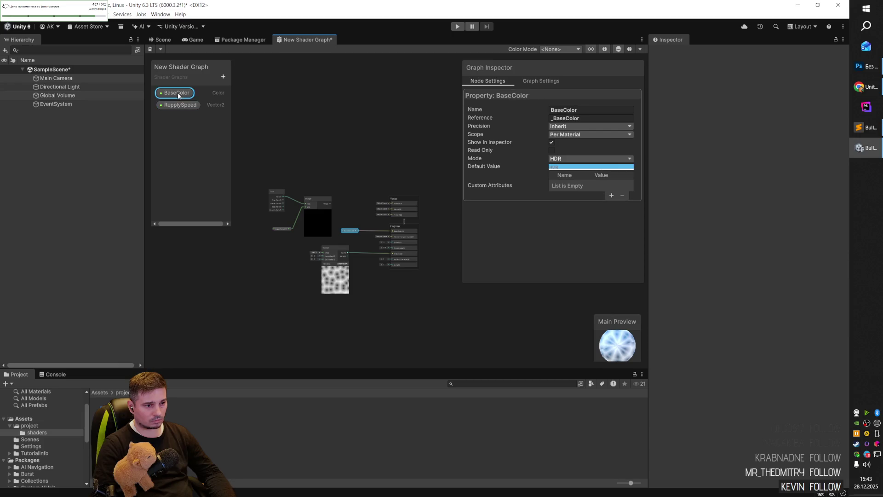
click(181, 104)
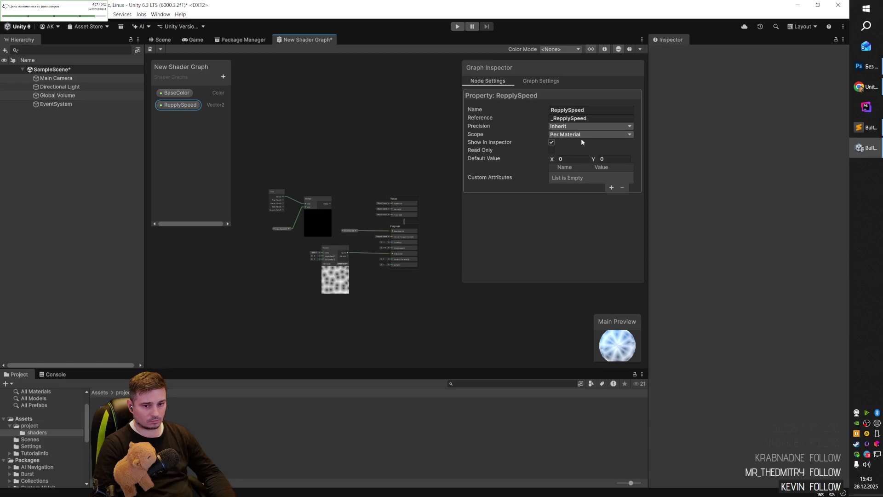
- Review the Universal target settings (Lit, Transparent, Alpha), then list the Blackboard property types
key(alt+Tab)
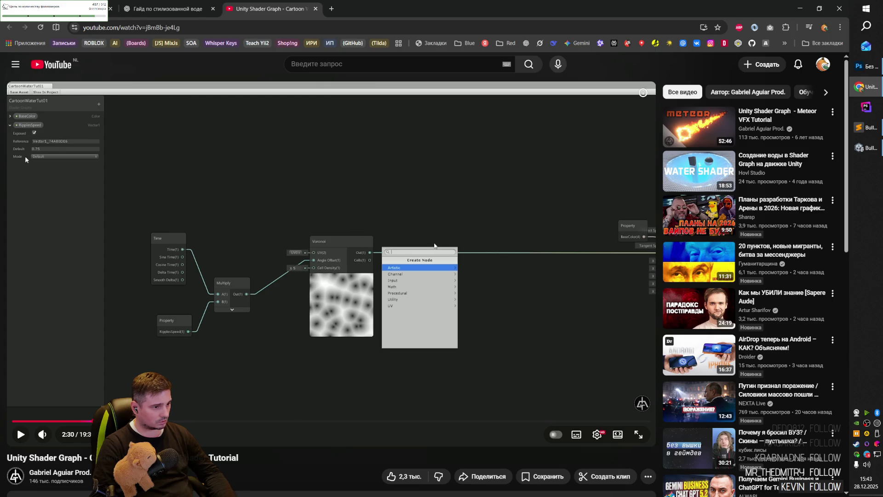
key(alt+Tab)
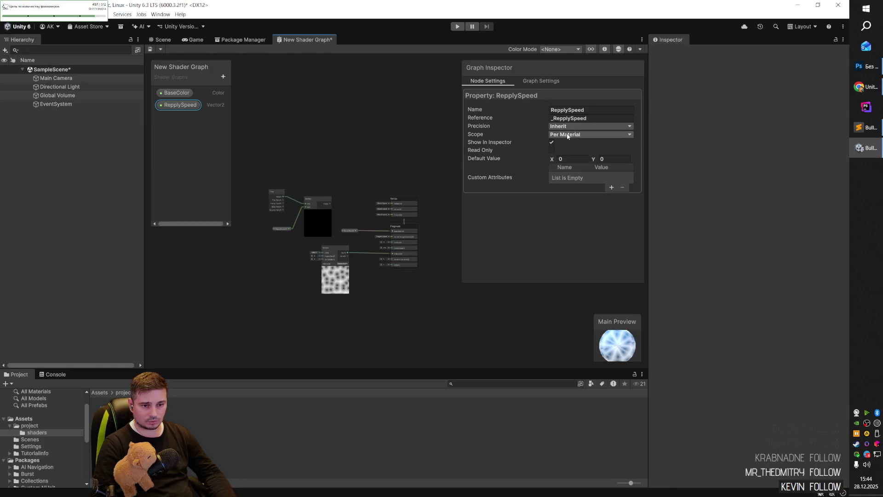
click(539, 79)
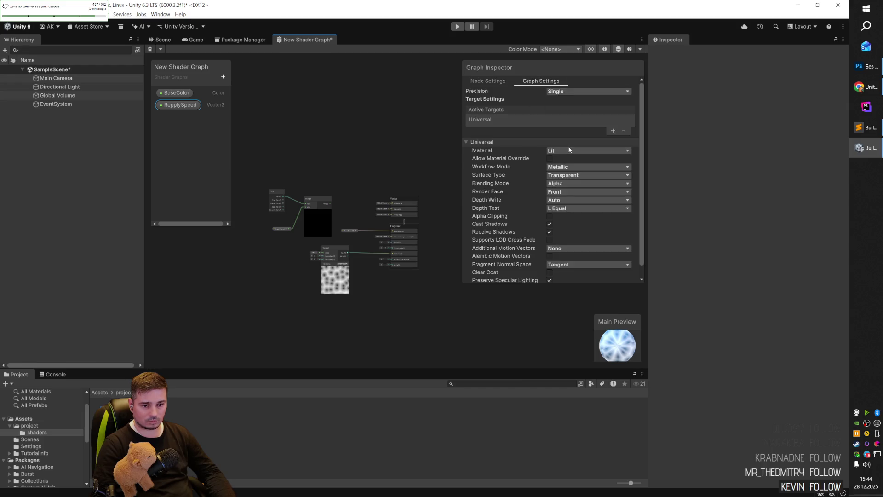
scroll(532, 170, down, 1)
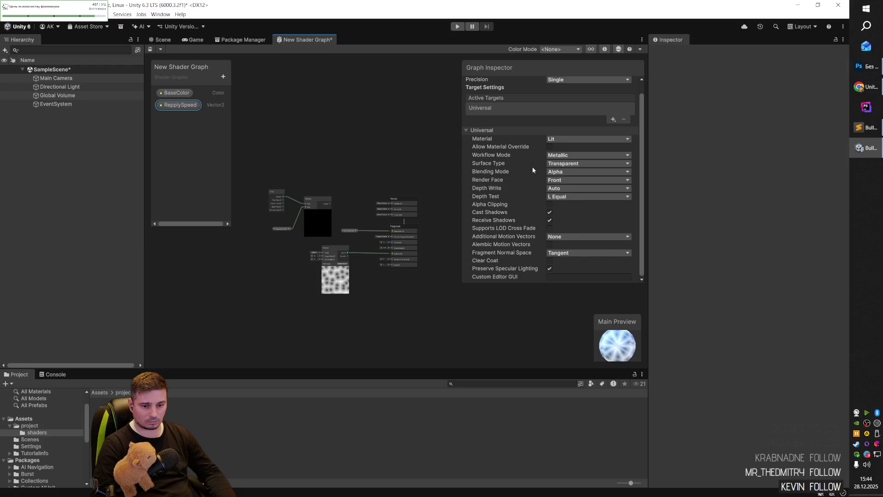
scroll(533, 170, up, 1)
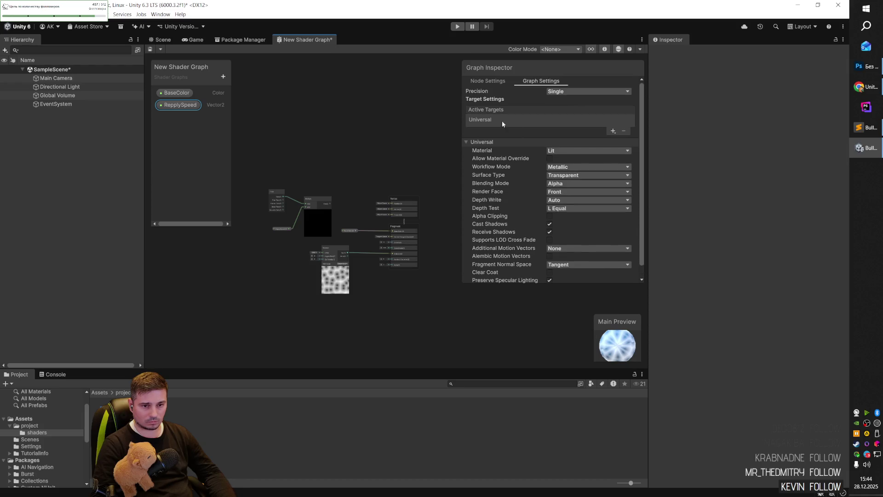
click(223, 76)
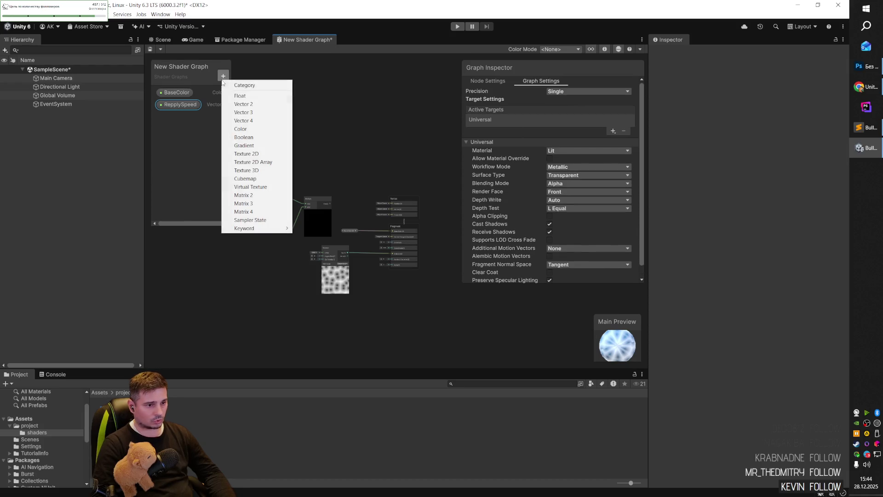
click(254, 112)
click(179, 118)
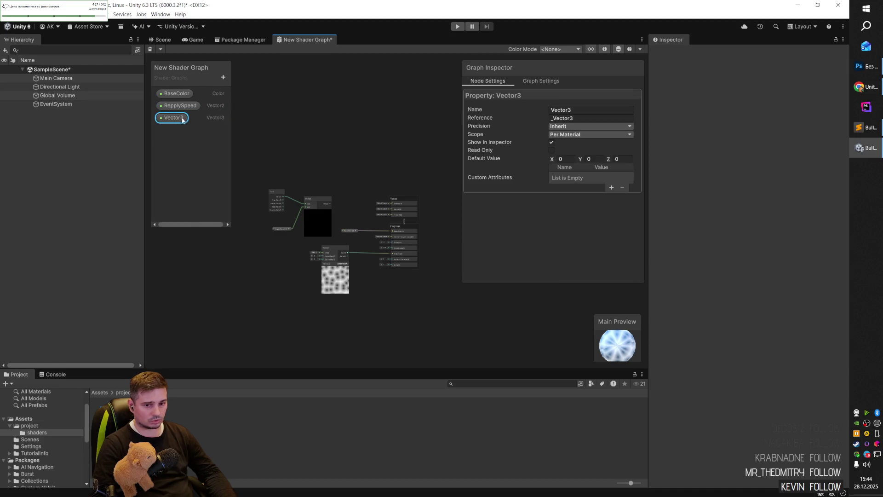
click(180, 105)
click(174, 118)
click(177, 106)
click(174, 118)
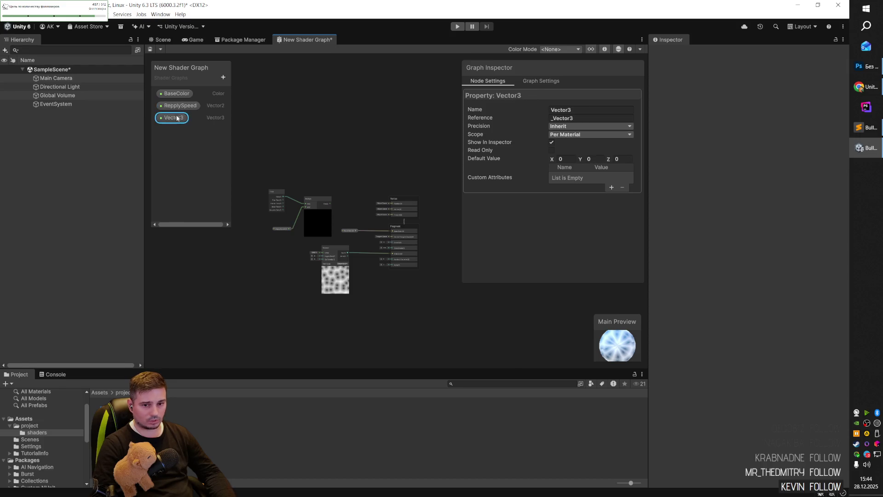
key(ctrl+a)
click(223, 77)
click(242, 111)
click(216, 90)
click(223, 77)
click(246, 120)
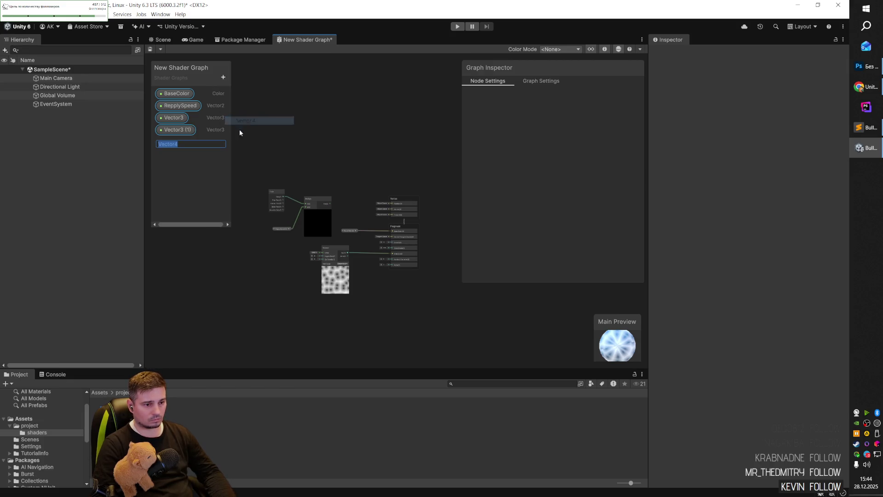
click(179, 143)
click(177, 132)
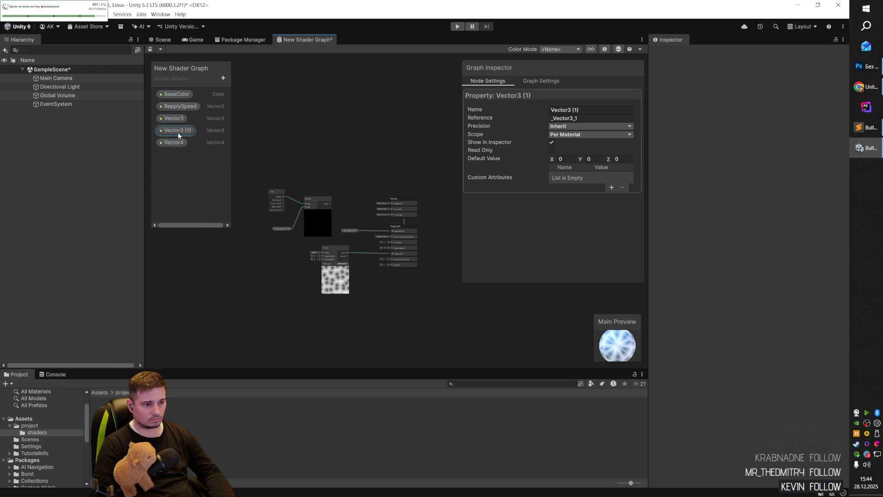
key(Delete)
click(174, 120)
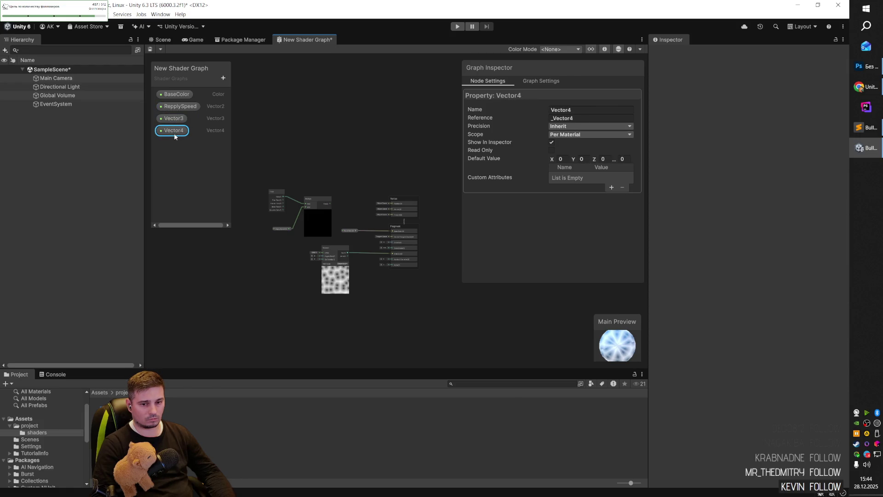
click(177, 108)
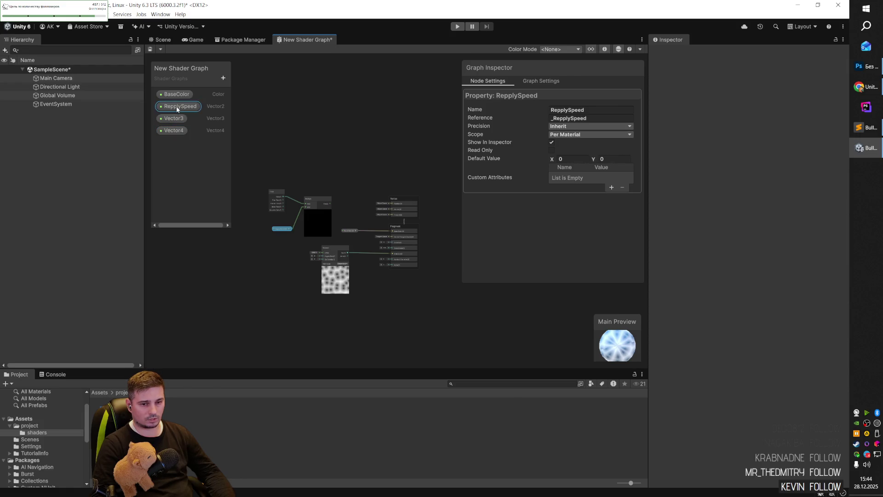
click(175, 131)
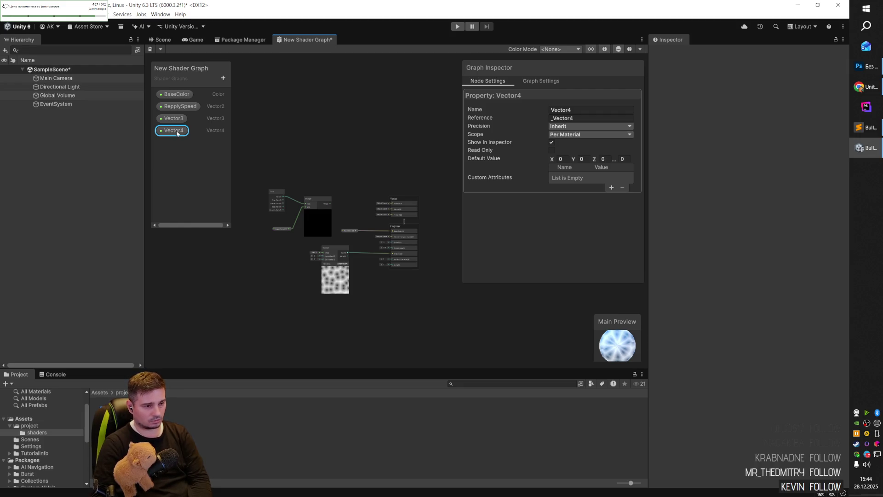
key(Delete)
click(175, 118)
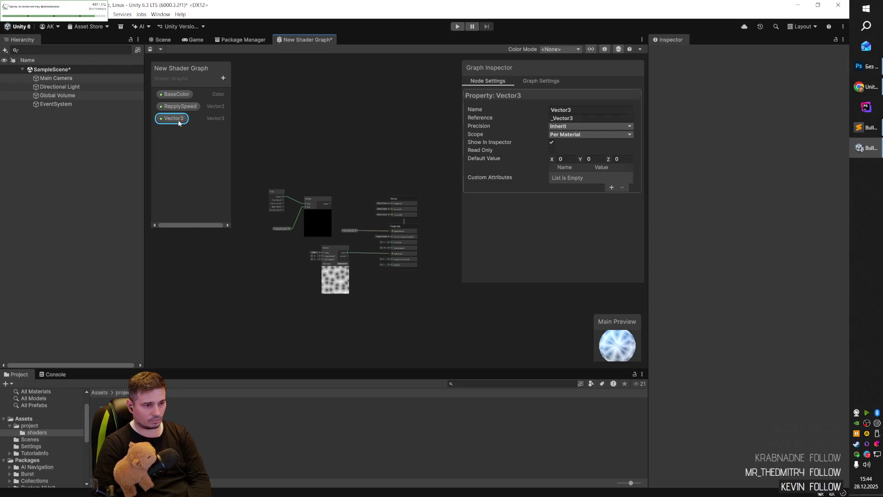
key(Delete)
click(178, 107)
click(289, 236)
click(282, 230)
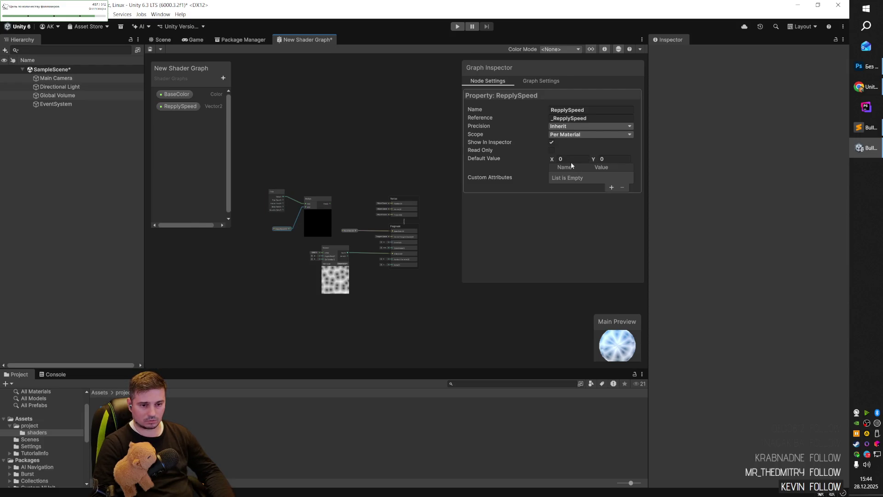
click(541, 81)
click(487, 81)
- Connect Multiply's output to the Voronoi node's AngleOffset input
scroll(285, 243, up, 5)
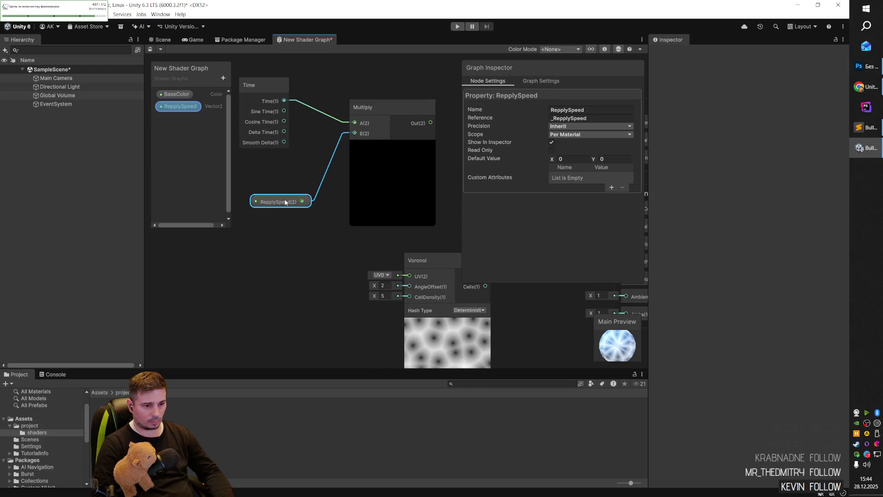
drag(285, 203, 269, 195)
scroll(288, 235, down, 3)
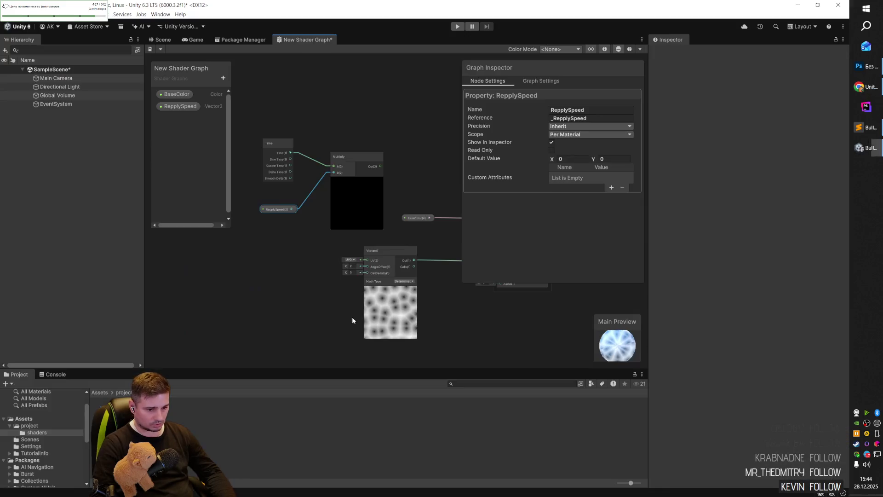
scroll(387, 325, up, 3)
scroll(385, 317, down, 3)
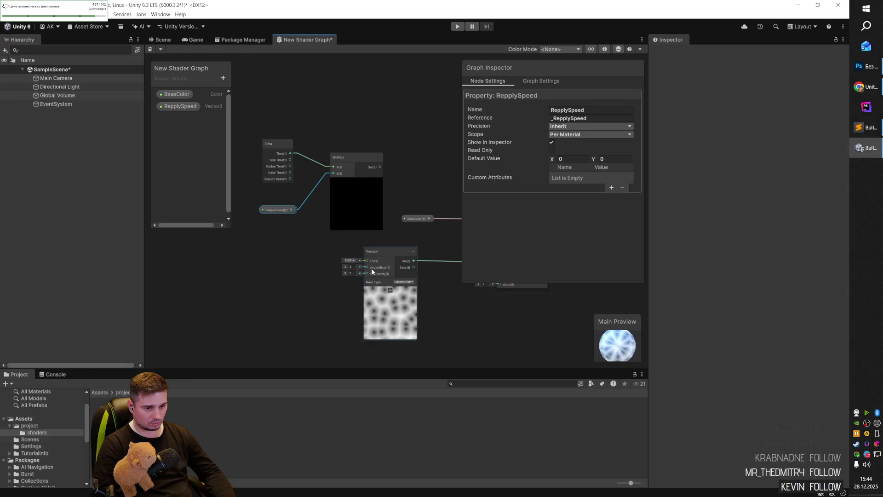
drag(380, 166, 367, 267)
- Line up the Multiply, ReplySpeed and Time nodes in a neat row
mouse_move(357, 157)
mouse_down()
mouse_move(322, 209)
mouse_move(322, 242)
mouse_up()
drag(273, 210, 240, 289)
drag(279, 142, 227, 232)
drag(244, 287, 225, 292)
- Add a sticky note to the canvas, then delete it again
right_click(241, 315)
click(272, 330)
right_click(269, 336)
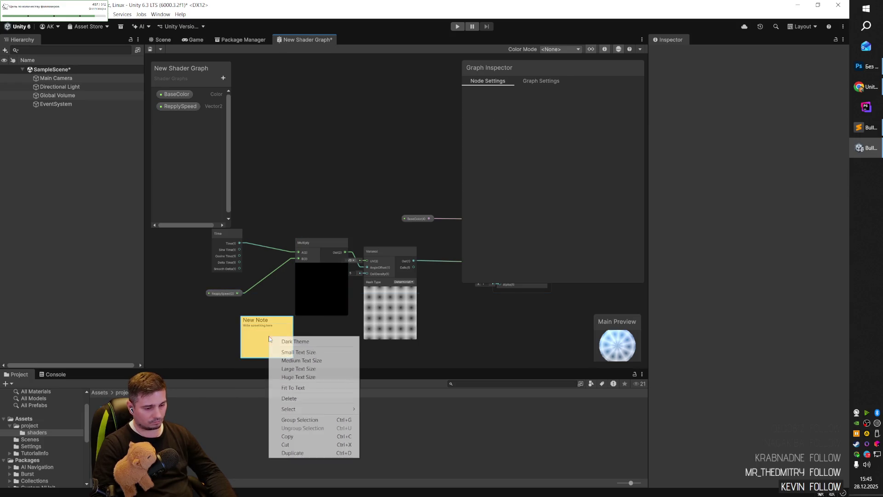
click(291, 399)
scroll(225, 321, down, 3)
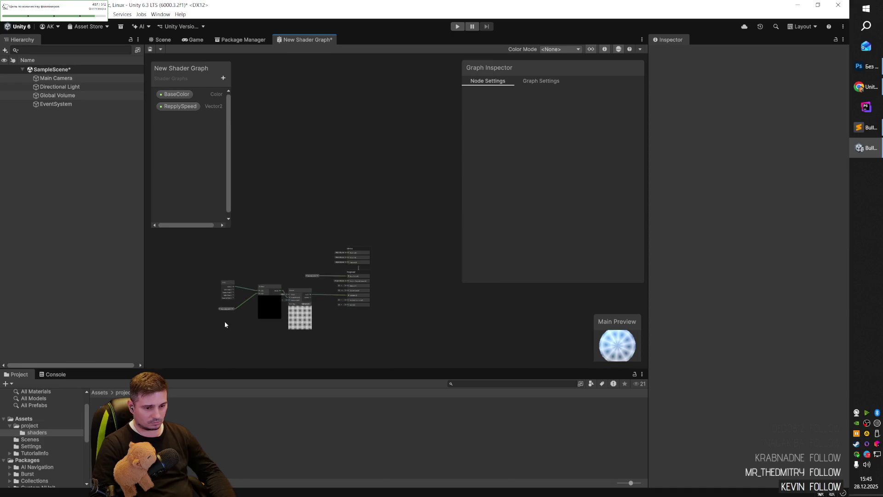
scroll(302, 322, up, 3)
scroll(475, 304, down, 3)
scroll(325, 308, up, 3)
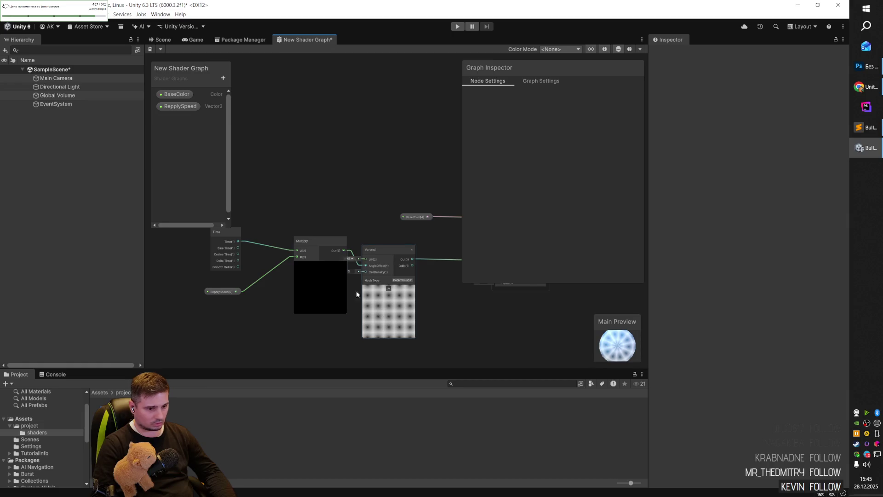
key(alt+Tab)
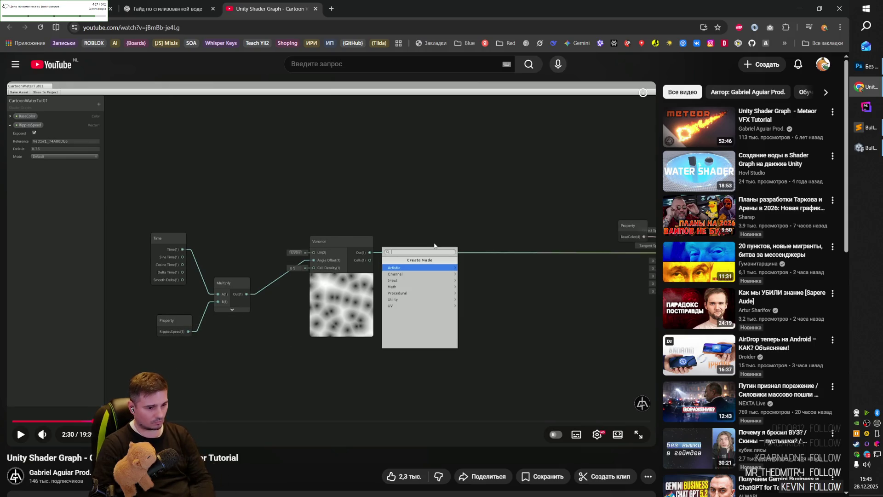
key(Left)
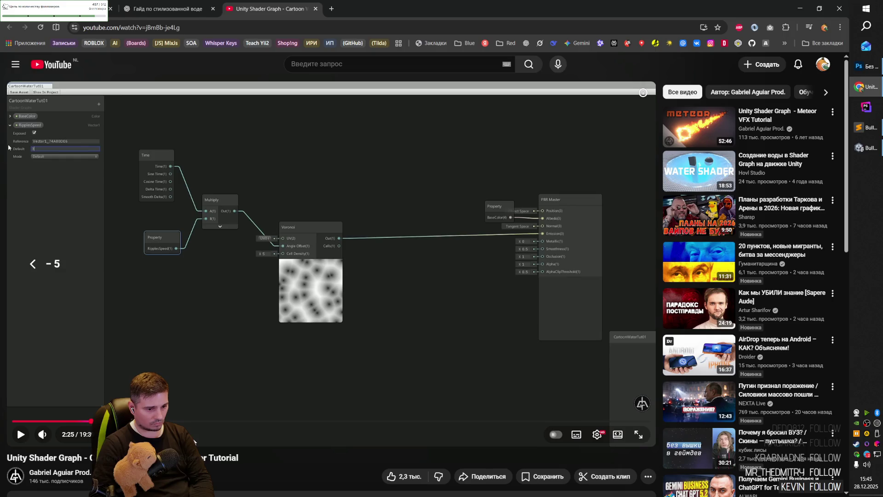
key(Left)
key(Left)
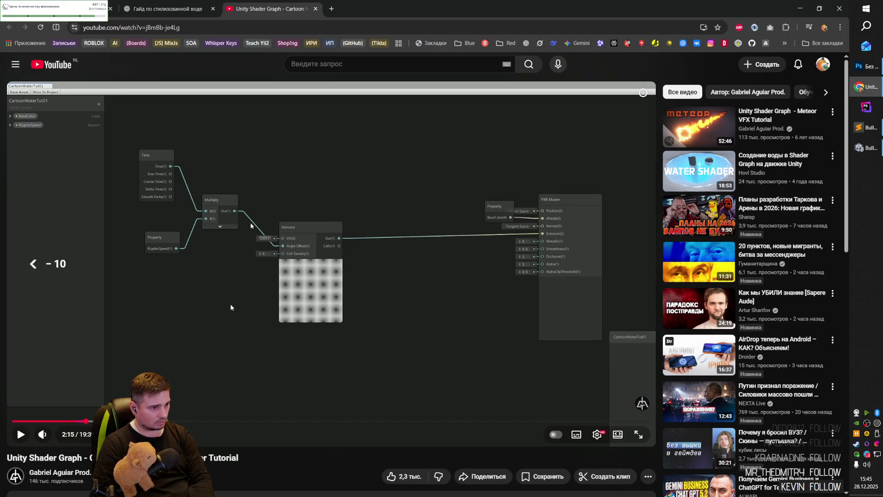
key(Left)
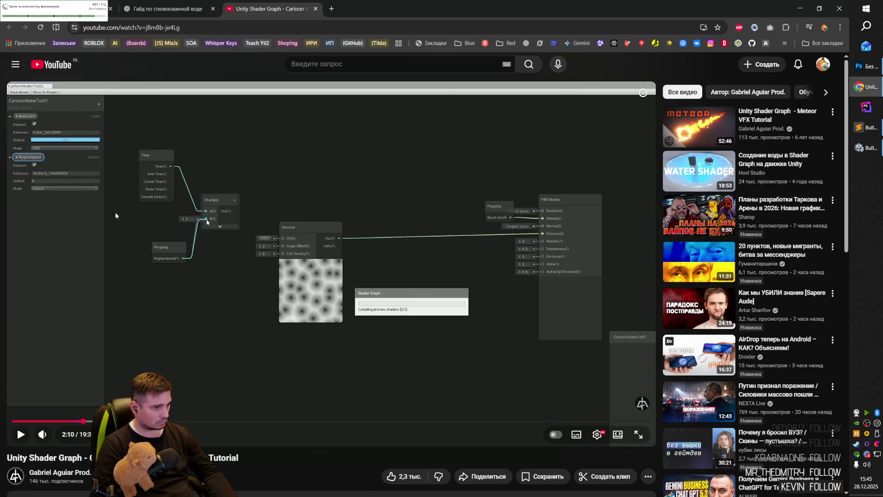
key(alt+Tab)
click(224, 78)
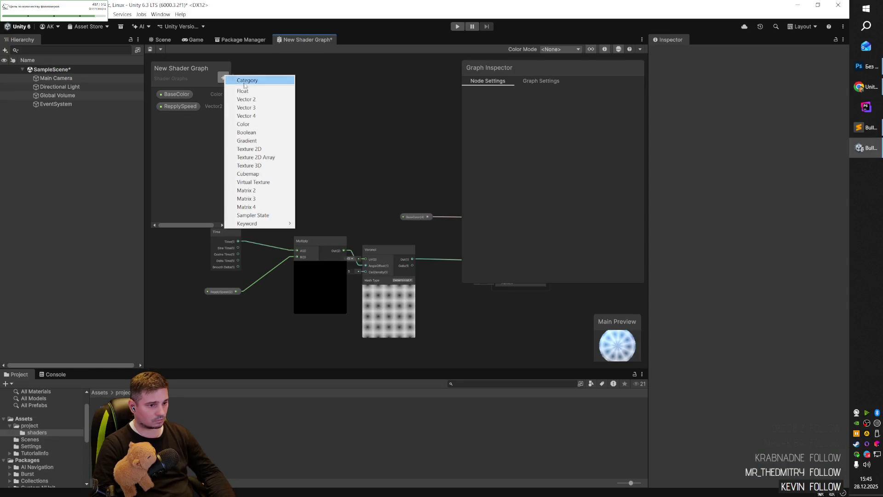
- Add a Float property named Float and place it on the graph canvas
click(257, 90)
click(188, 157)
click(170, 118)
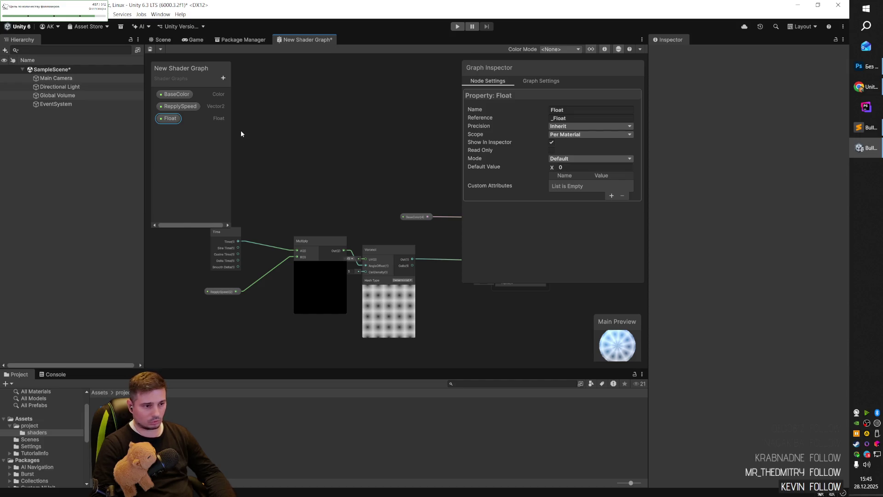
drag(172, 120, 235, 304)
- Wire the Float property into Multiply's B input and set its default to 0.75
click(225, 292)
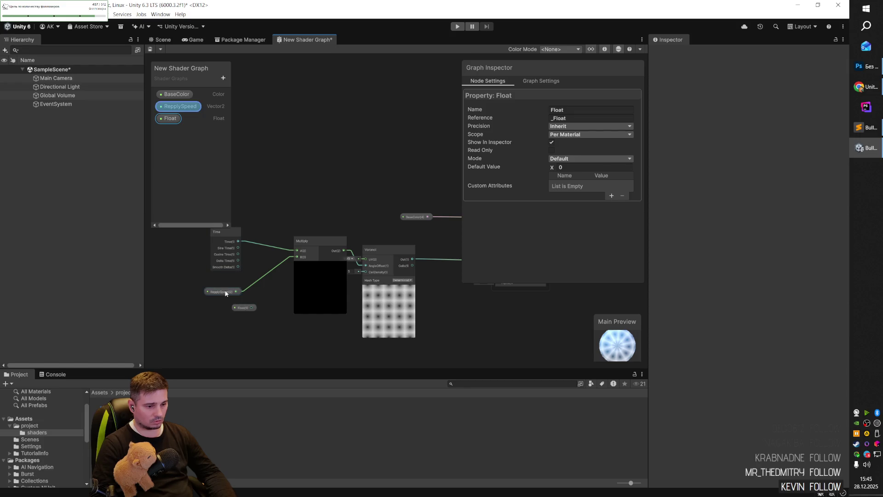
drag(255, 308, 297, 257)
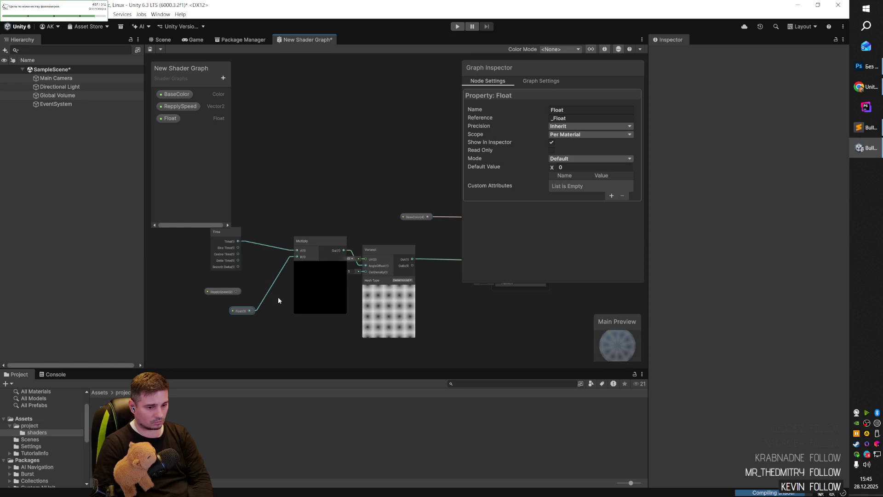
click(572, 167)
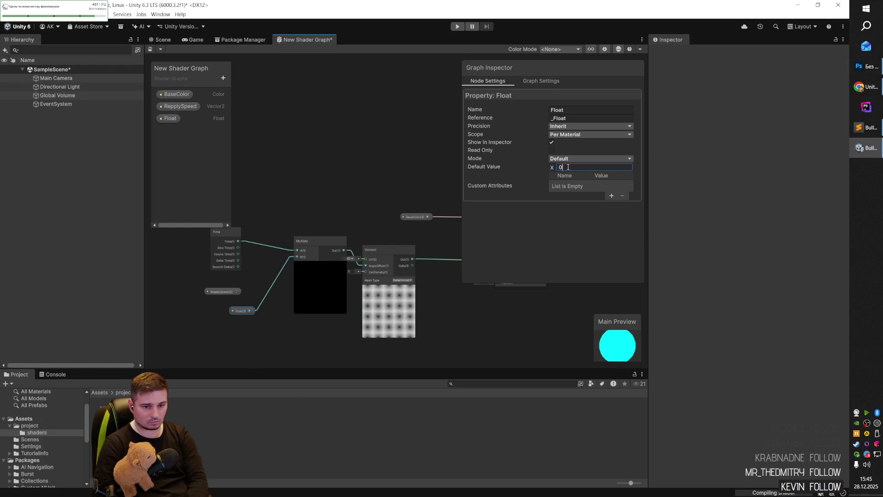
text(.75)
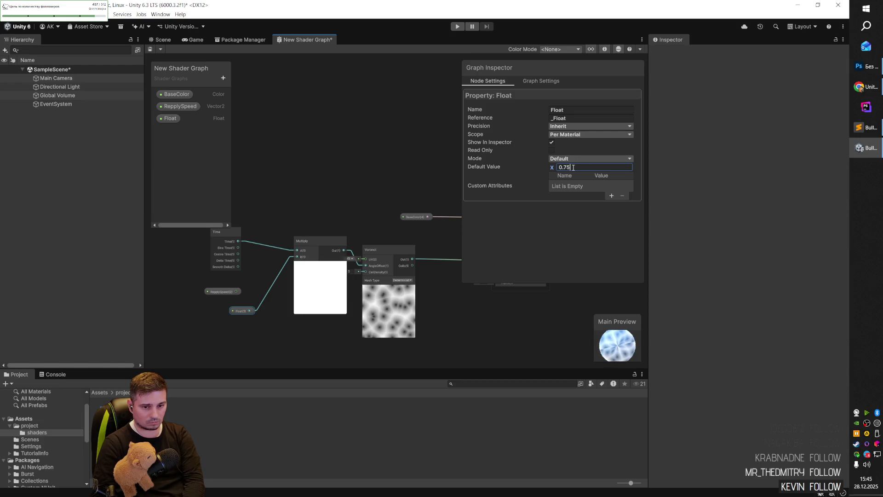
mouse_move(248, 311)
mouse_down()
mouse_move(258, 283)
mouse_move(228, 302)
mouse_up()
click(232, 284)
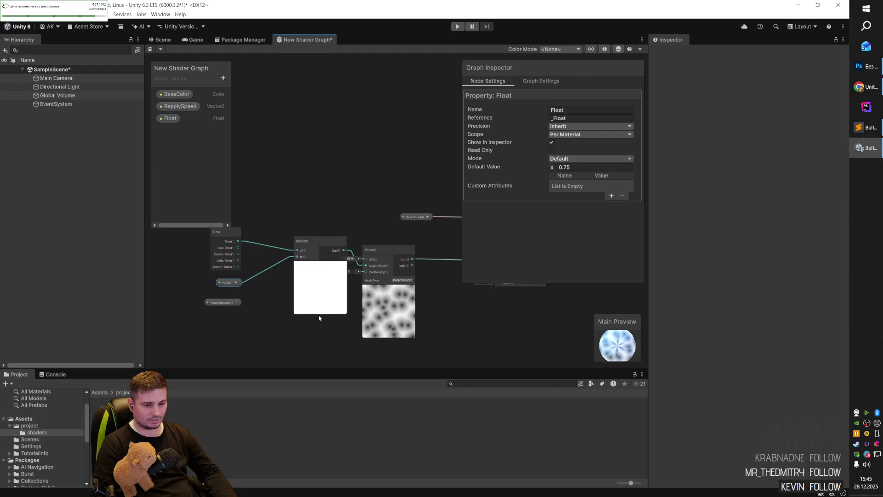
- Tidy the positions of the Multiply, Voronoi, ReplySpeed, Float and Time nodes
drag(320, 241, 313, 249)
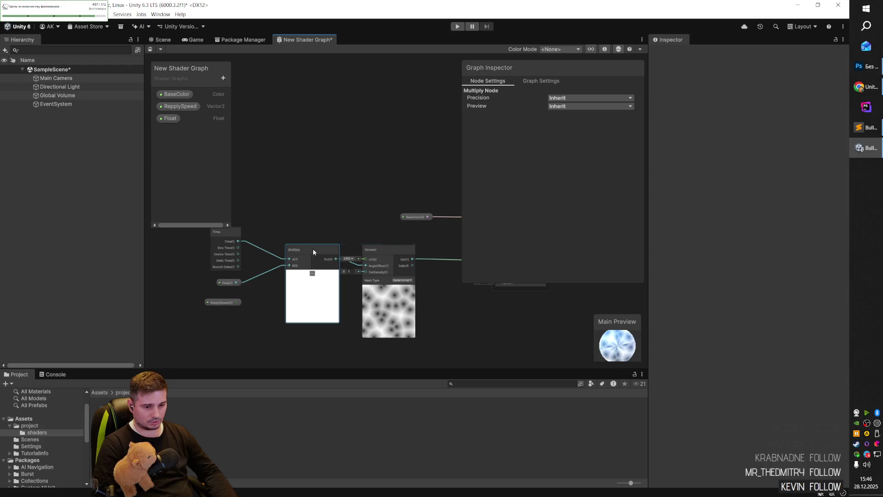
drag(390, 245, 390, 239)
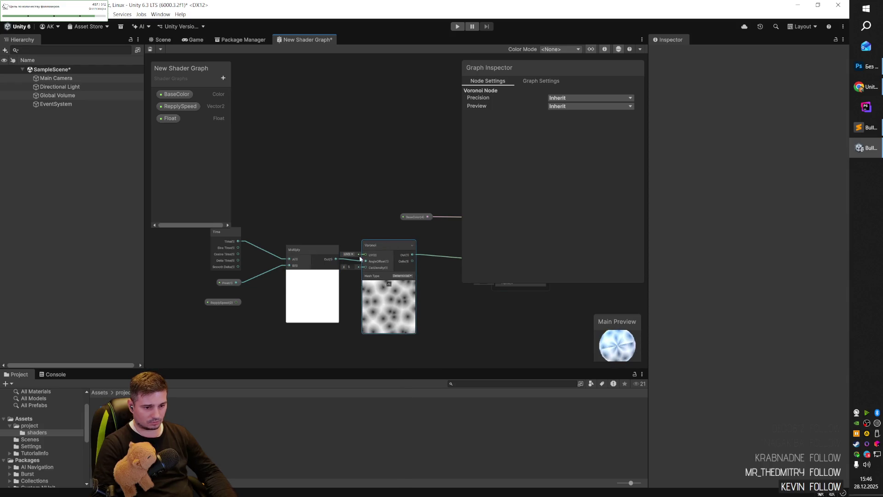
drag(311, 250, 309, 249)
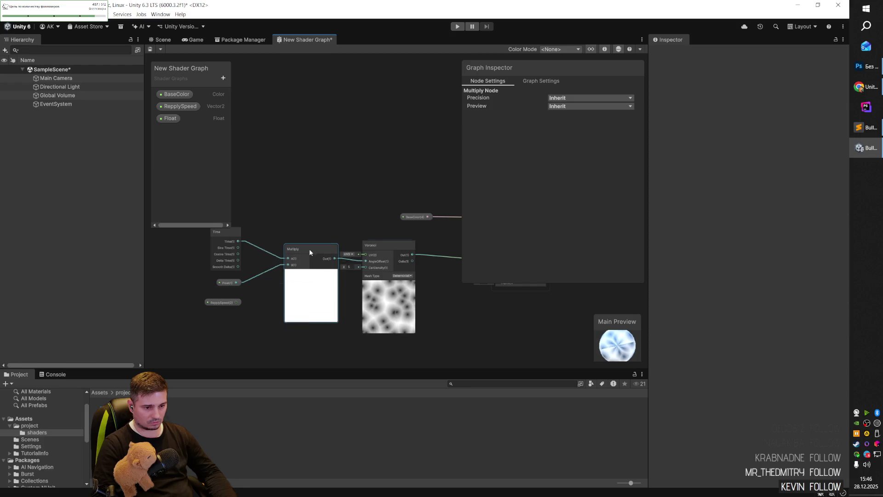
drag(226, 301, 224, 327)
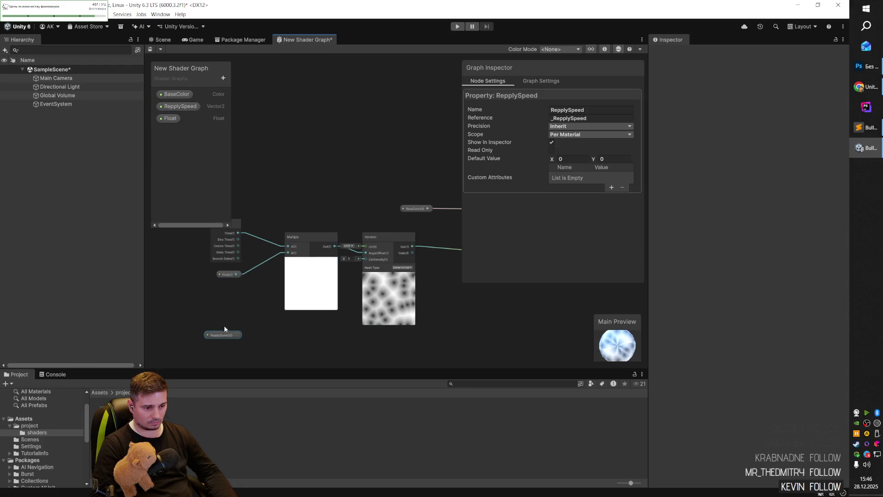
drag(227, 274, 228, 287)
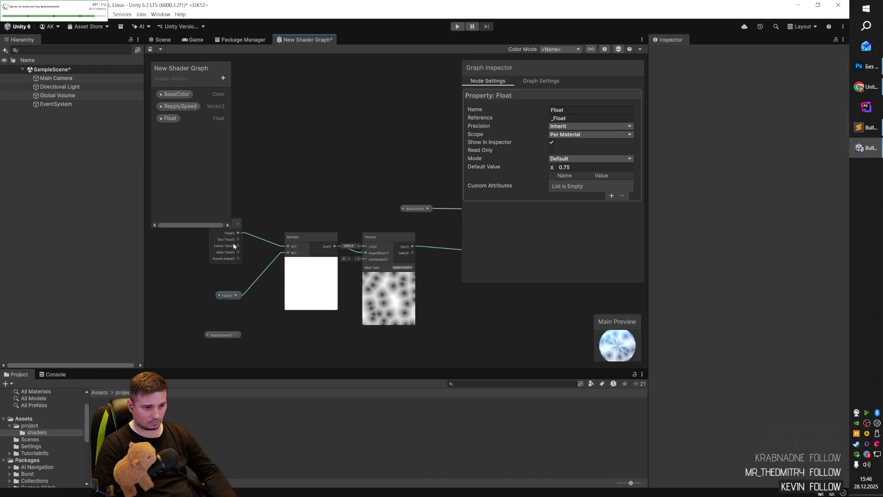
scroll(204, 245, up, 1)
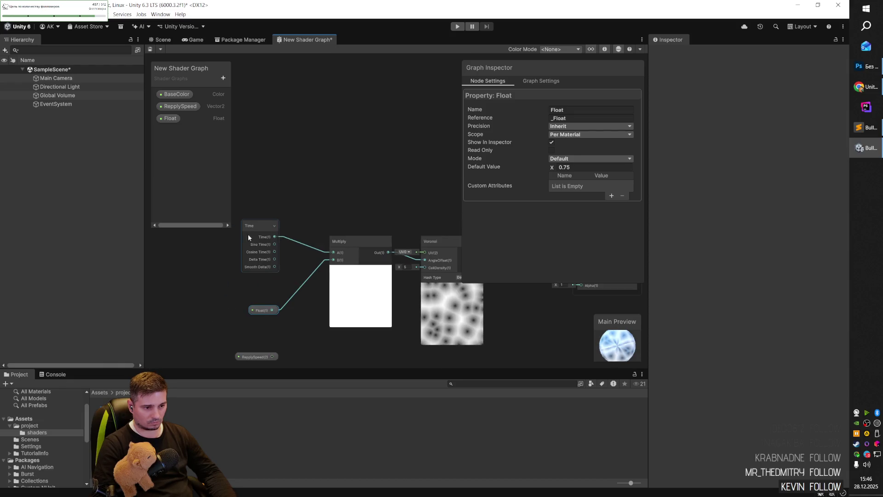
click(258, 242)
drag(263, 309, 264, 299)
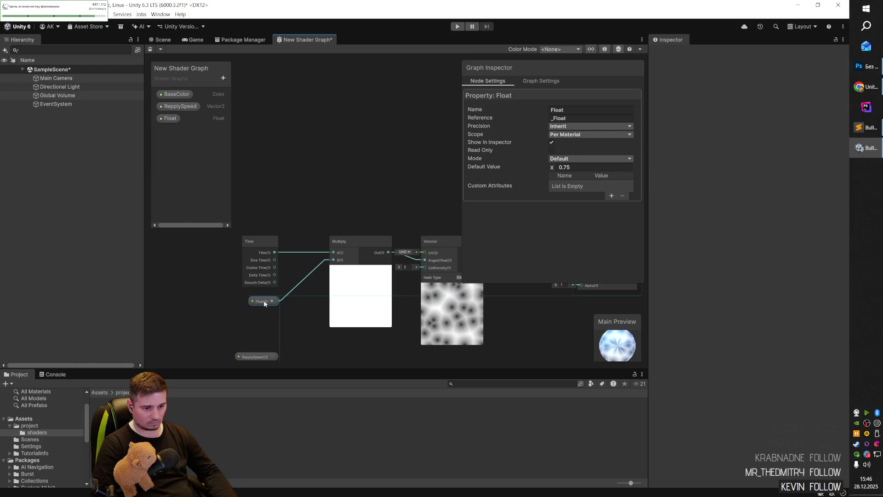
- Move the Fragment block up toward Vertex and nudge the BaseColor node up
right_click(382, 339)
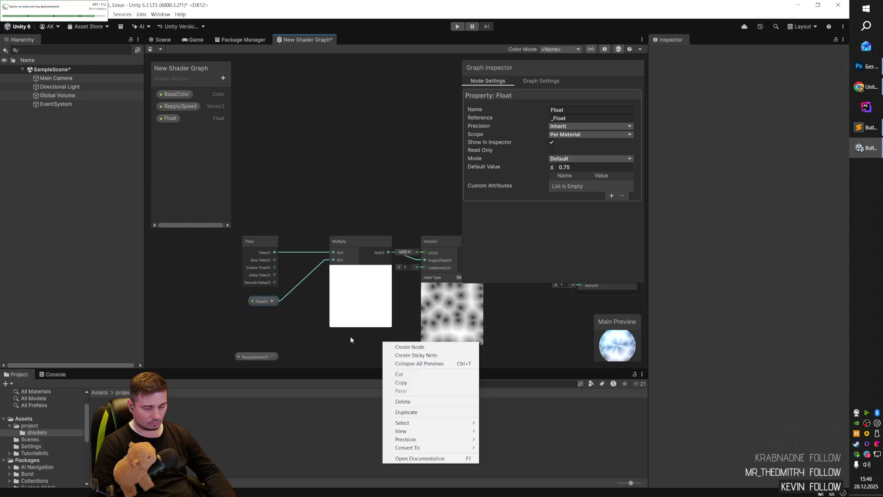
click(367, 342)
scroll(309, 335, down, 3)
scroll(357, 329, up, 2)
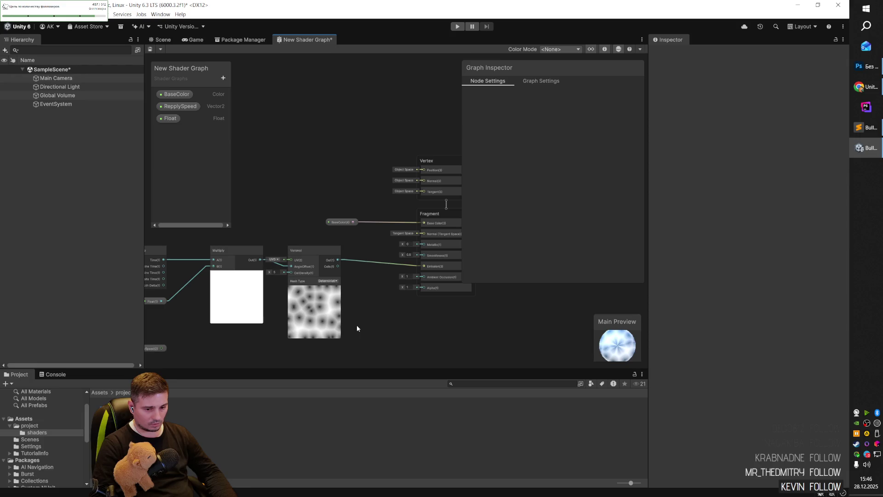
scroll(305, 316, up, 2)
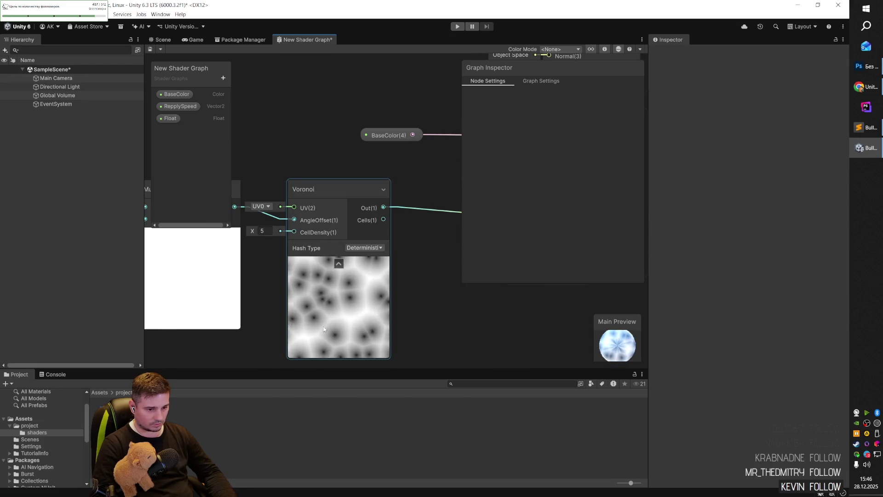
scroll(374, 319, down, 4)
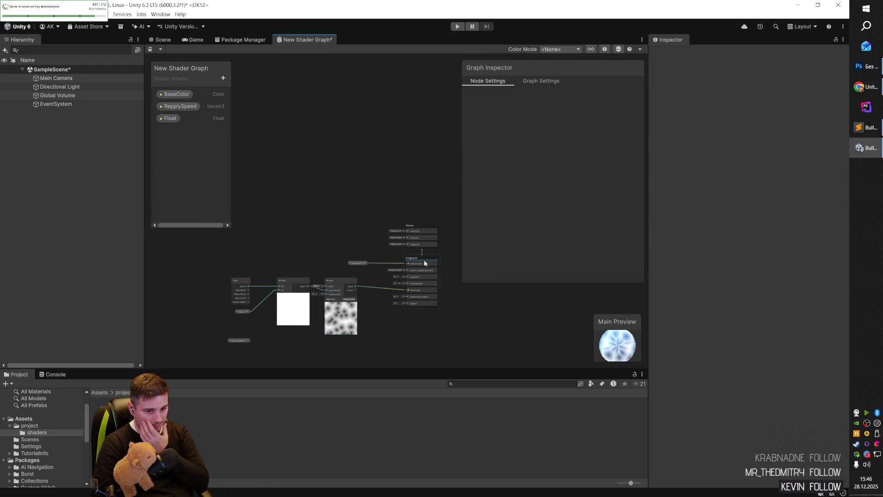
drag(429, 256, 423, 217)
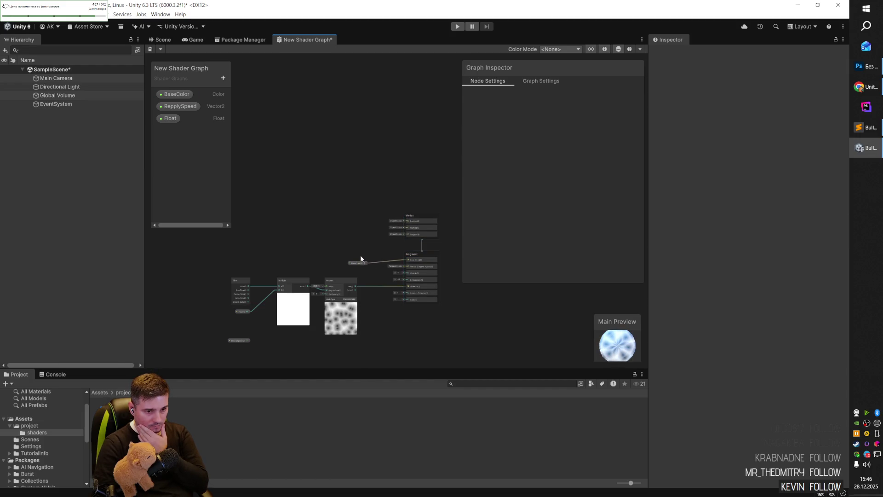
drag(359, 263, 359, 259)
click(324, 246)
scroll(318, 318, up, 3)
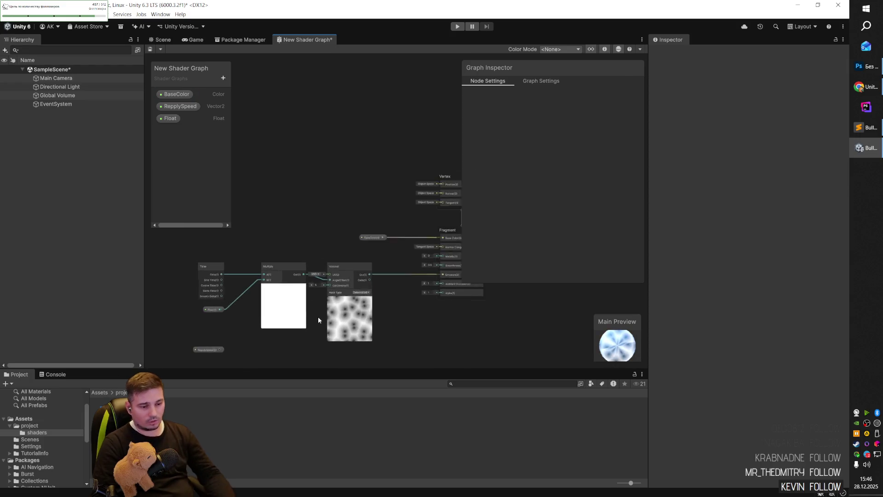
- Delete the unused ReplySpeed node and briefly check the property type list
click(190, 355)
key(Delete)
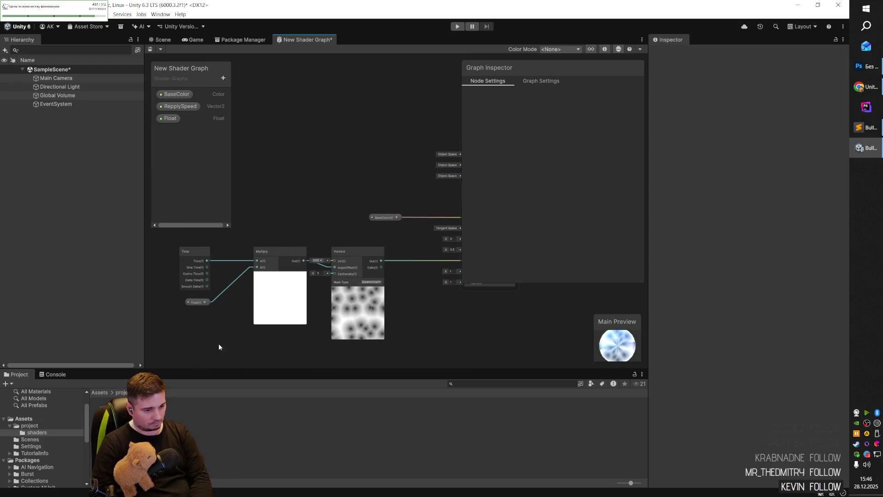
click(223, 78)
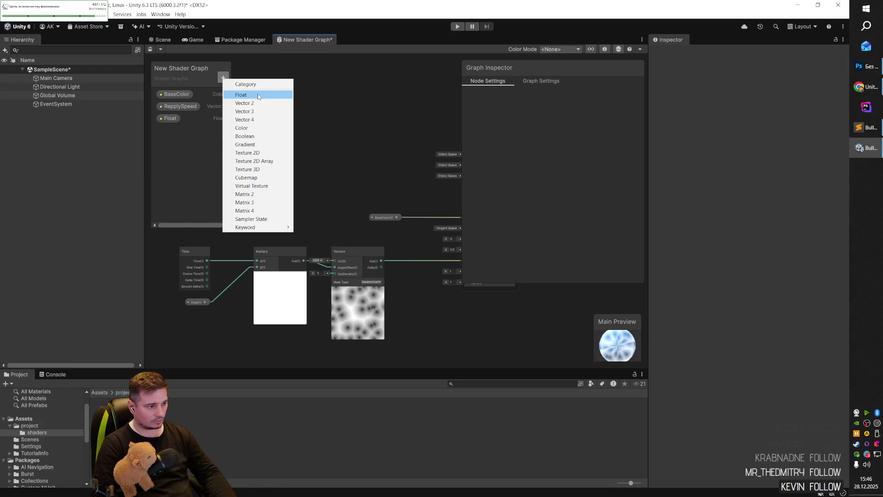
click(260, 95)
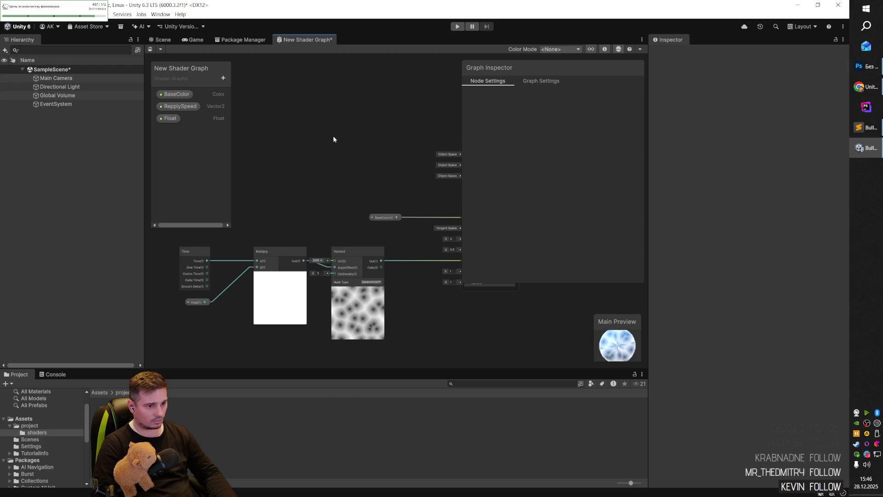
key(alt+Tab)
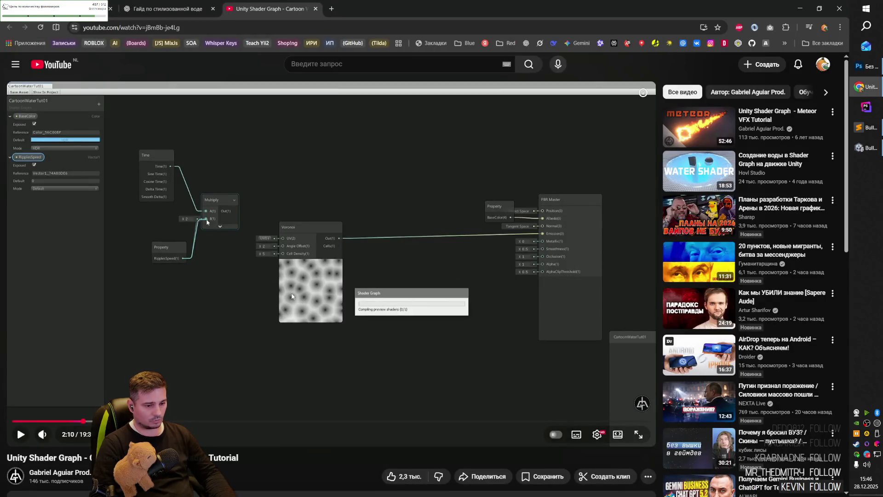
- Play the tutorial to about 2:21, covering the speed property's default value
click(239, 339)
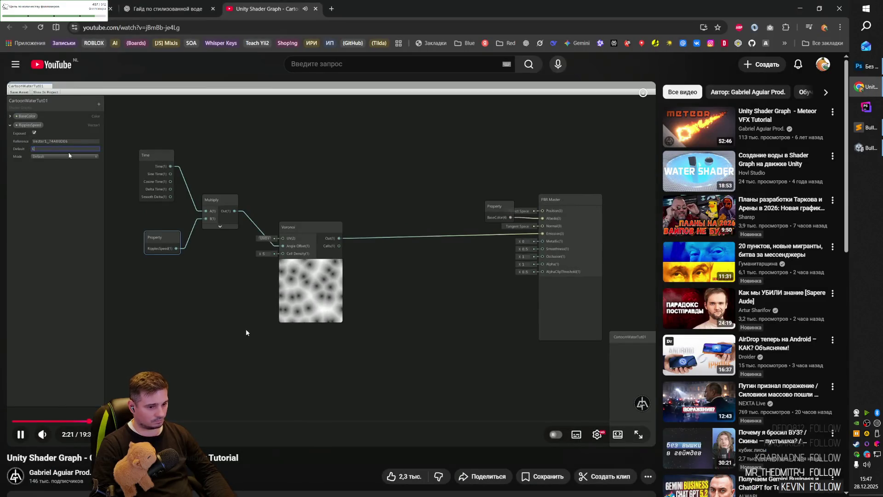
key(alt+Tab)
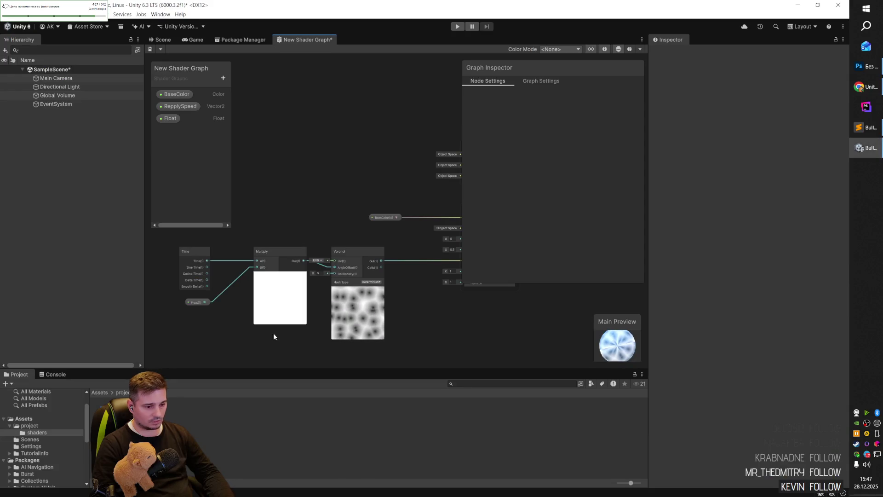
- Show the Float property's settings (default 1) and follow the tutorial to 2:35
click(196, 302)
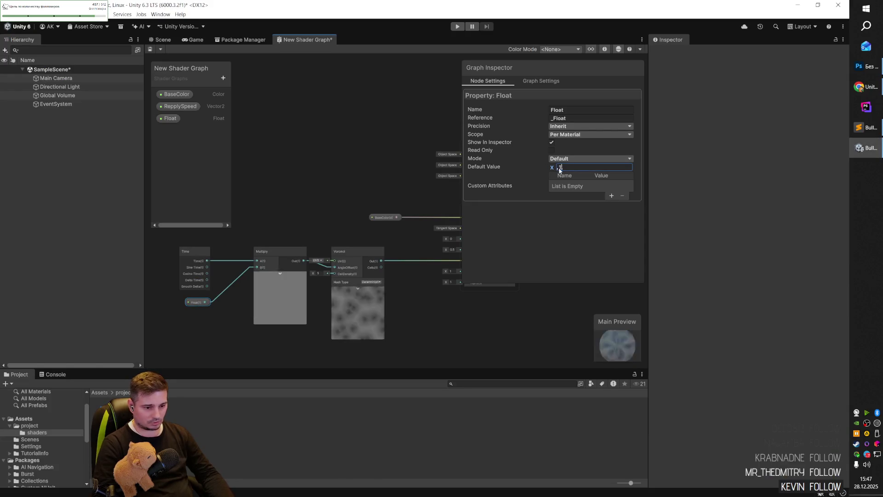
key(alt+Tab)
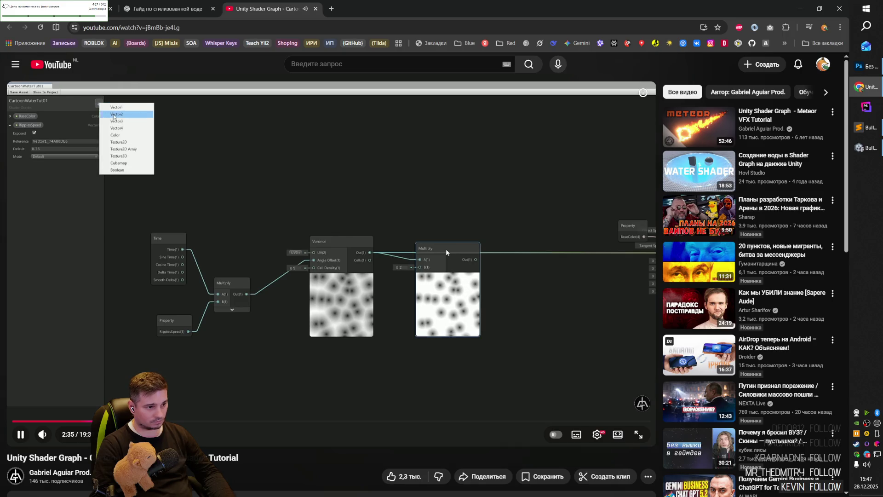
click(458, 162)
key(alt+Tab)
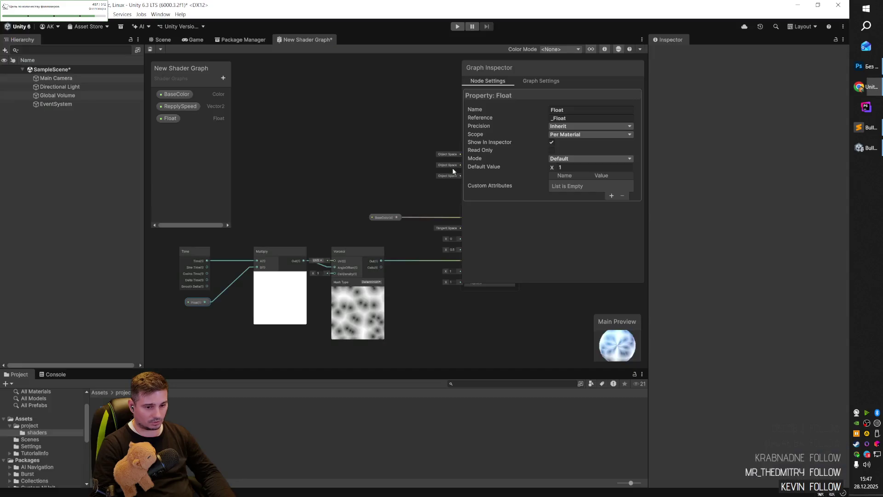
- Dock the Graph Inspector at the lower left beneath the blackboard
click(223, 78)
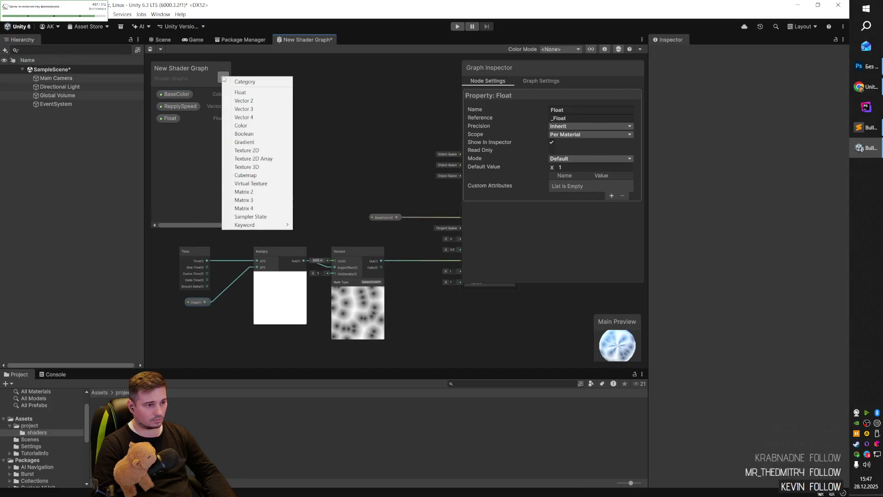
click(184, 69)
drag(167, 68, 168, 62)
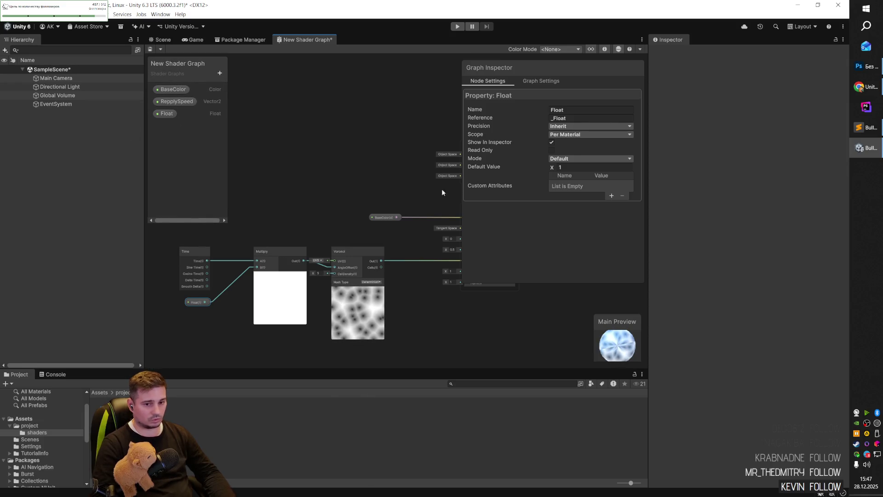
drag(529, 68, 544, 64)
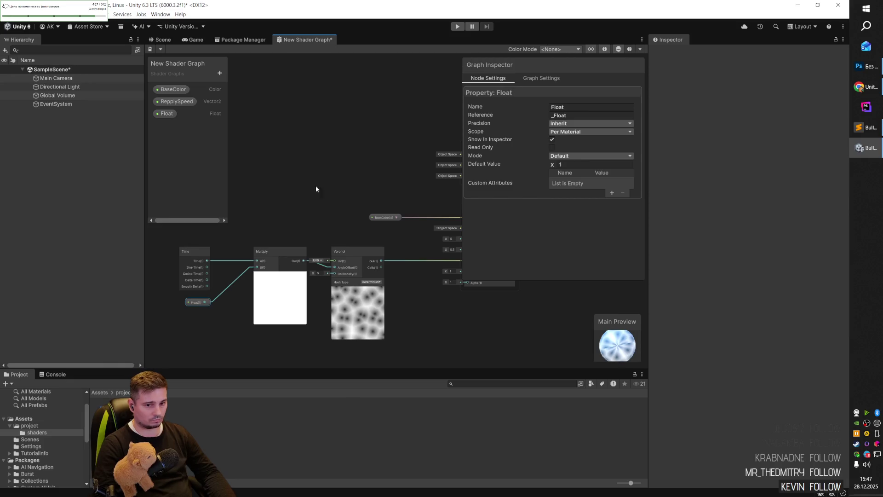
mouse_move(536, 95)
mouse_down()
mouse_move(536, 119)
mouse_move(534, 99)
mouse_move(506, 84)
mouse_move(269, 212)
mouse_move(244, 211)
mouse_up()
drag(385, 190, 398, 191)
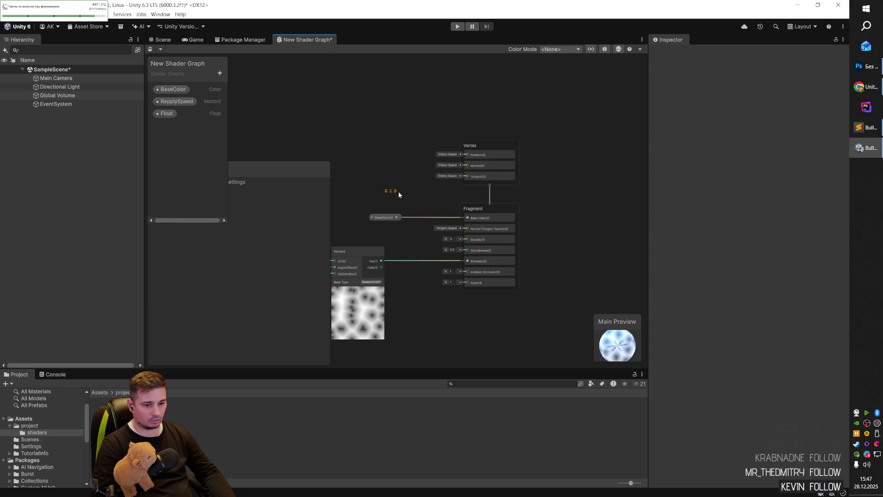
- Enlarge the Shader Graph window to the right, bottom and left, and zoom the graph
right_click(369, 189)
scroll(592, 203, down, 3)
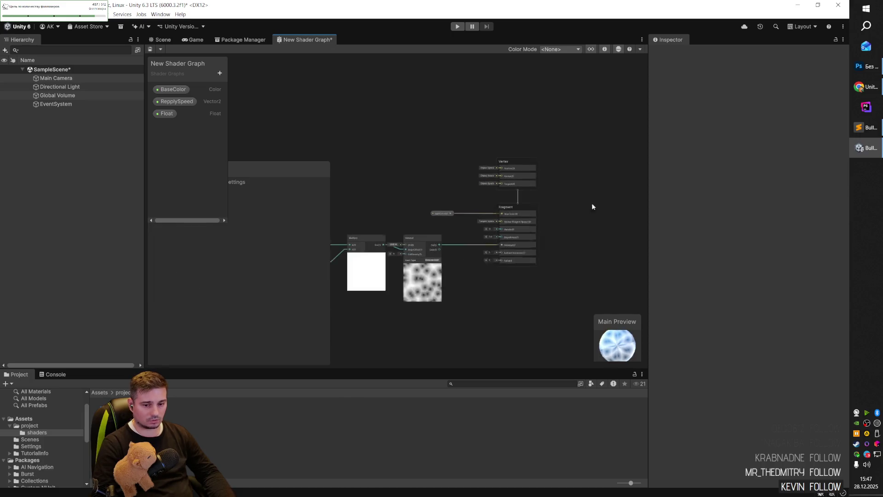
mouse_move(648, 199)
mouse_down()
mouse_move(775, 195)
mouse_move(762, 198)
mouse_up()
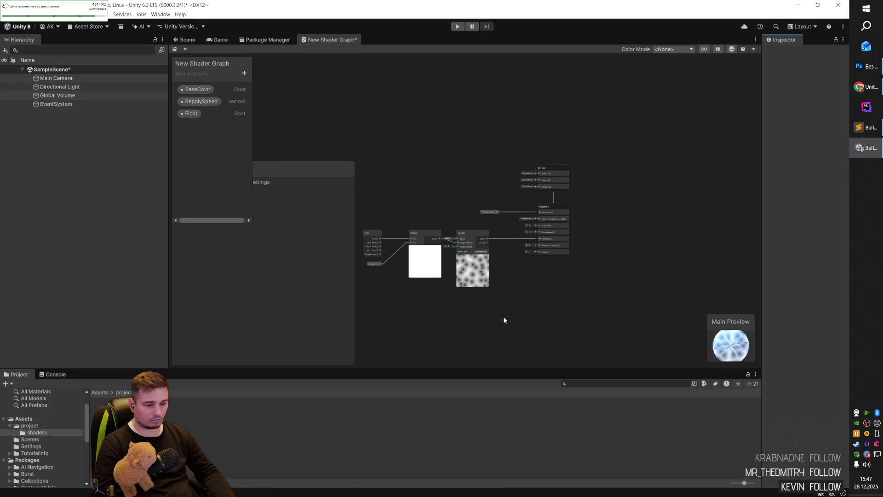
mouse_move(449, 368)
mouse_down()
mouse_move(441, 408)
mouse_move(448, 422)
mouse_up()
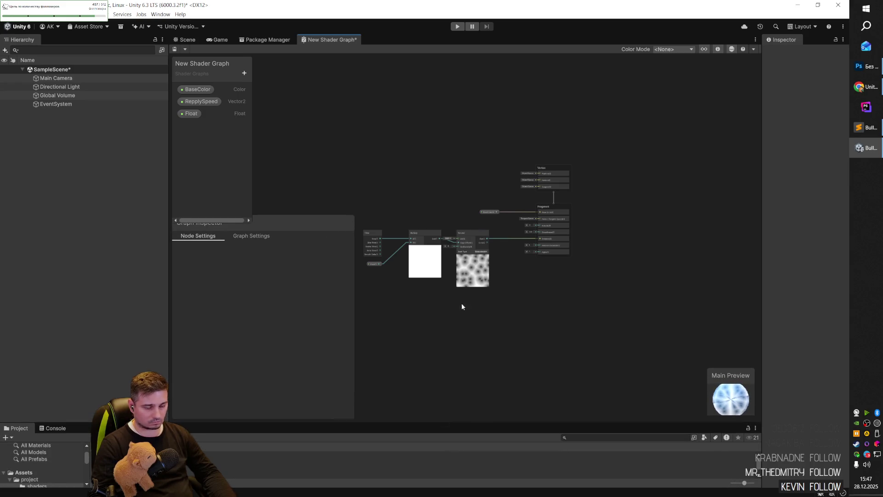
drag(168, 276, 116, 274)
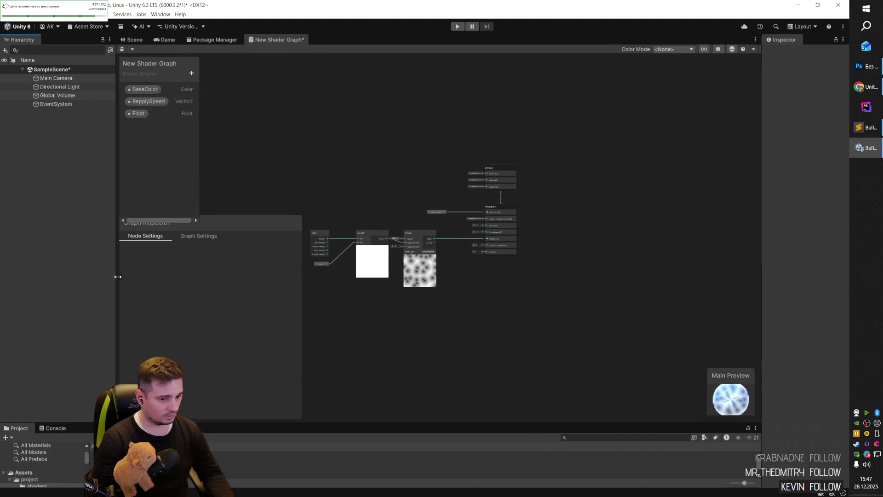
scroll(528, 274, down, 2)
scroll(435, 271, up, 3)
scroll(563, 257, up, 2)
scroll(547, 257, down, 1)
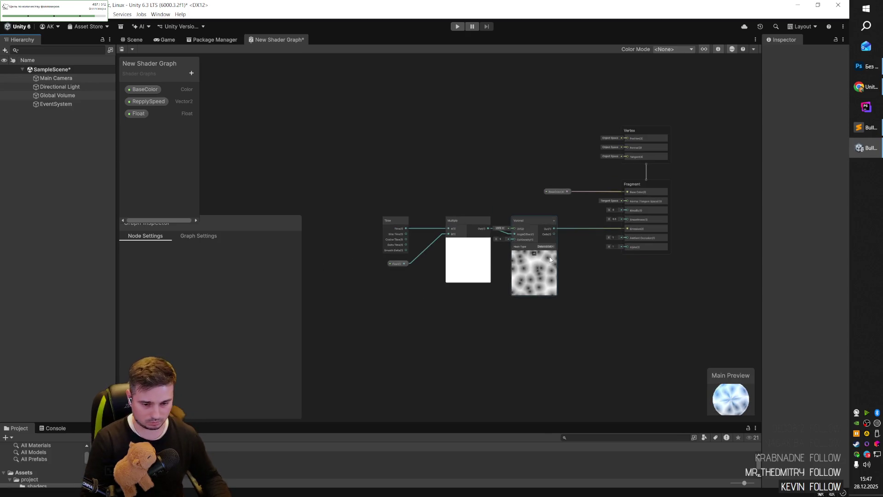
scroll(545, 238, up, 1)
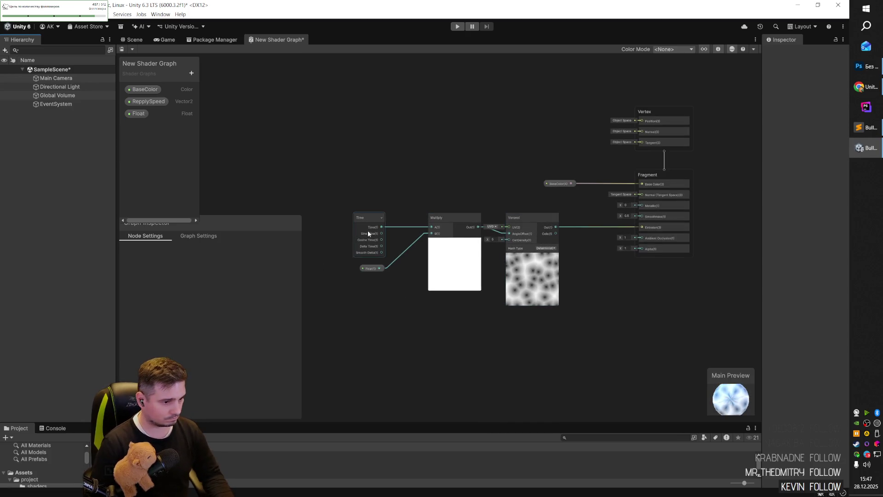
- Create a Color property named RipplesColor and view its black default in the Graph Inspector
mouse_move(213, 215)
mouse_down()
mouse_move(207, 237)
mouse_move(179, 206)
mouse_up()
click(192, 73)
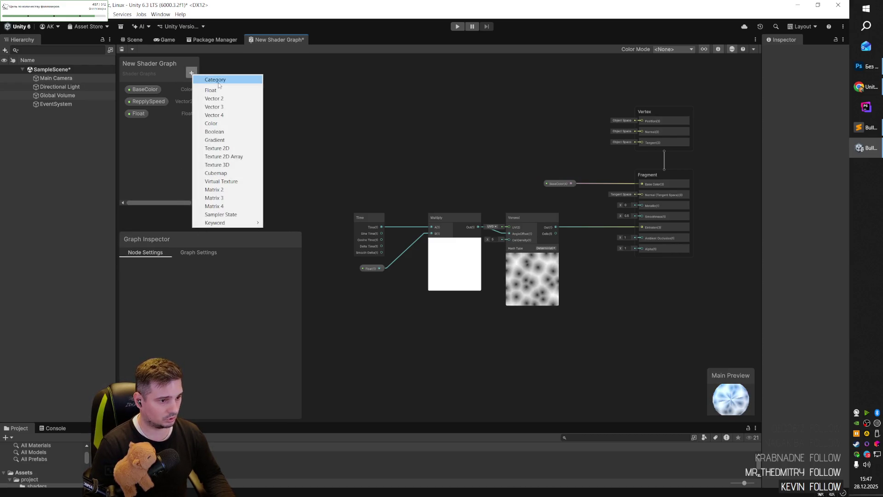
click(216, 123)
text(Ro)
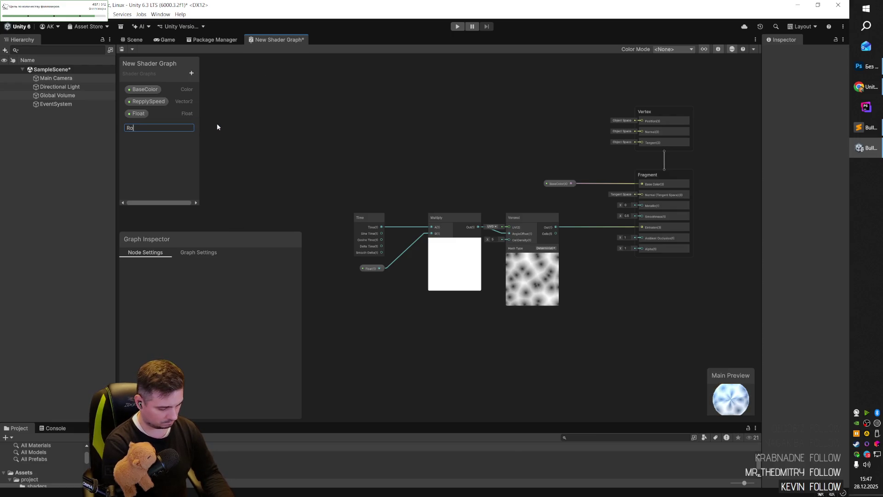
key(BackSpace)
text(ipples)
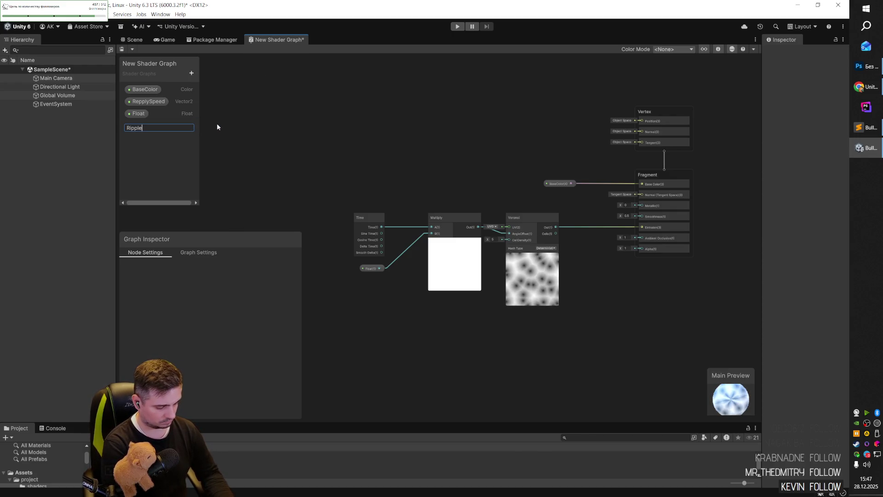
text(Color)
key(Return)
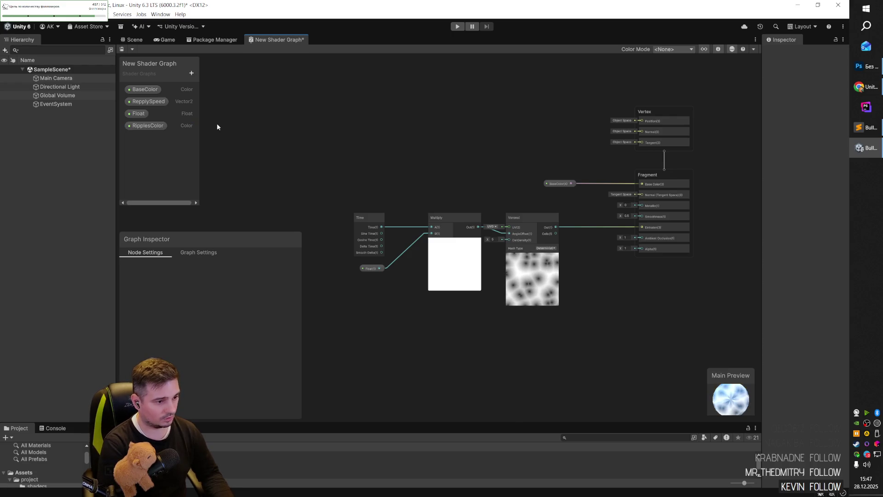
click(153, 126)
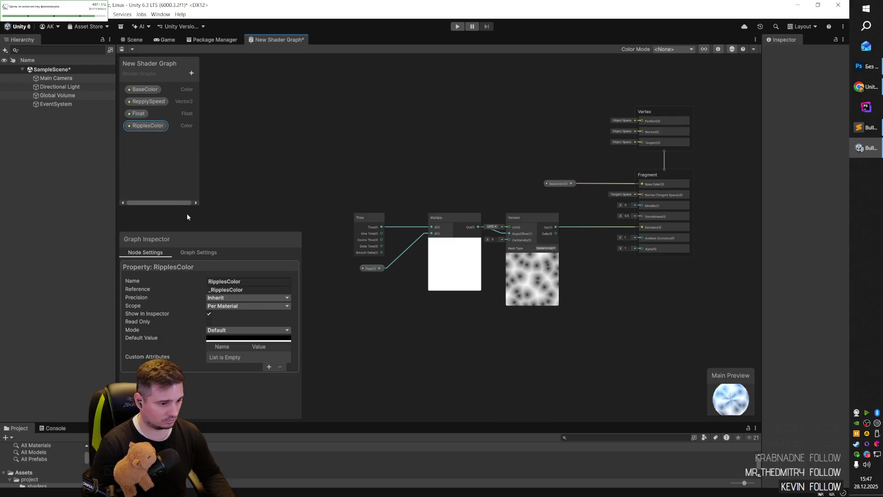
drag(191, 230, 195, 217)
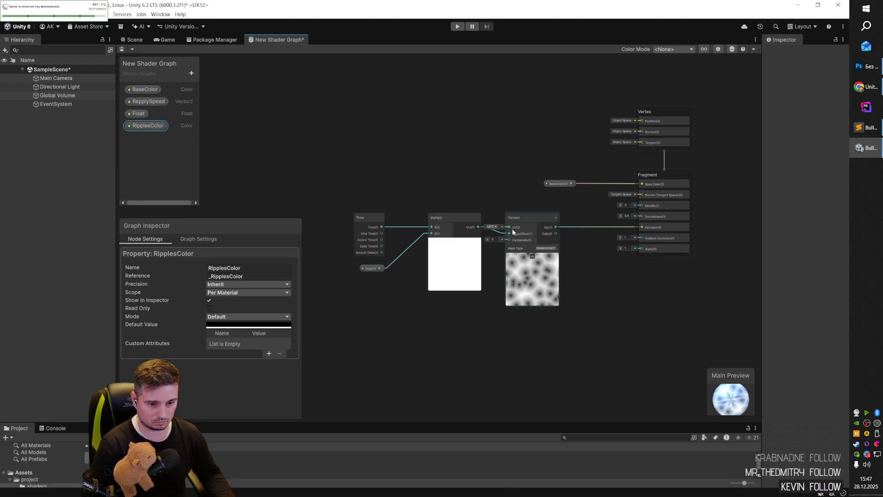
- Shift the output nodes right, place BaseColor beside Base Color, and add a RipplesColor node
key(alt+Tab)
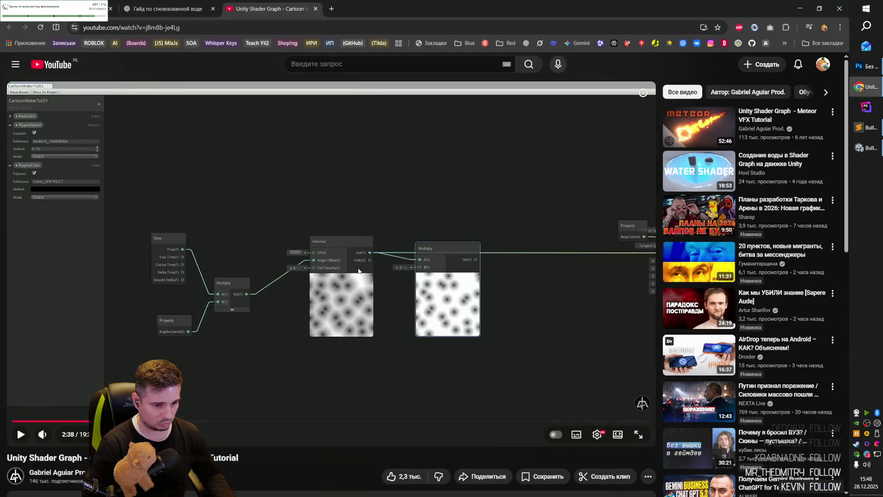
key(alt+Tab)
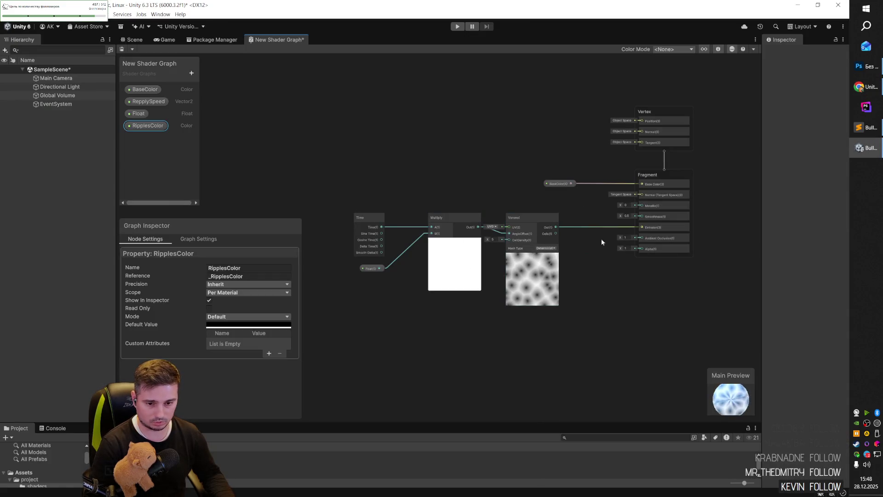
drag(724, 271, 628, 123)
mouse_move(650, 177)
mouse_down()
mouse_move(729, 174)
mouse_move(693, 174)
mouse_up()
mouse_move(452, 159)
mouse_down()
mouse_move(515, 191)
mouse_move(523, 180)
mouse_move(631, 185)
mouse_up()
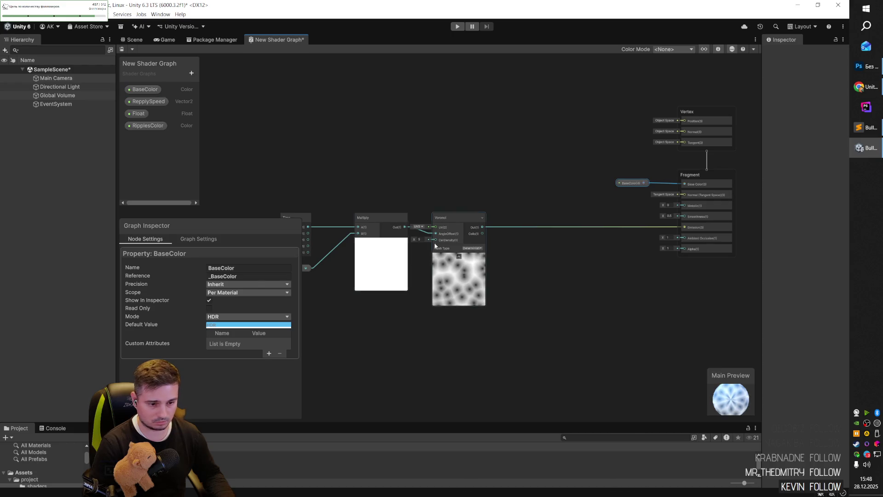
mouse_move(148, 125)
mouse_down()
mouse_move(527, 259)
mouse_move(507, 241)
mouse_up()
- Open node search beside RipplesColor and type 'multi' to list Multiply nodes
key(alt+Tab)
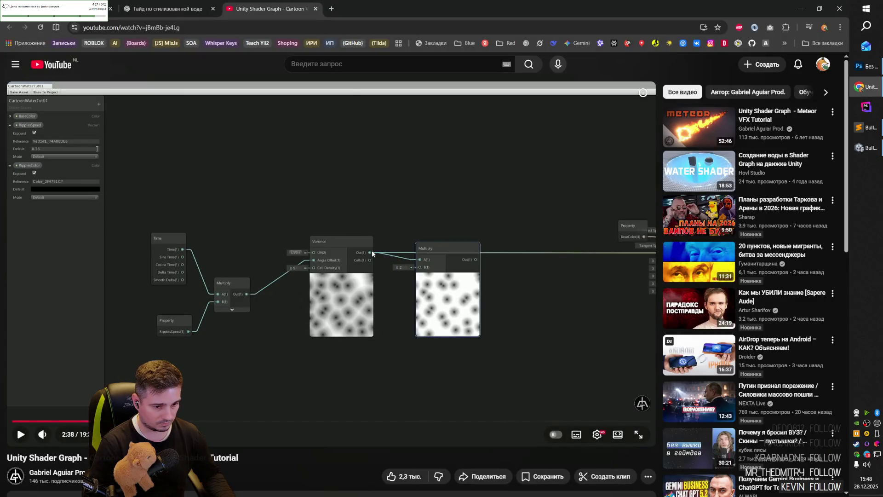
key(alt+Tab)
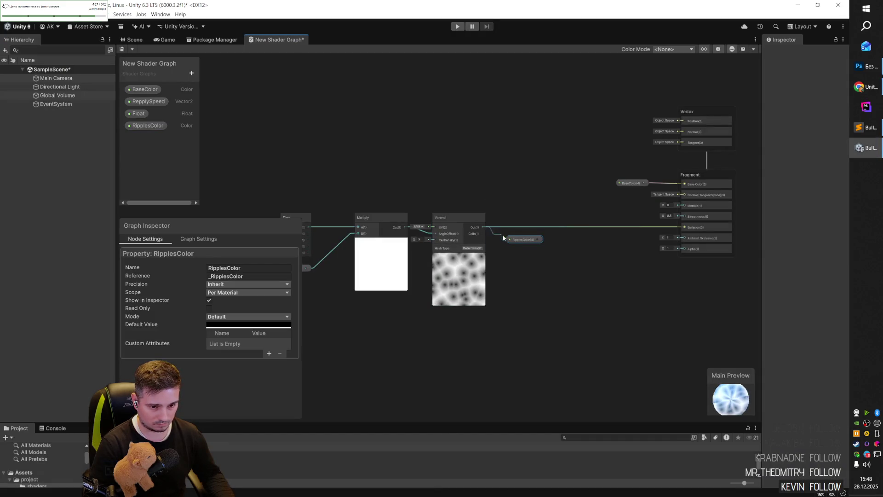
key(space)
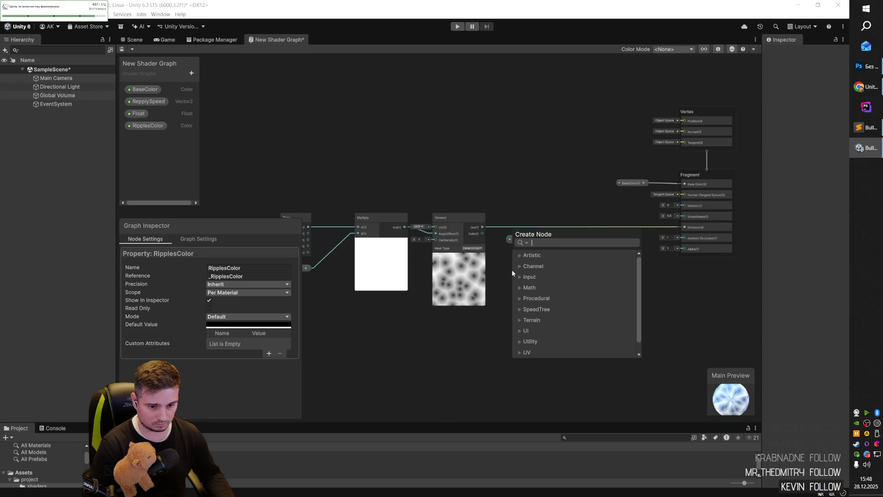
key(alt+Tab)
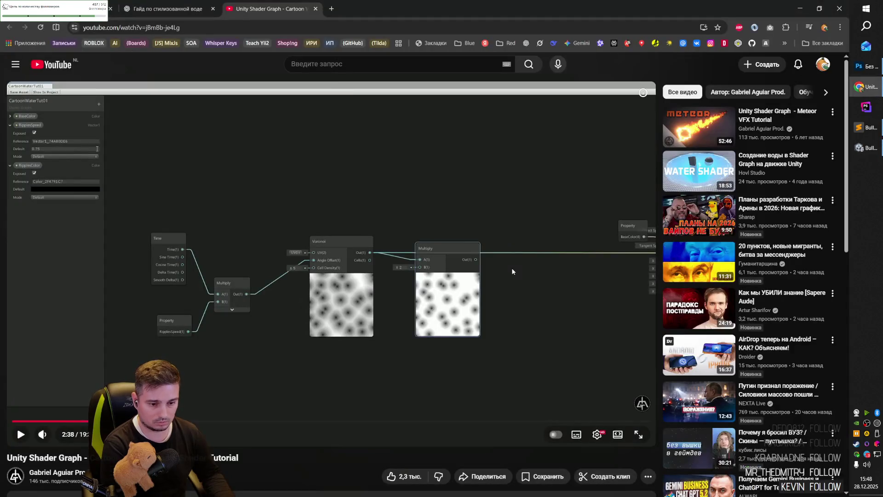
key(alt+Tab)
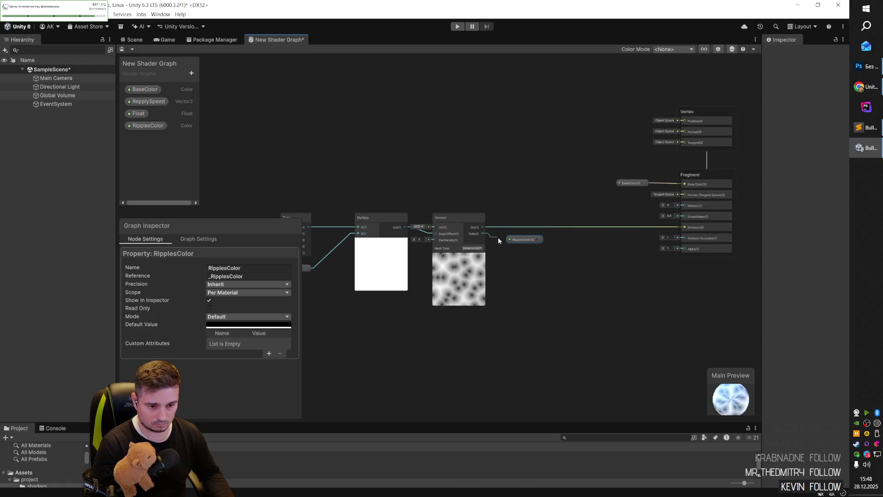
key(space)
text(m)
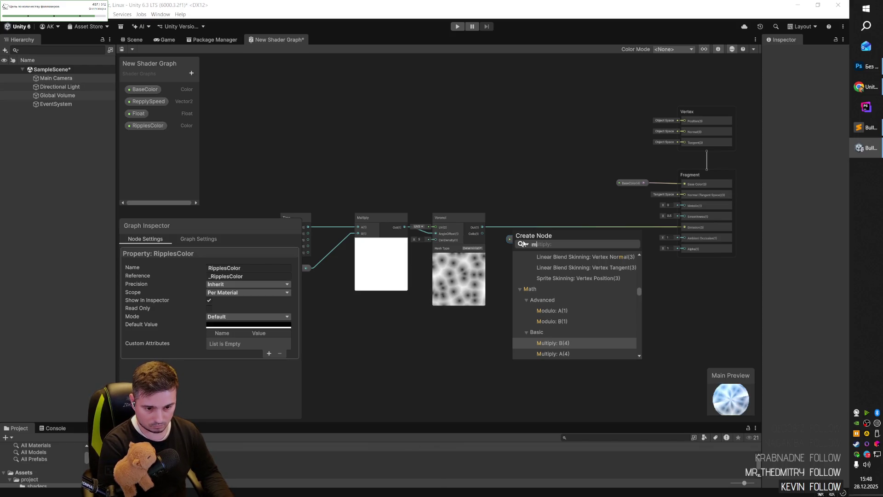
key(Tab)
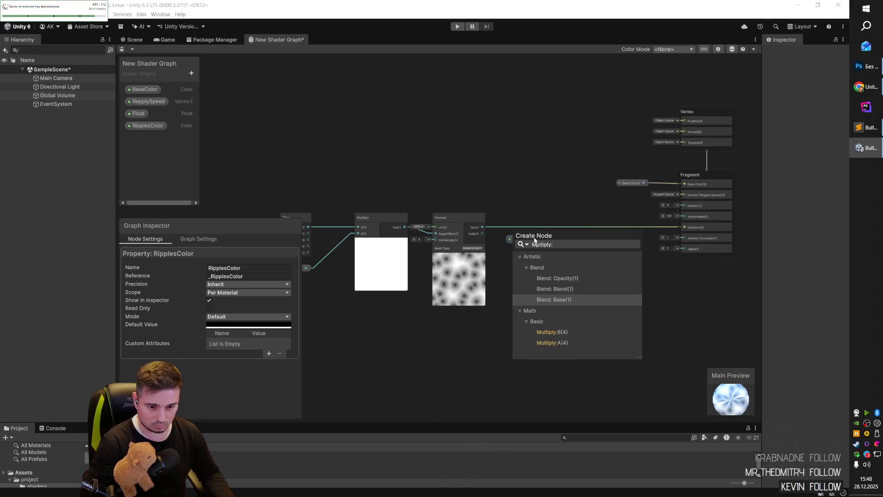
key(alt+Tab)
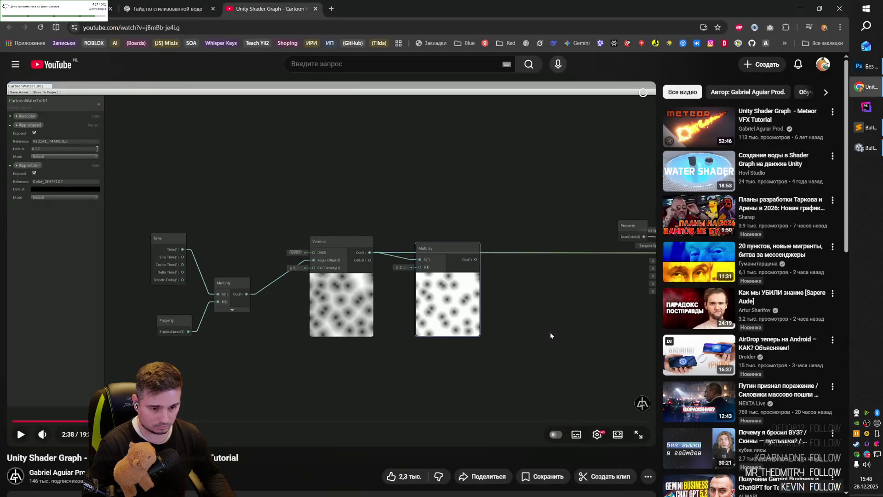
key(alt+Tab)
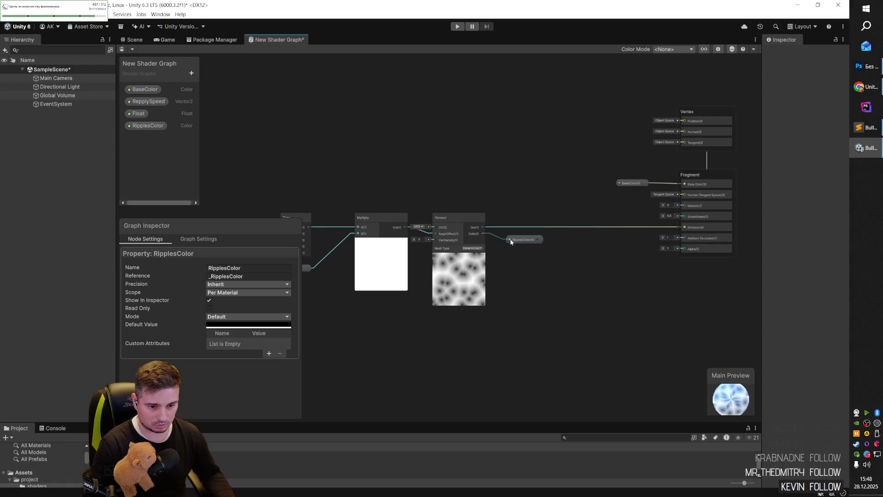
key(space)
text(mul)
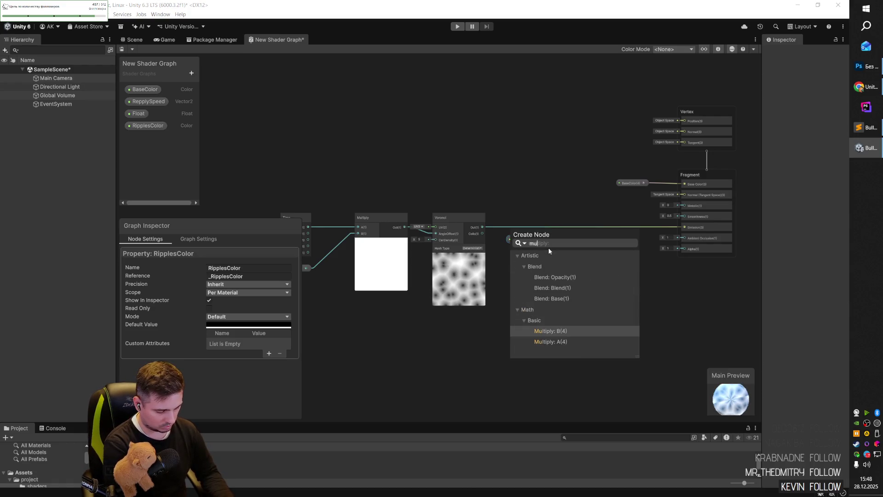
text(ti)
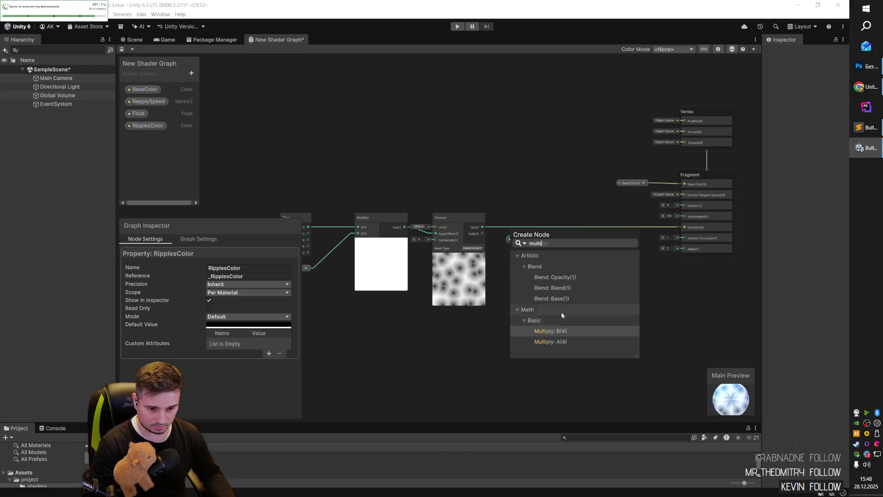
- Add a Multiply node to the graph beside the Voronoi node
click(520, 203)
right_click(517, 280)
click(533, 284)
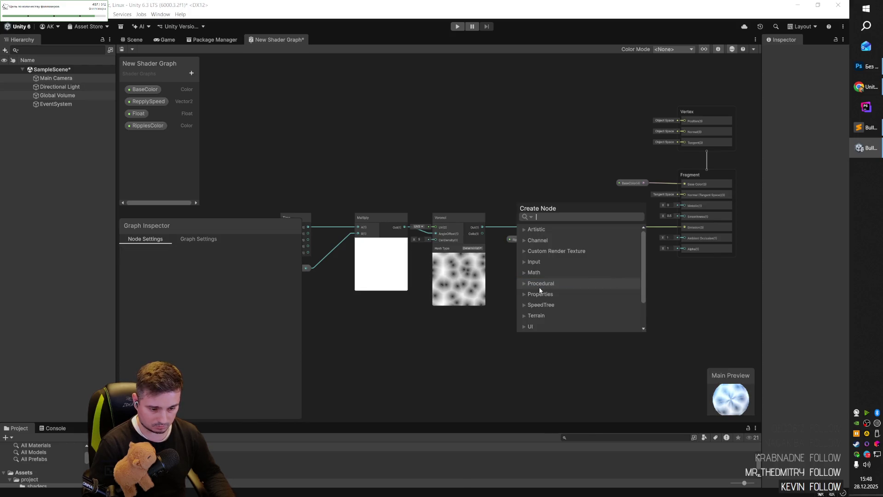
text(mu)
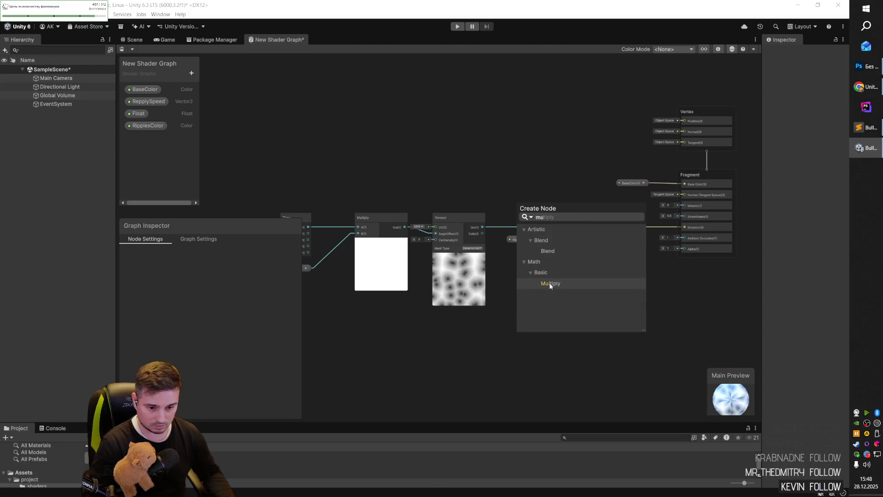
click(555, 284)
drag(549, 289, 537, 255)
- Delete the old RipplesColor node and drag the RipplesColor property in from the Blackboard
click(523, 239)
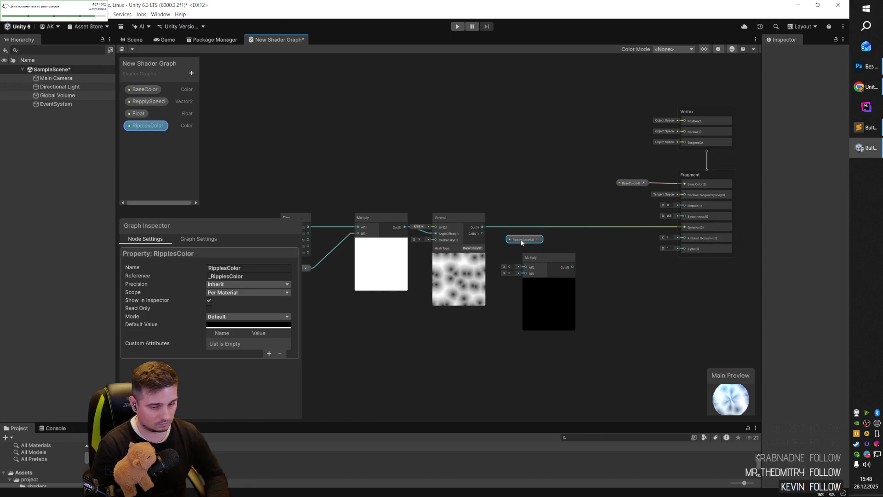
key(alt+Tab)
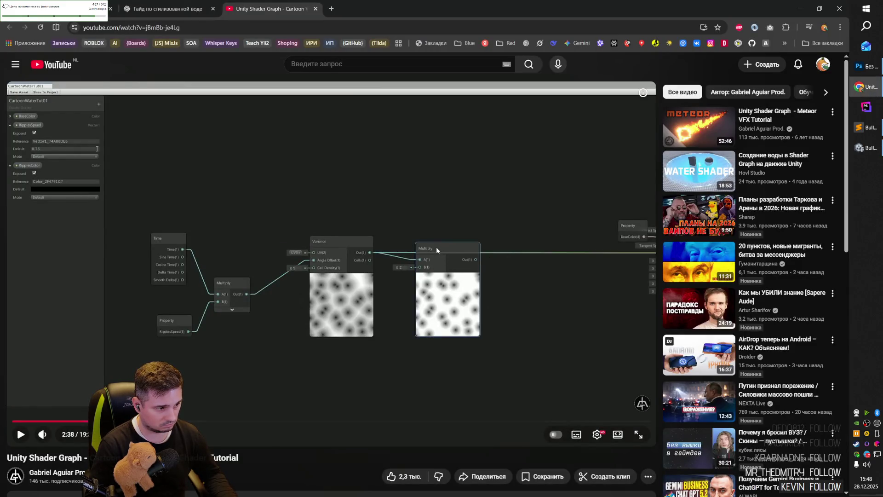
key(alt+Tab)
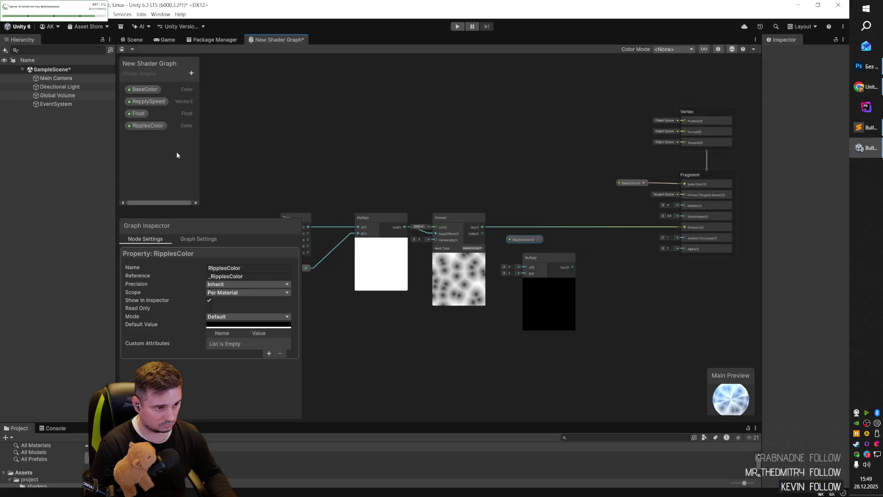
key(Delete)
mouse_move(540, 260)
mouse_down()
mouse_move(539, 249)
mouse_move(548, 252)
mouse_up()
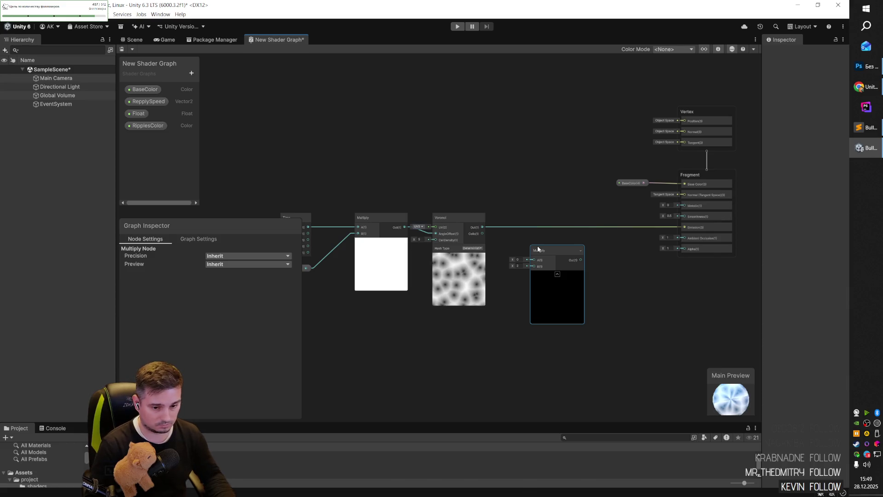
key(alt+Tab)
click(511, 282)
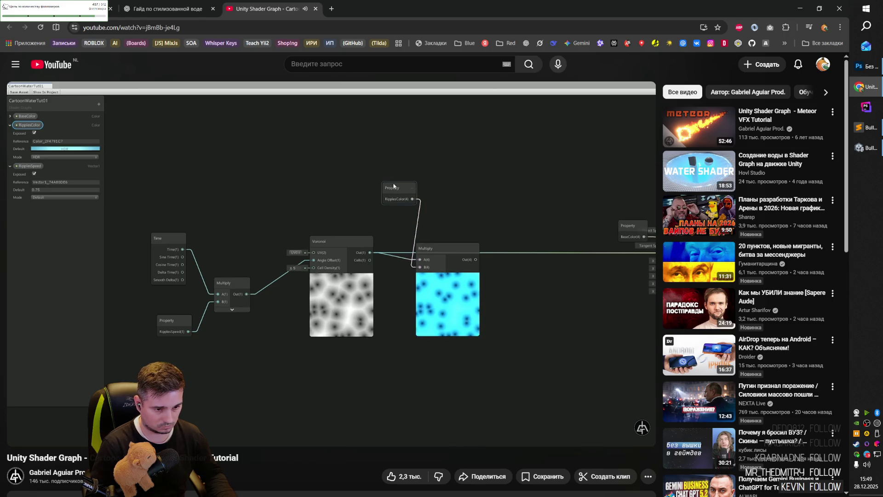
click(454, 197)
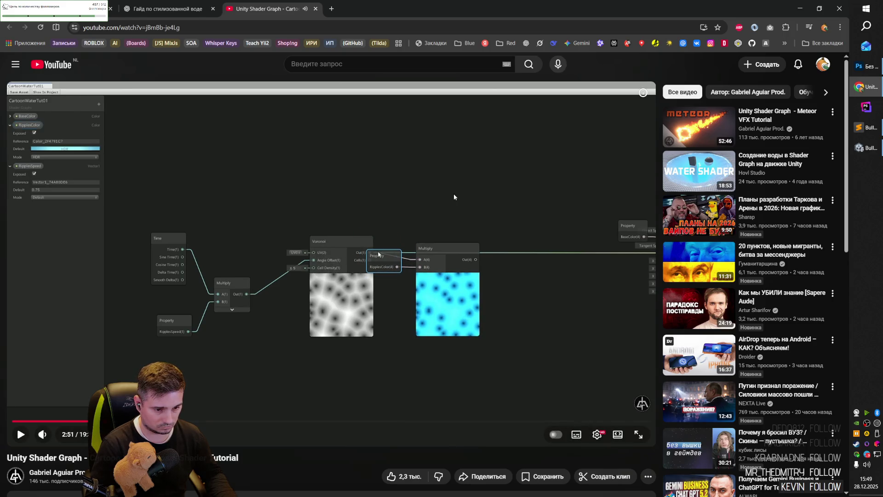
key(alt+Tab)
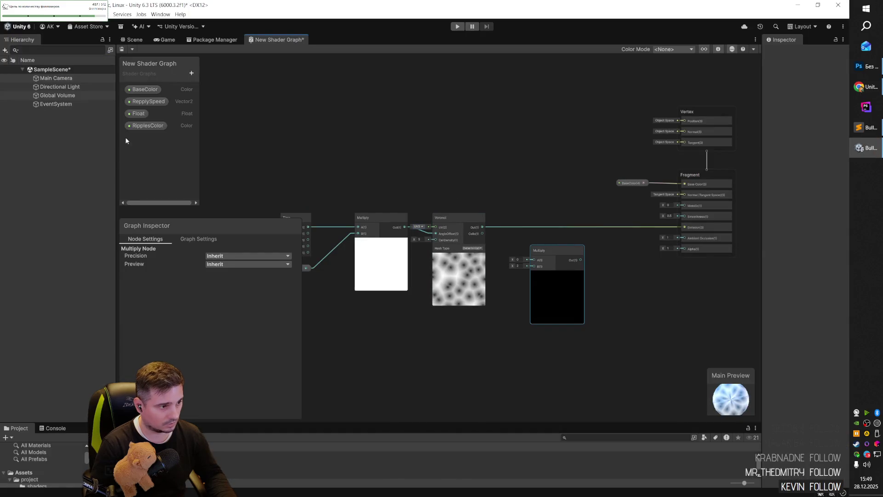
drag(152, 127, 449, 293)
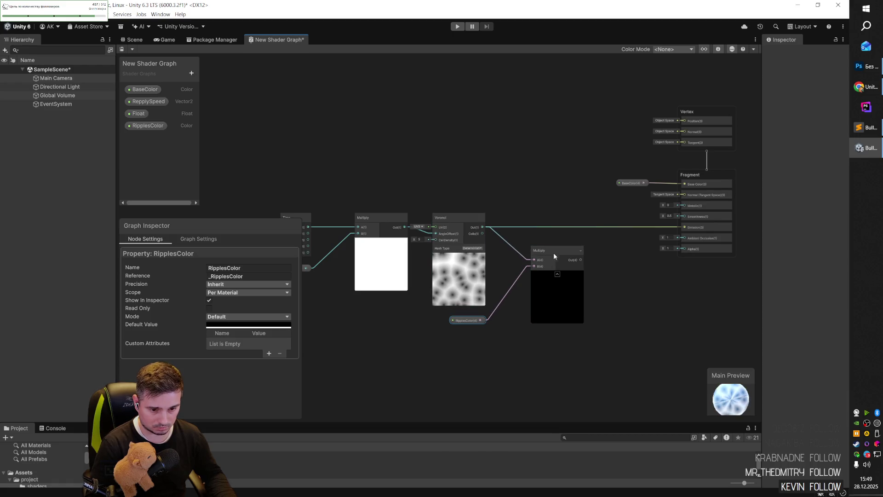
- Set RipplesColor's default value to light blue 51C8FF in the colour picker
drag(553, 253, 548, 240)
click(472, 321)
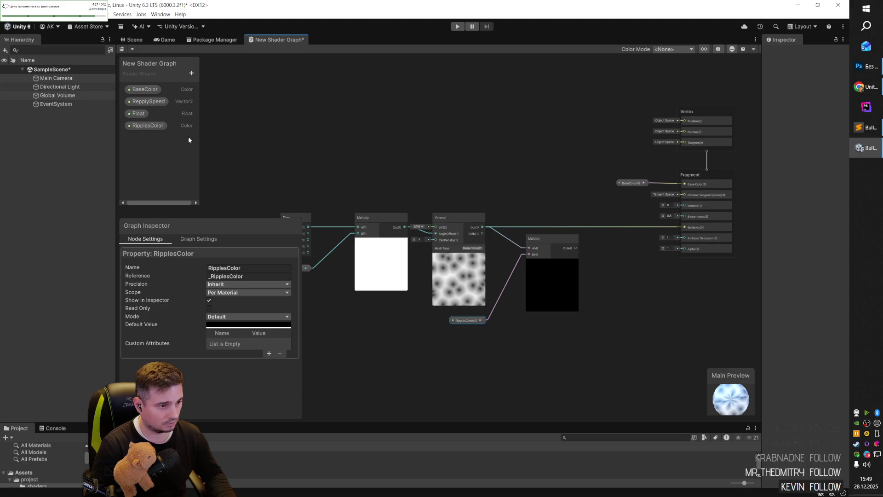
click(245, 325)
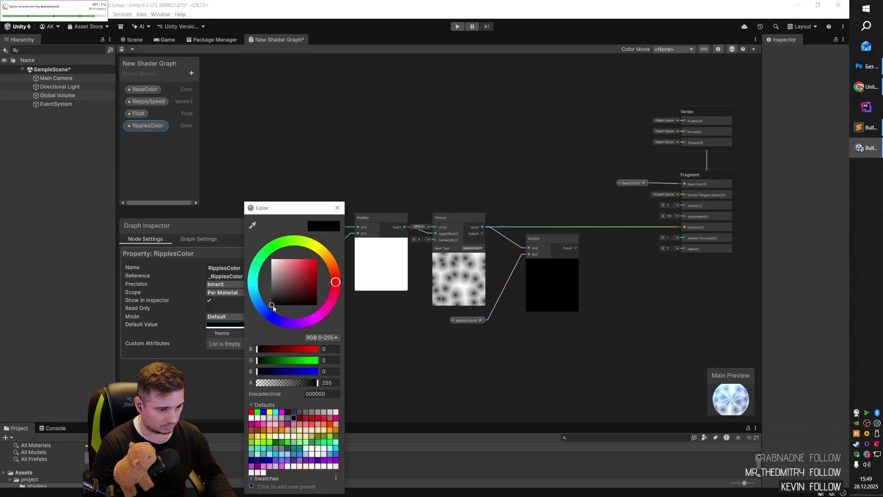
mouse_move(267, 308)
mouse_down()
mouse_move(260, 302)
mouse_move(310, 260)
mouse_up()
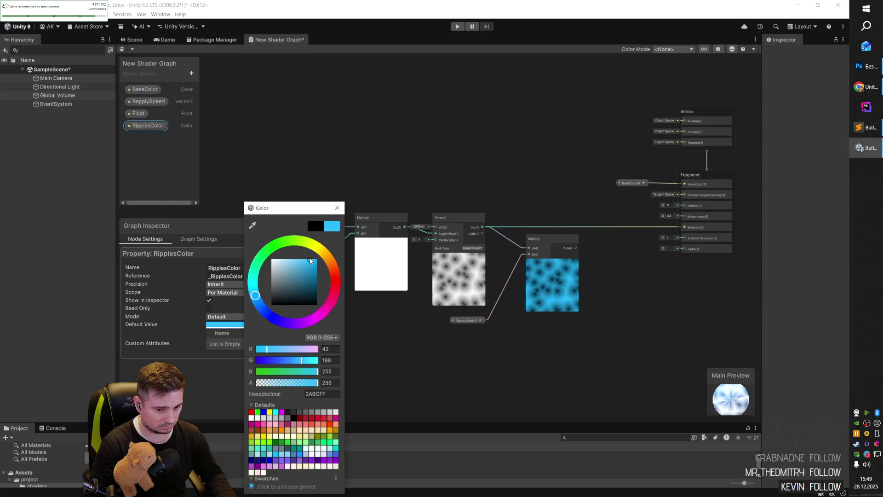
mouse_move(310, 261)
mouse_down()
mouse_move(318, 261)
mouse_move(302, 258)
mouse_up()
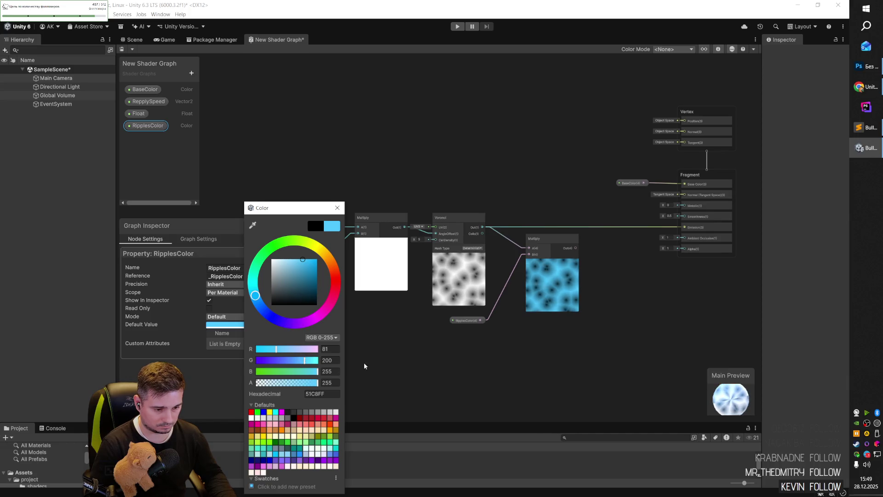
click(494, 293)
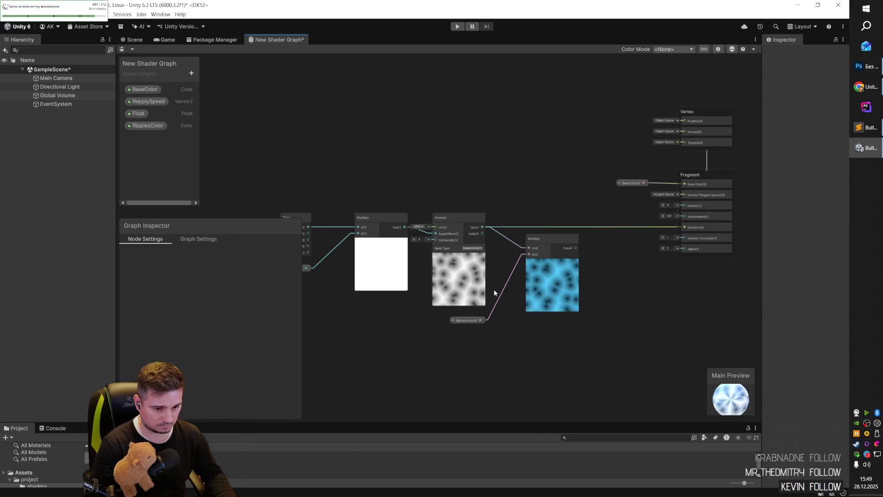
- Set BaseColor's HDR default value to bright blue RGB 67/160/255
click(150, 89)
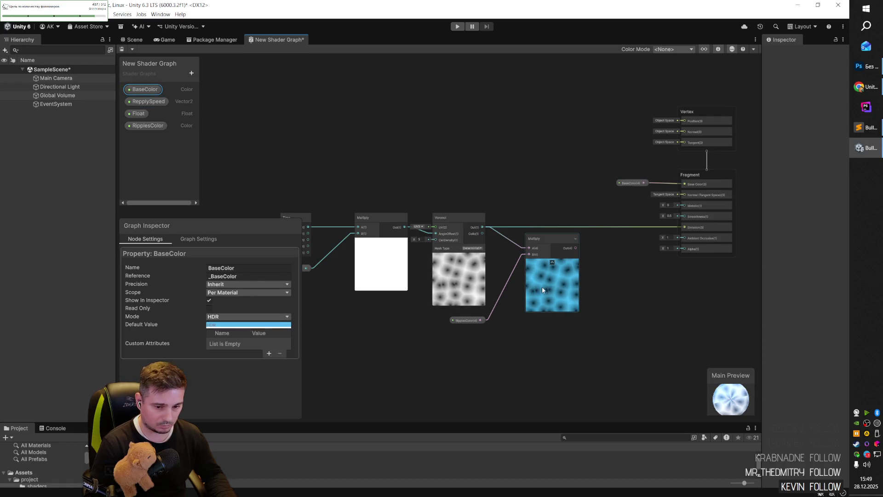
key(alt+Tab)
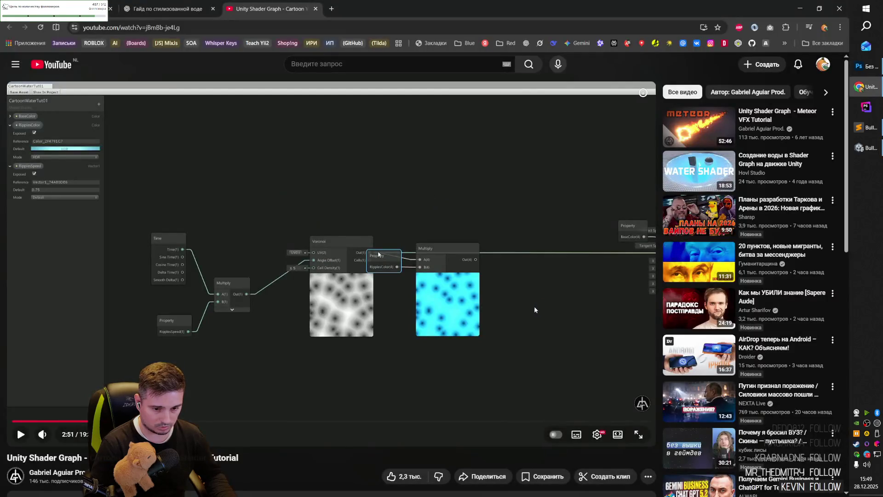
key(alt+Tab)
key(alt+Tab)
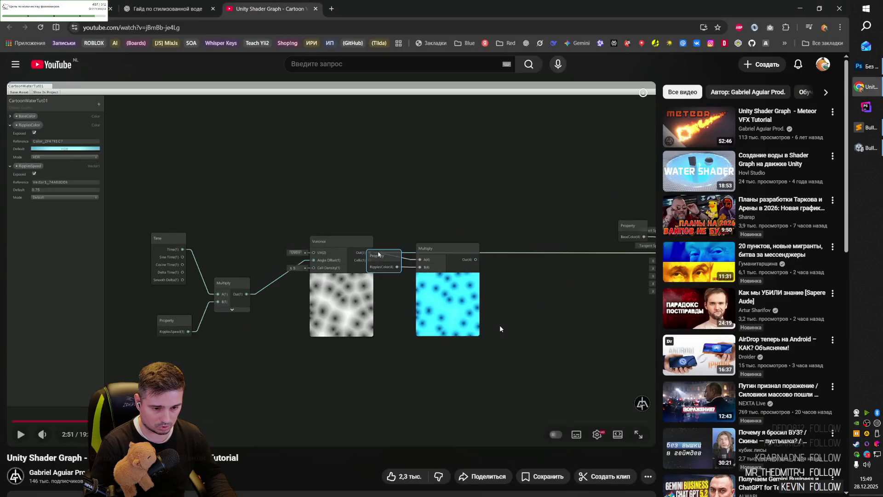
key(alt+Tab)
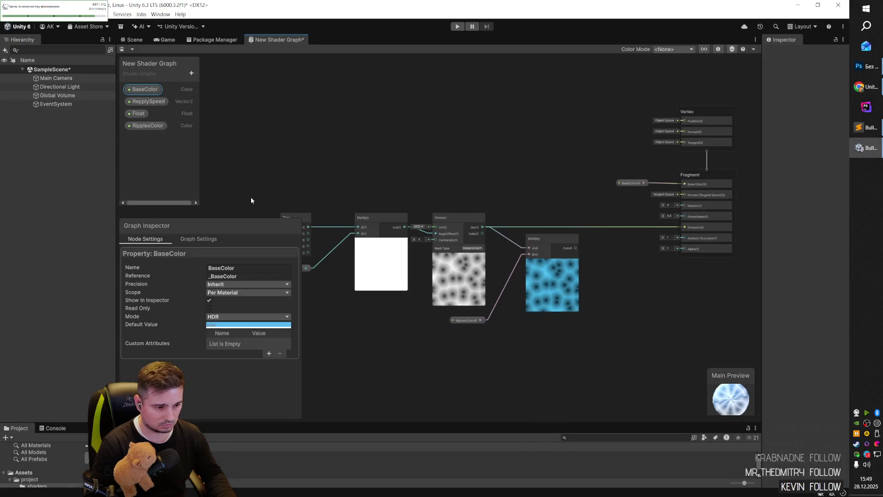
click(279, 323)
drag(334, 244, 317, 233)
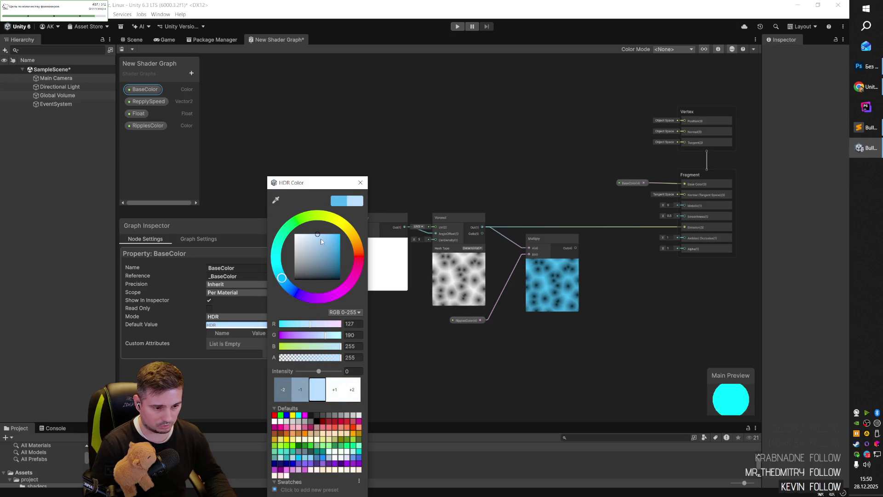
click(300, 239)
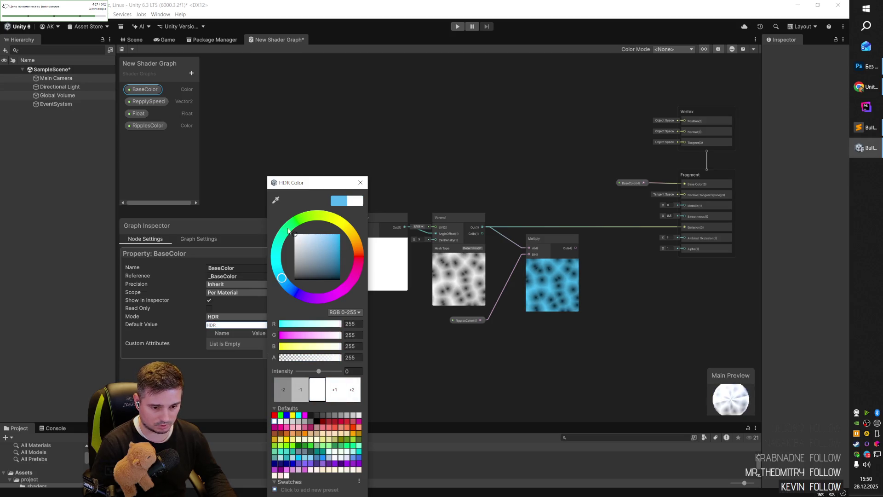
click(329, 240)
drag(329, 239, 329, 234)
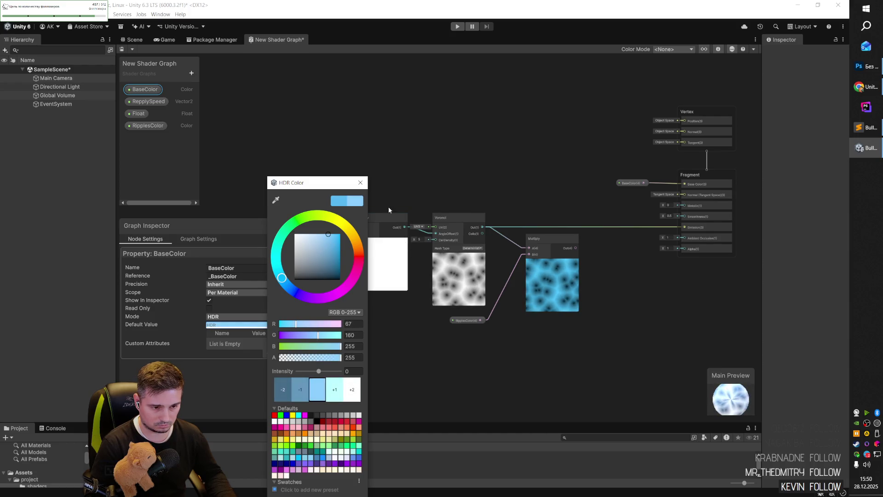
click(473, 319)
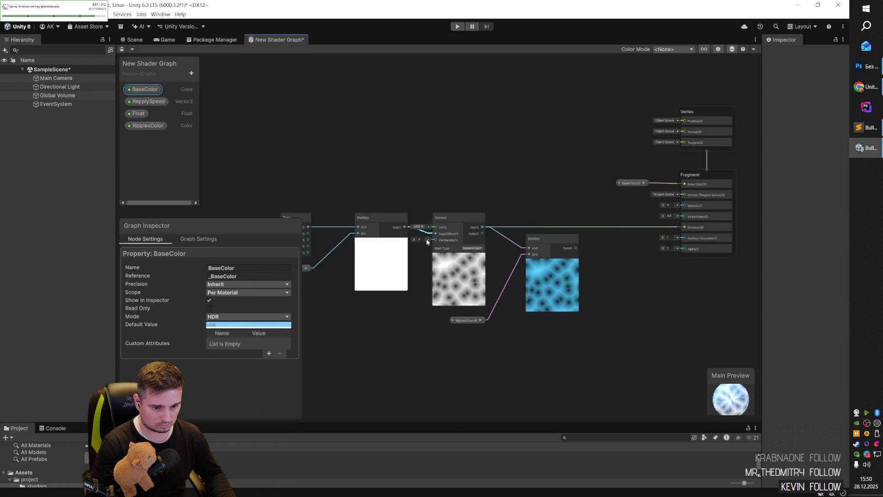
- Connect Multiply Out(4) to Fragment Emission and enlarge the Main Preview to view the ripples
key(alt+Tab)
click(529, 304)
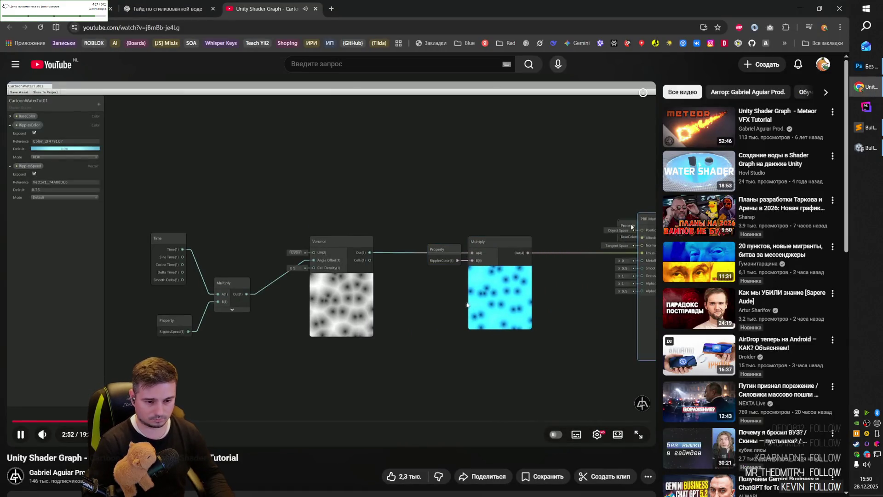
key(alt+Tab)
drag(576, 248, 684, 226)
key(alt+Tab)
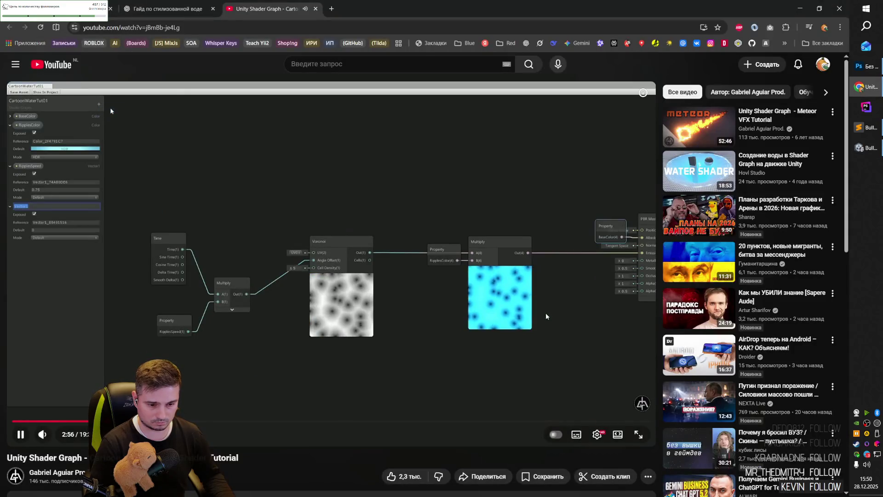
key(alt+Tab)
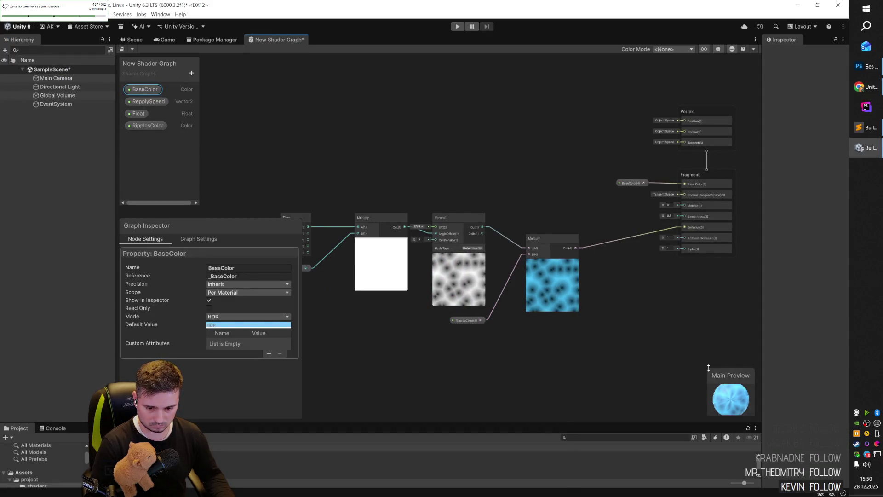
drag(707, 368, 651, 308)
mouse_move(703, 381)
mouse_down()
mouse_move(719, 381)
mouse_move(735, 426)
mouse_move(702, 374)
mouse_move(716, 397)
mouse_up()
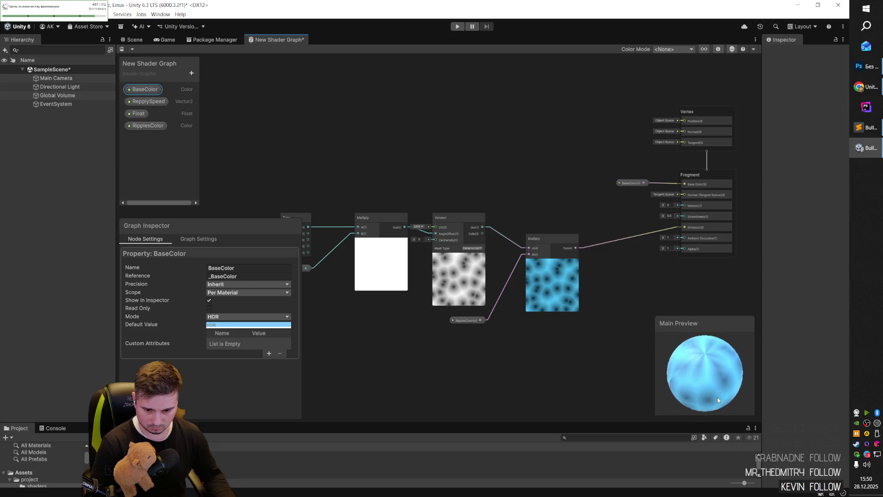
key(alt+Tab)
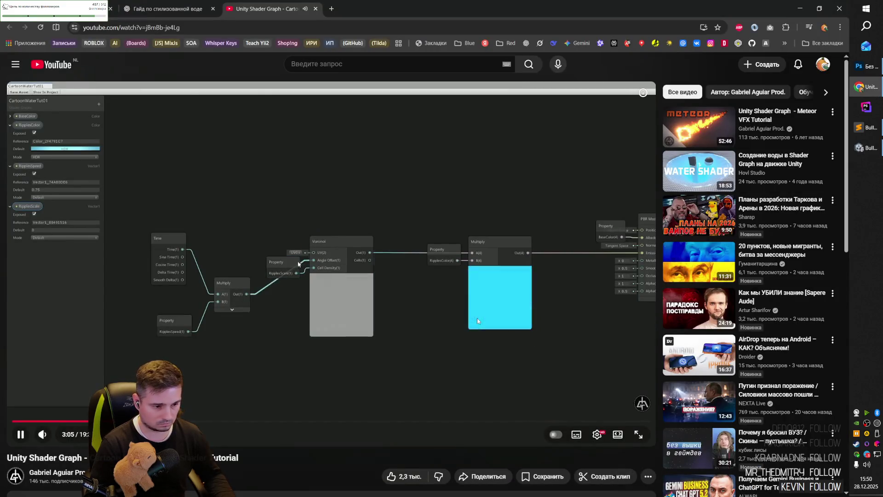
- Rewind the tutorial to 2:59 on the ripple scale property and return to Unity
click(323, 360)
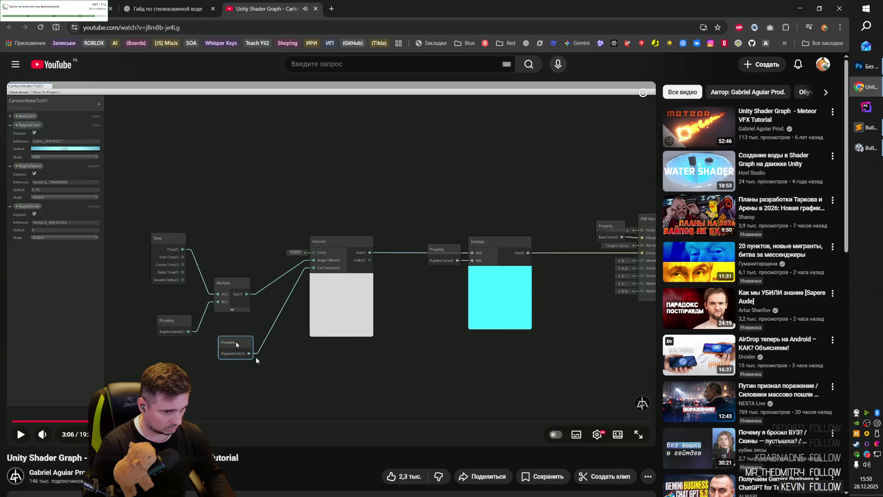
click(278, 359)
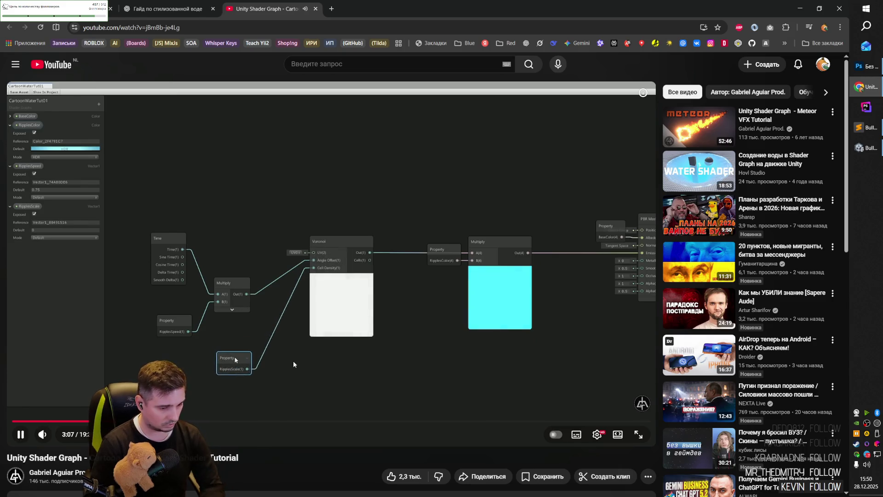
key(Left)
key(Left)
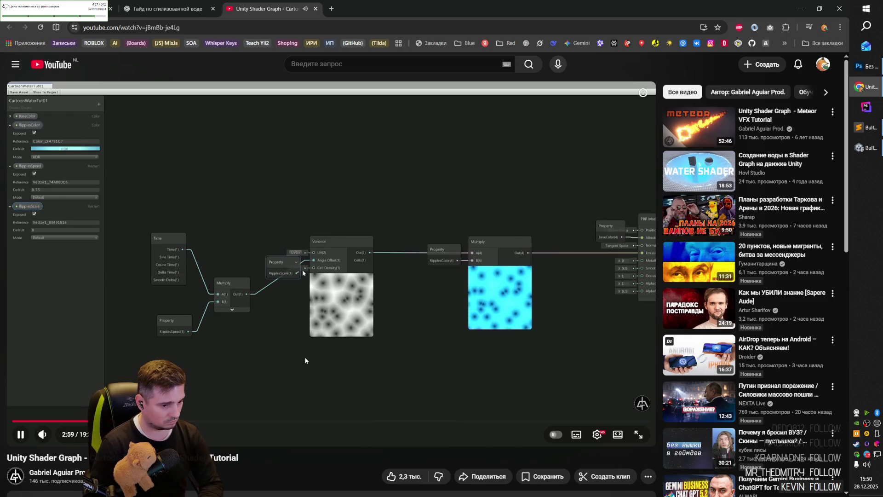
key(Left)
key(Left)
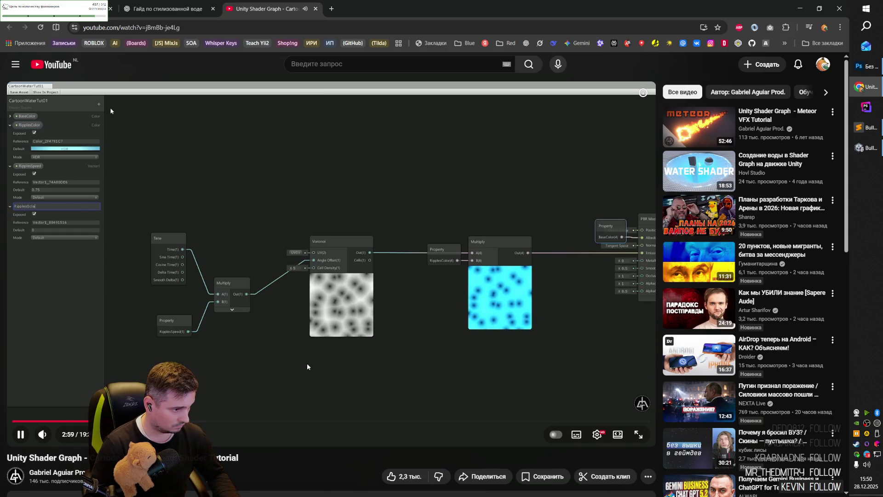
key(space)
key(alt+Tab)
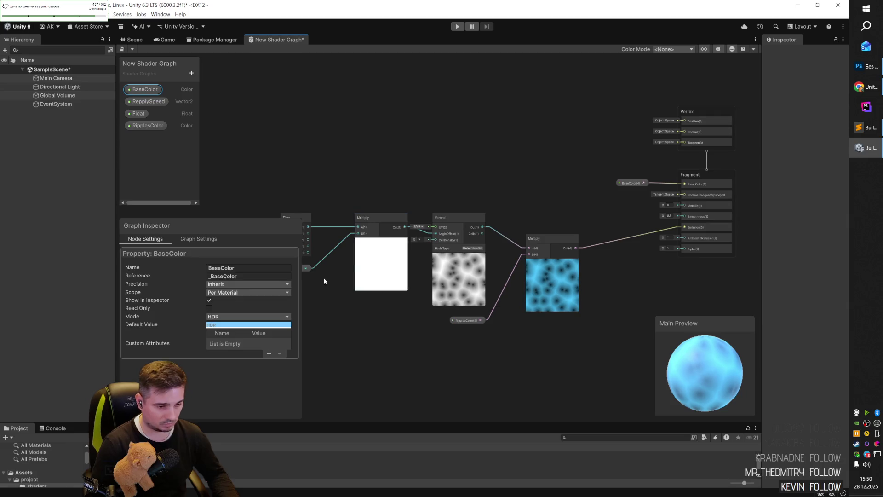
- Create a new Float property named RopplesCale on the Blackboard
click(191, 74)
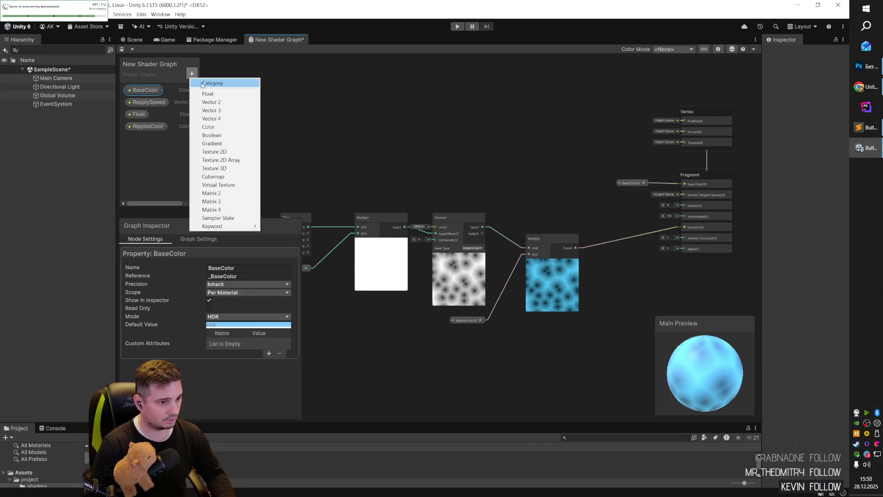
click(201, 84)
text(RopplesCale)
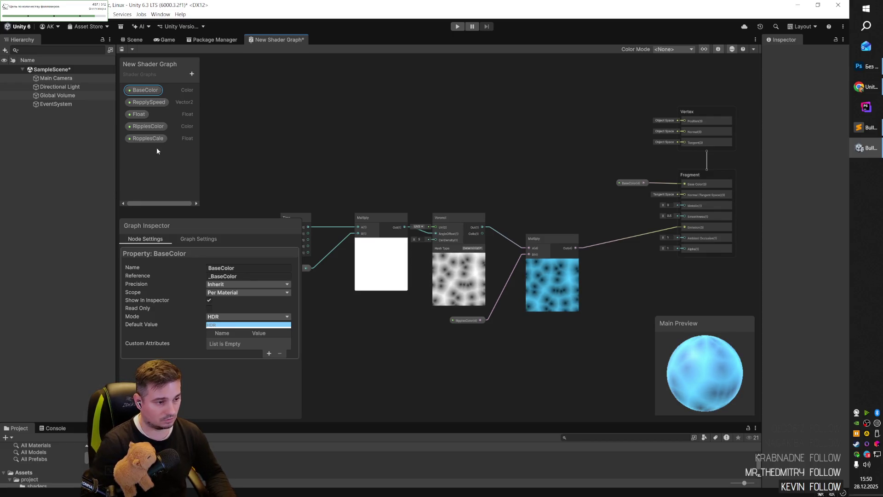
key(Return)
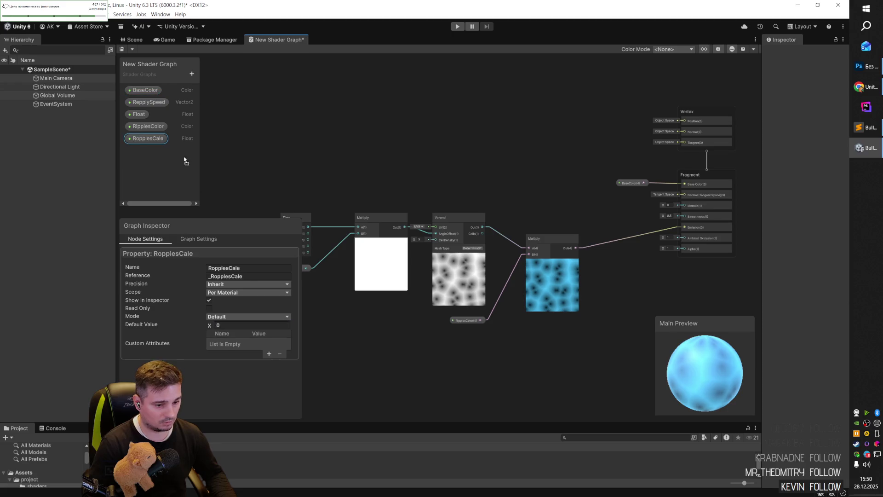
key(alt+Tab)
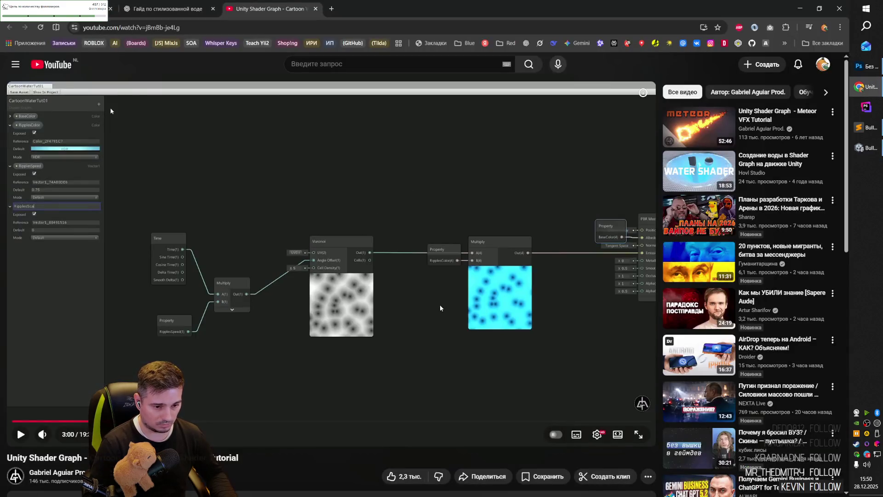
click(111, 111)
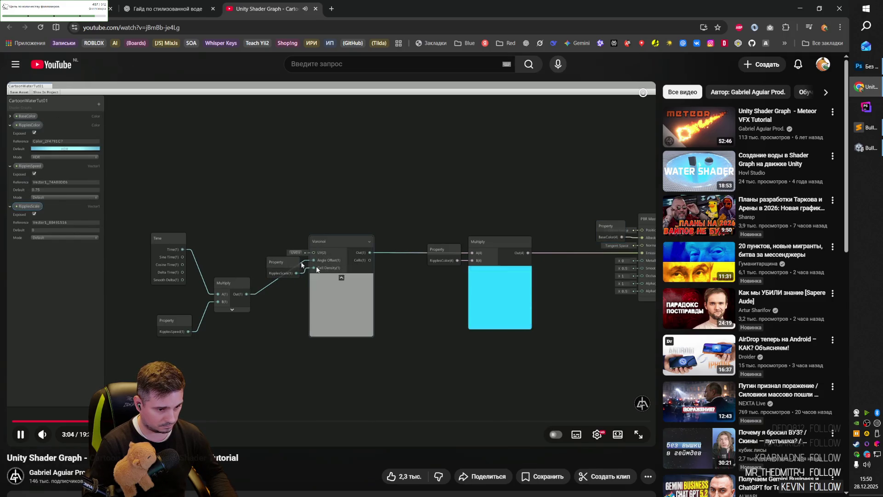
click(429, 324)
key(alt+Tab)
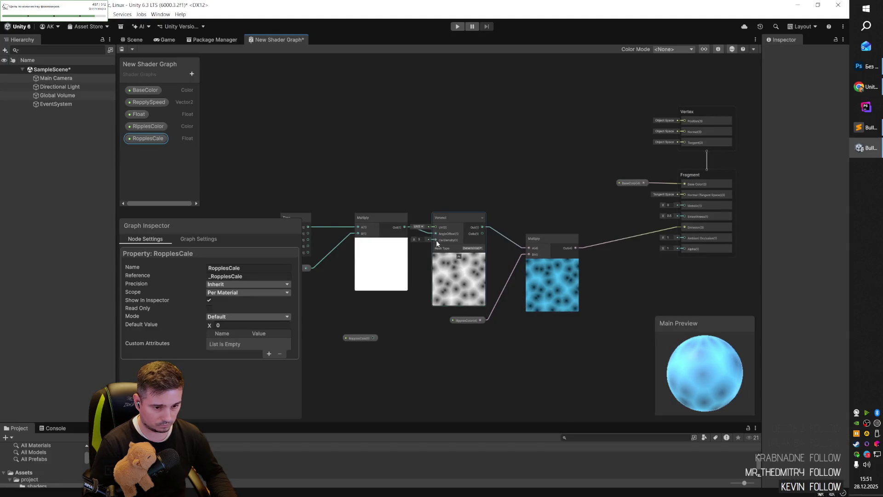
- Connect RopplesCale to Voronoi Cell Density and set its default value to 5
mouse_move(368, 341)
mouse_down()
mouse_move(438, 258)
mouse_move(436, 240)
mouse_up()
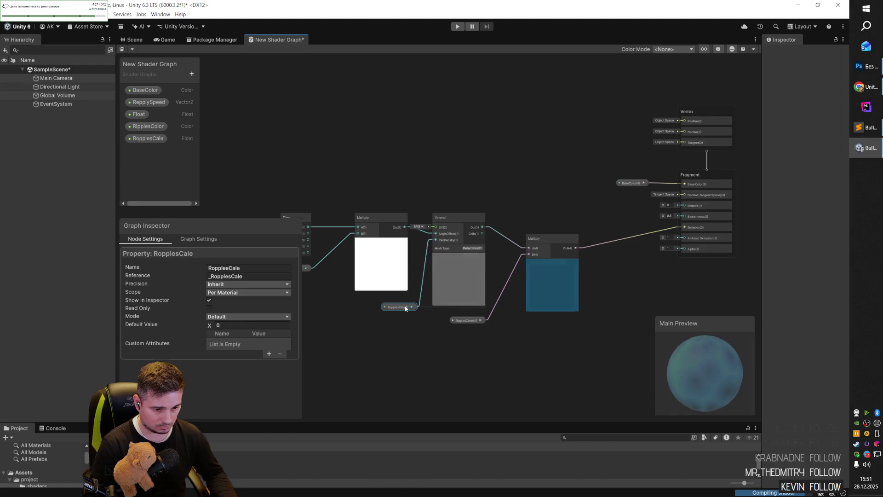
click(156, 138)
click(223, 325)
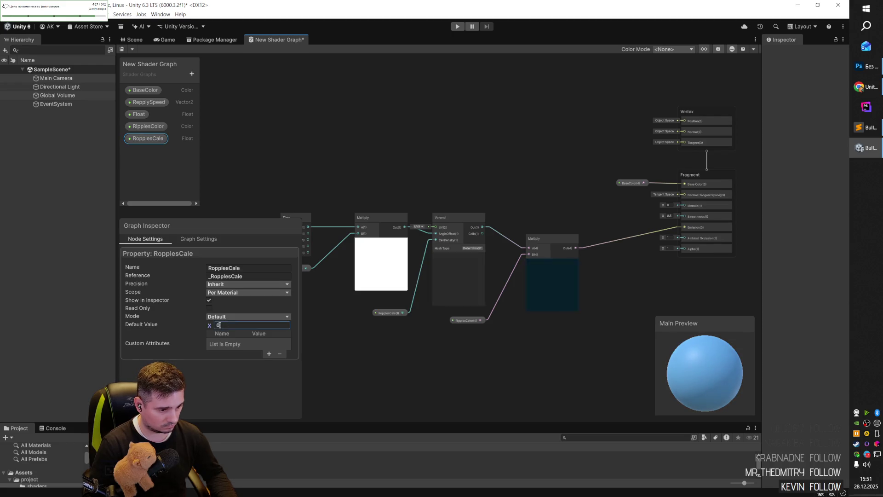
text(1)
key(BackSpace)
text(3)
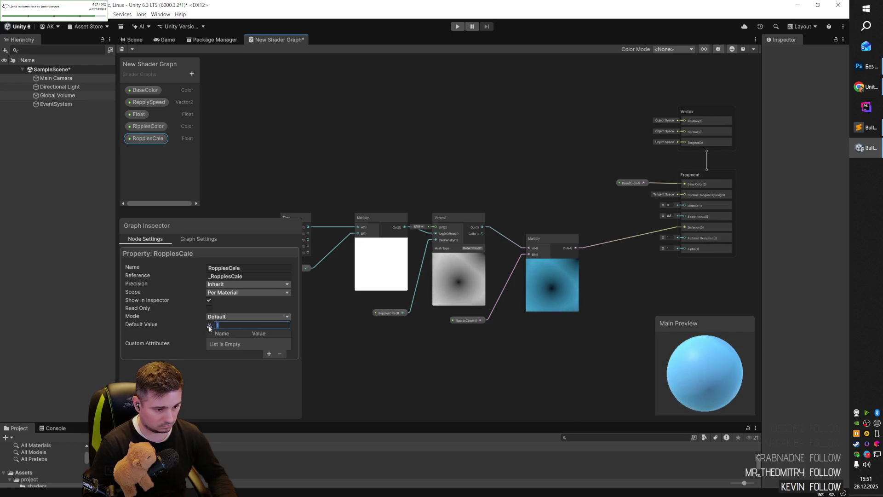
text(5)
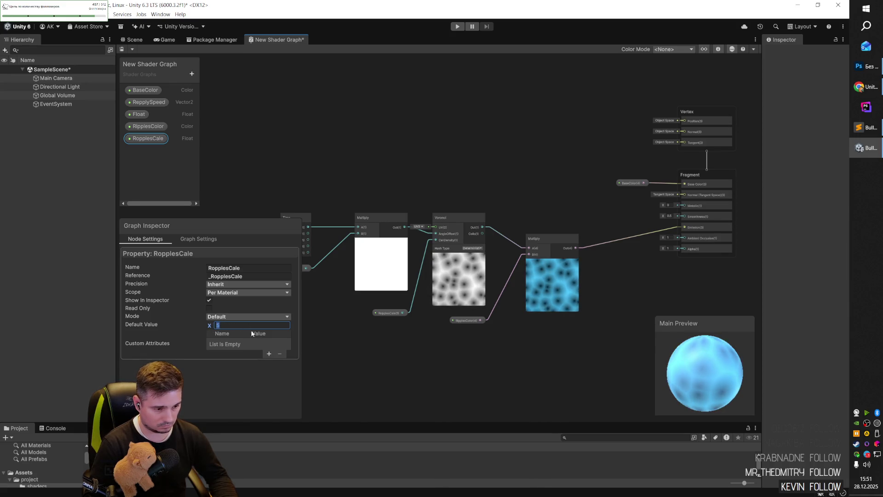
key(alt+Tab)
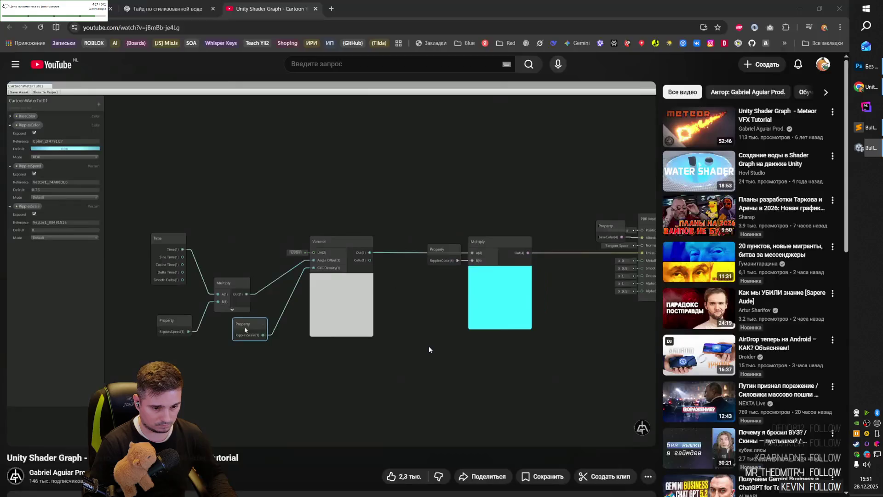
- Skip the tutorial ahead, then set RipplesColor's colour mode to HDR
key(space)
key(Right)
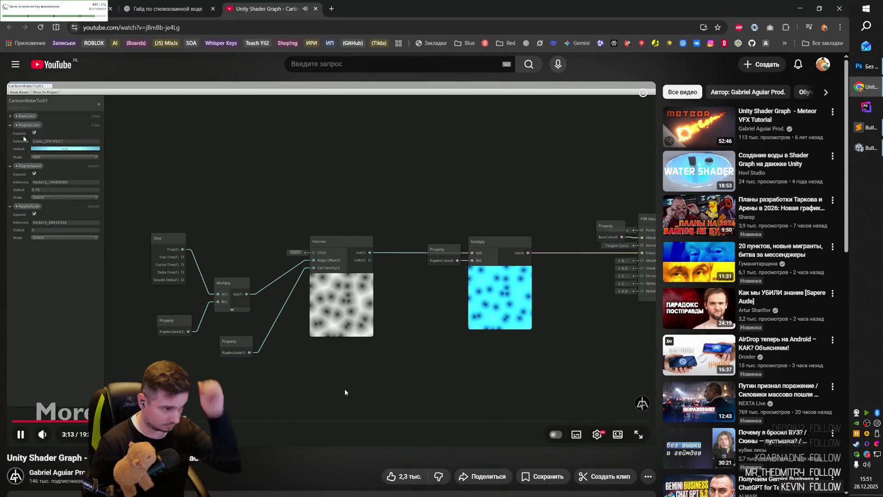
key(alt+Tab)
click(141, 128)
click(221, 317)
click(237, 332)
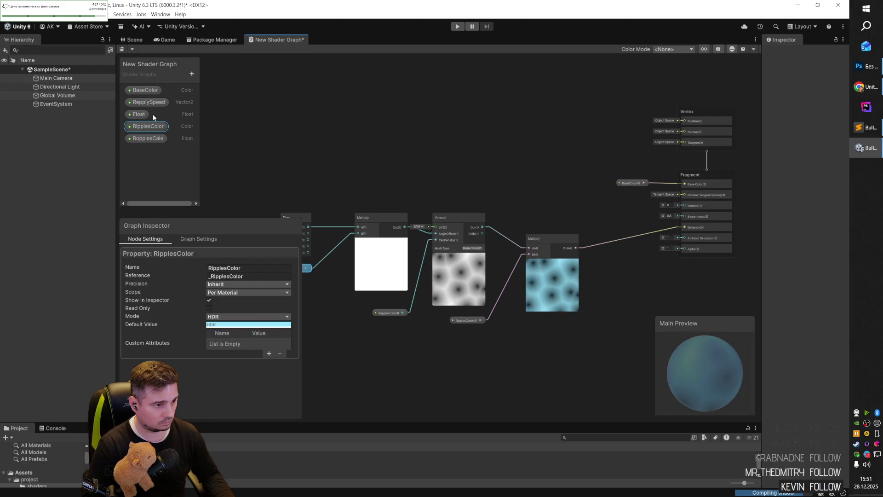
- Select the RepplySpeed and BaseColor properties, then play the tutorial on to 3:26
click(150, 101)
click(143, 90)
key(alt+Tab)
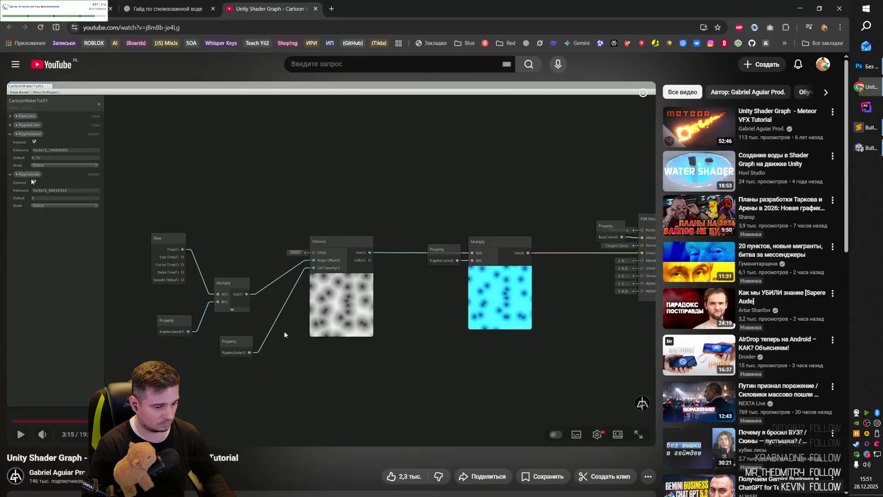
click(336, 329)
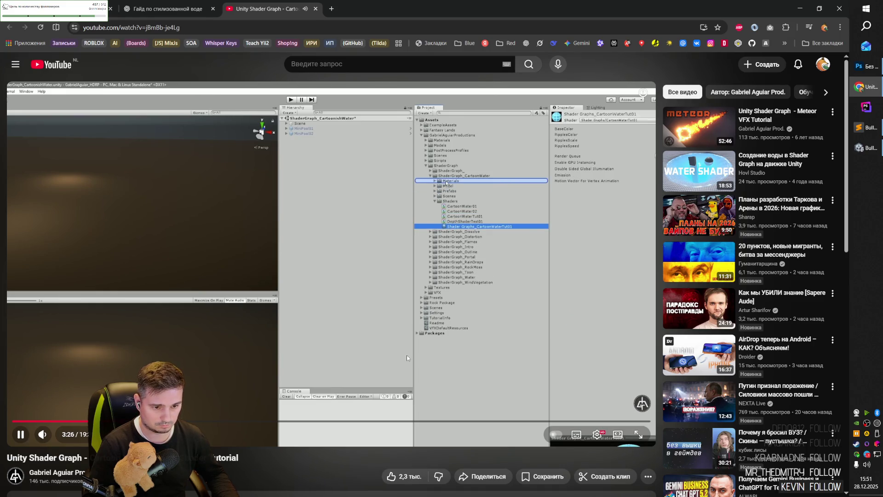
key(alt+Tab)
key(alt+Tab)
key(alt+Tab)
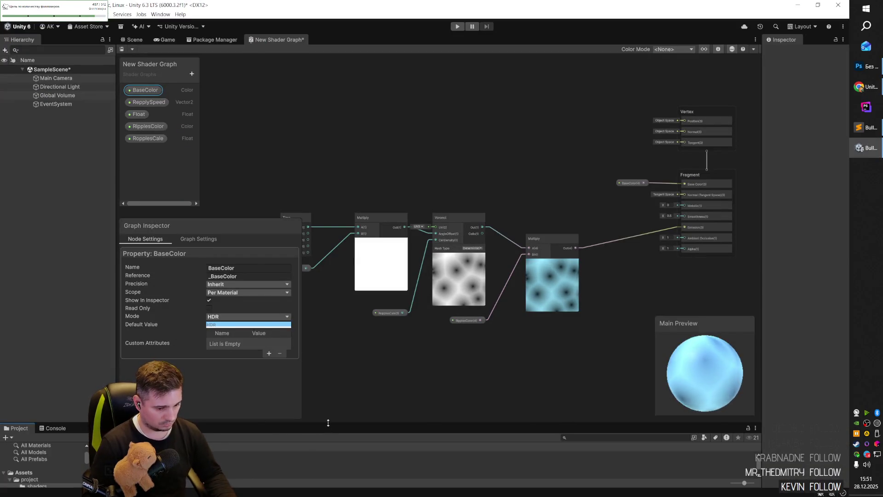
- Create a folder named 'material' in the Project panel
drag(296, 428, 312, 362)
click(30, 412)
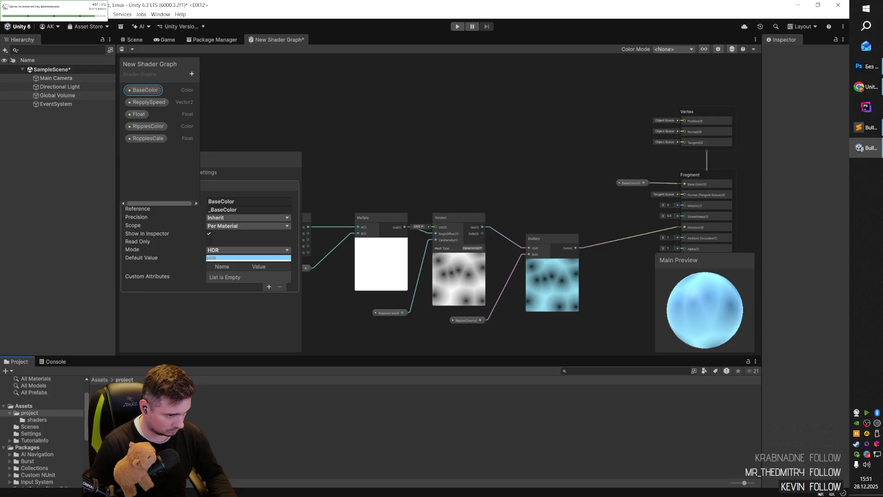
right_click(157, 403)
mouse_move(177, 196)
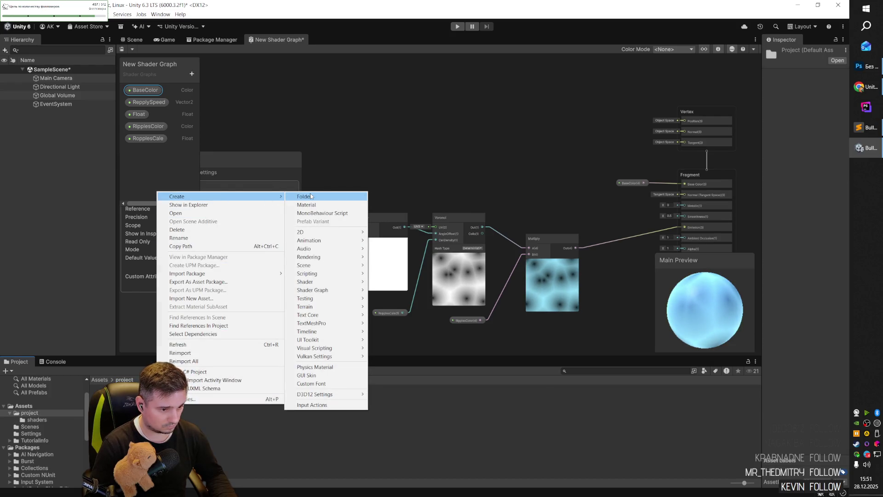
click(310, 193)
text(material)
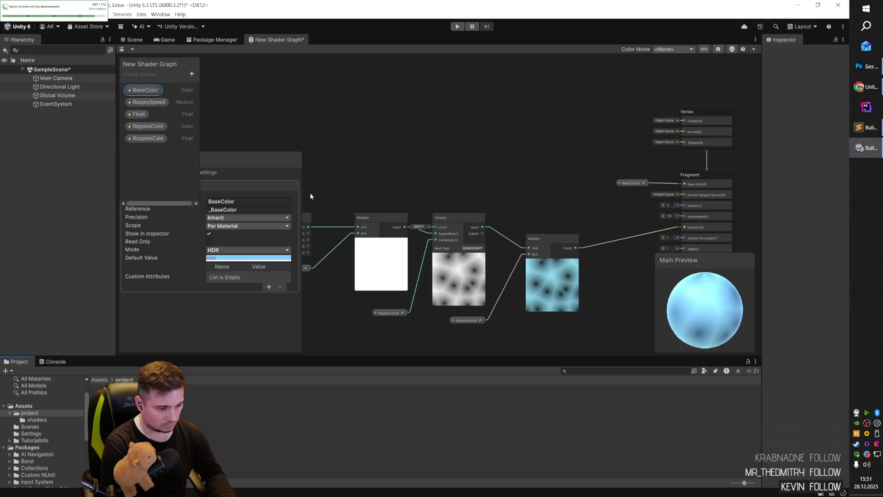
key(Return)
- Create a material named 'watermaterial' inside the material folder
click(37, 419)
right_click(154, 418)
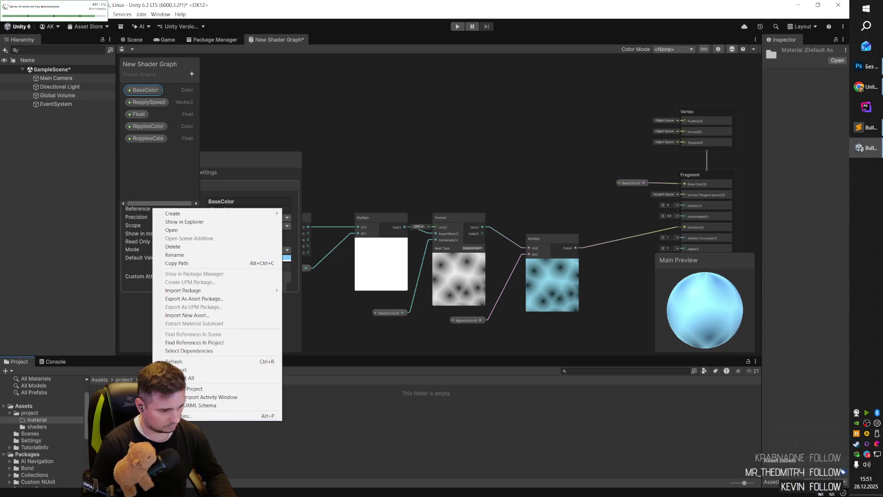
mouse_move(244, 216)
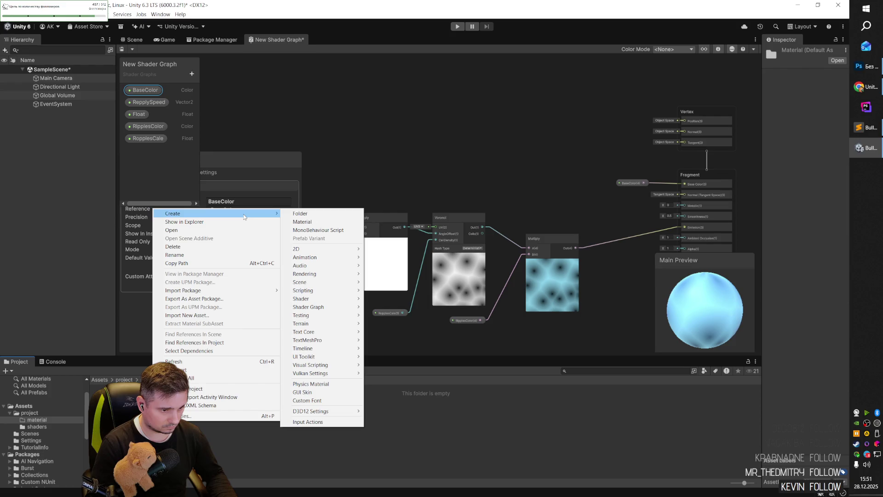
click(311, 223)
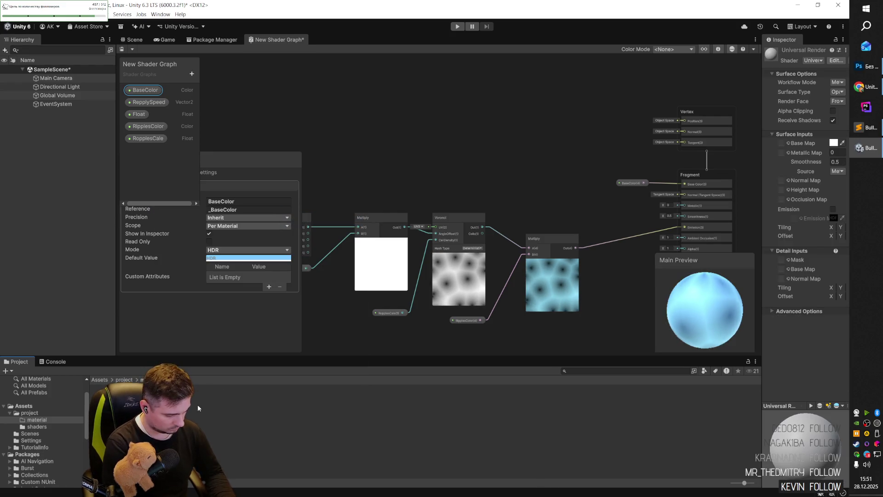
text(watermaterial)
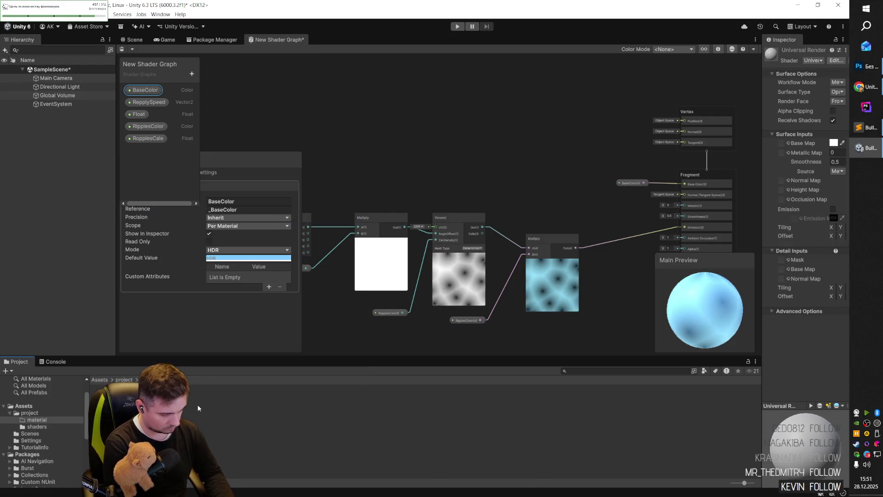
key(Return)
- Follow the tutorial further, then save the scene and switch to the Scene view
key(alt+Tab)
click(405, 274)
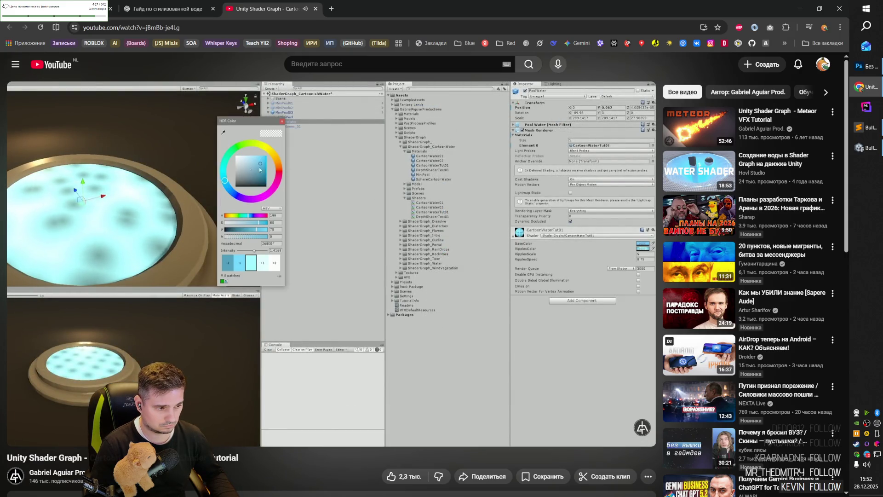
click(424, 256)
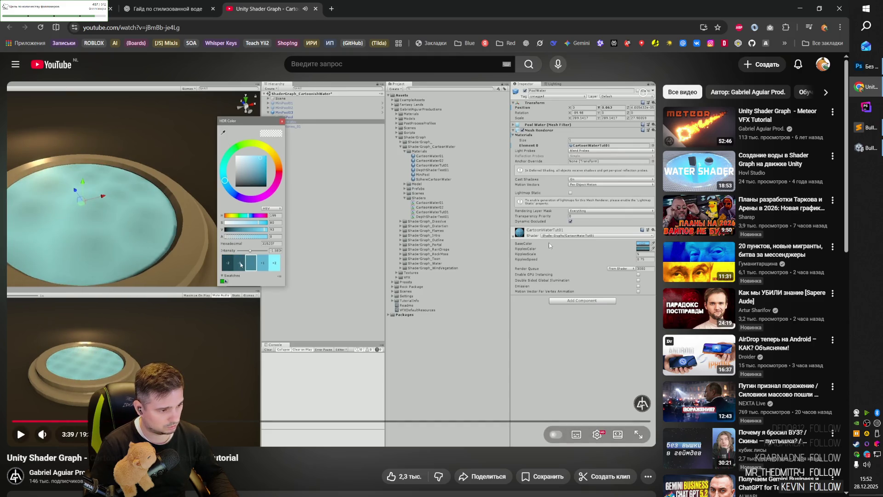
key(alt+Tab)
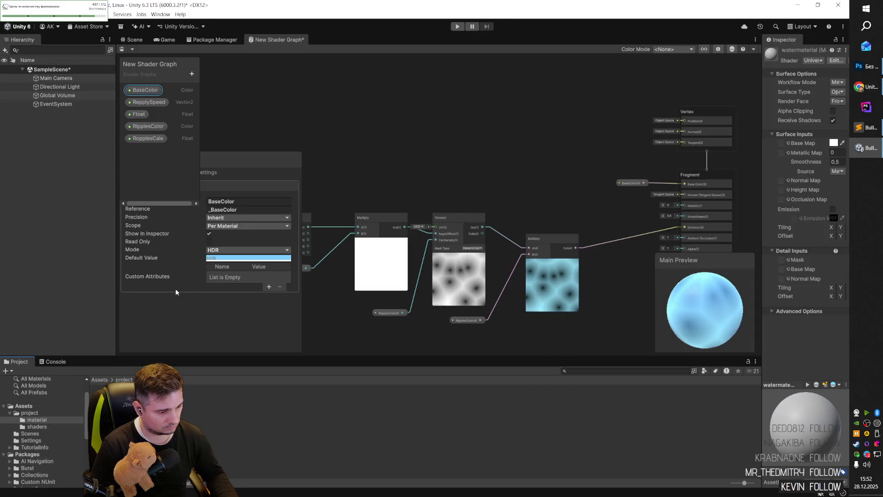
click(48, 97)
key(ctrl+s)
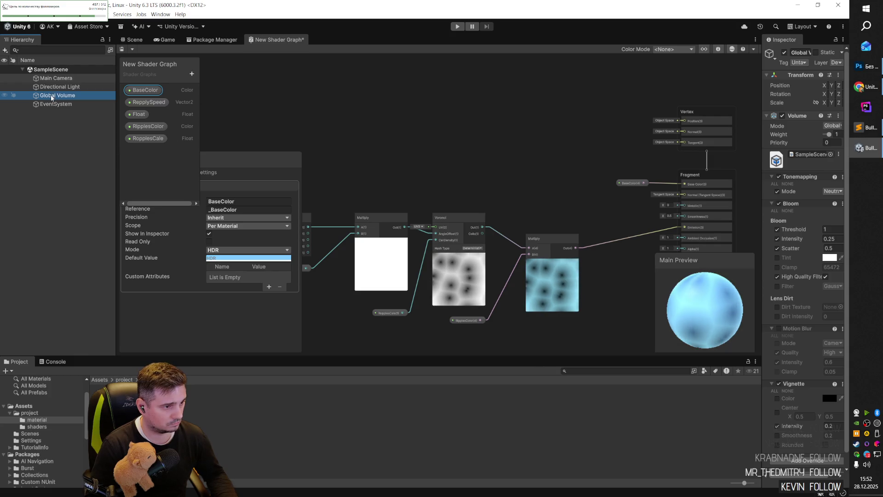
click(135, 41)
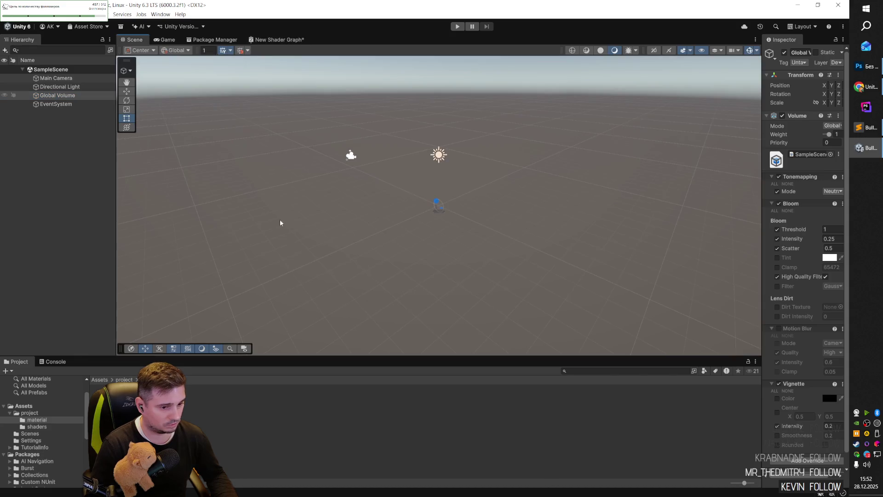
- Add a Plane as a child of Global Volume
scroll(444, 201, up, 2)
click(50, 96)
right_click(50, 96)
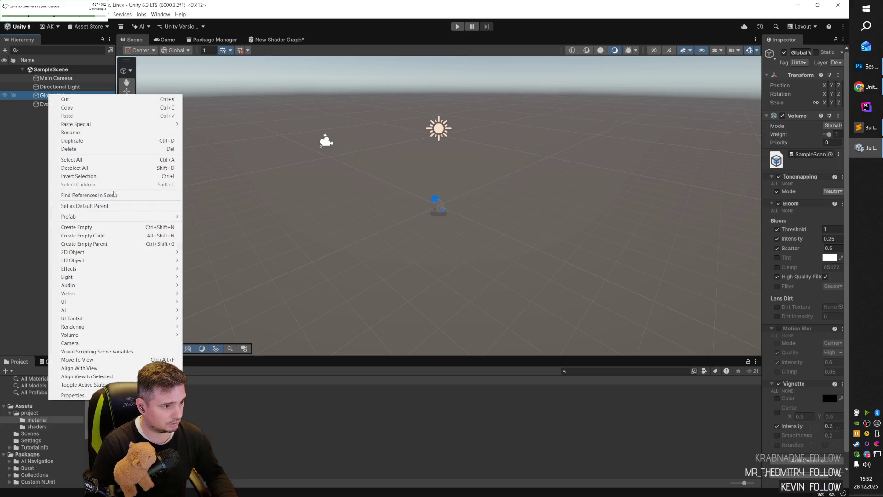
mouse_move(138, 261)
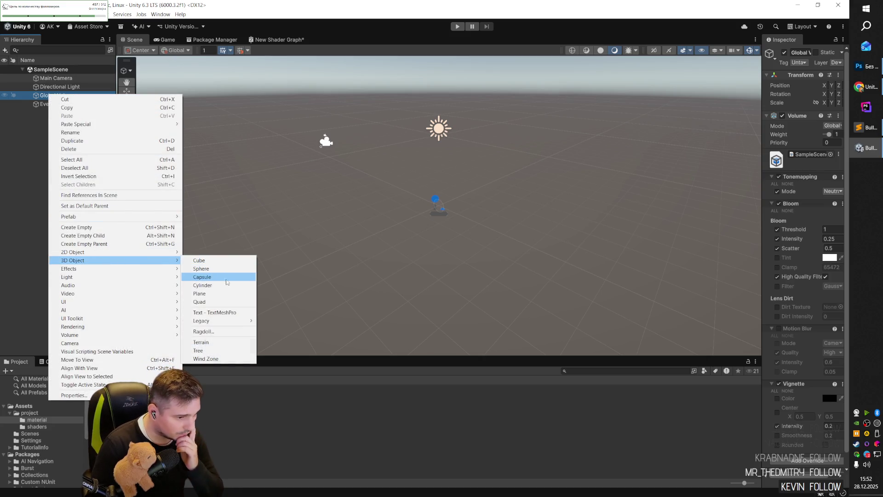
click(225, 293)
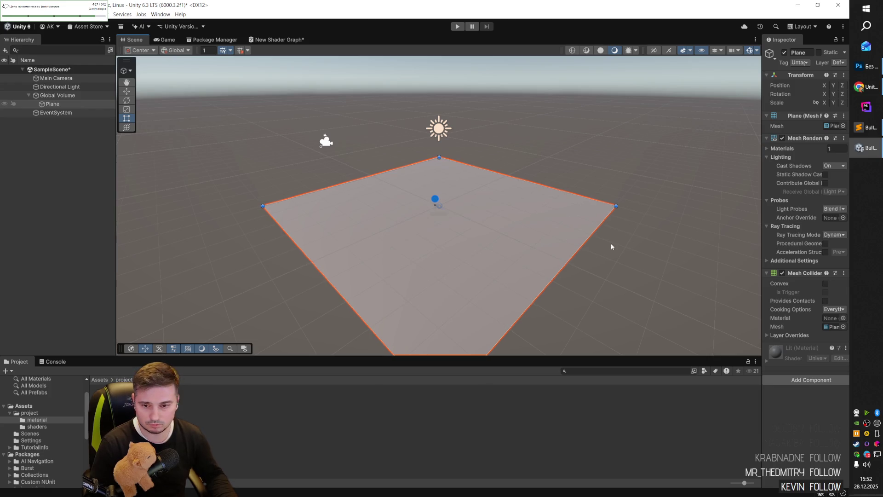
- Widen the Inspector and review the plane's Mesh Collider and available components without adding any
drag(758, 201, 736, 206)
drag(632, 247, 630, 251)
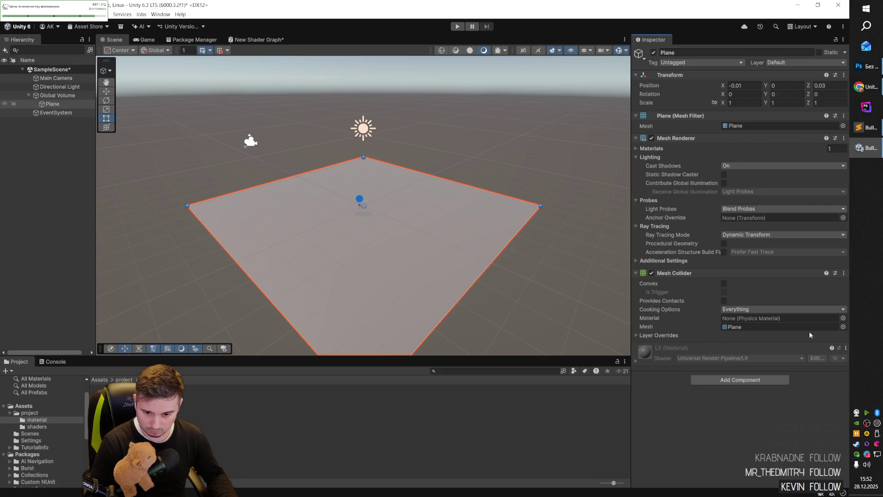
click(843, 327)
key(Escape)
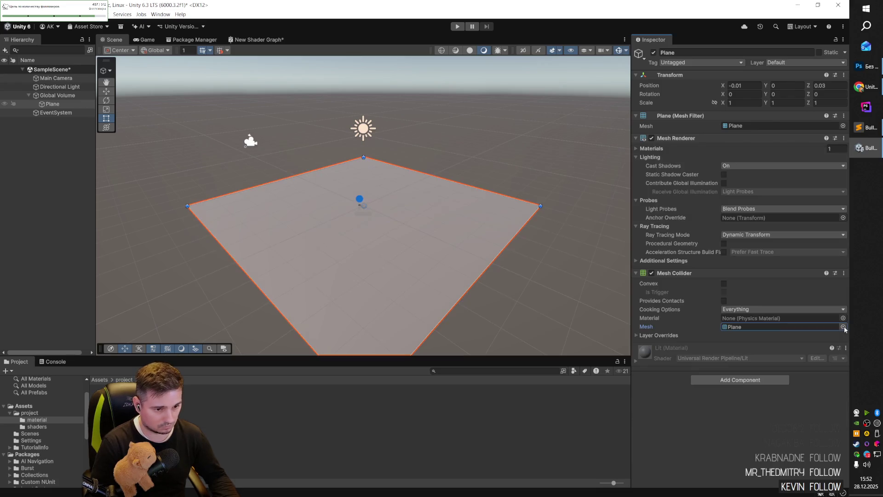
click(844, 319)
key(Escape)
click(740, 379)
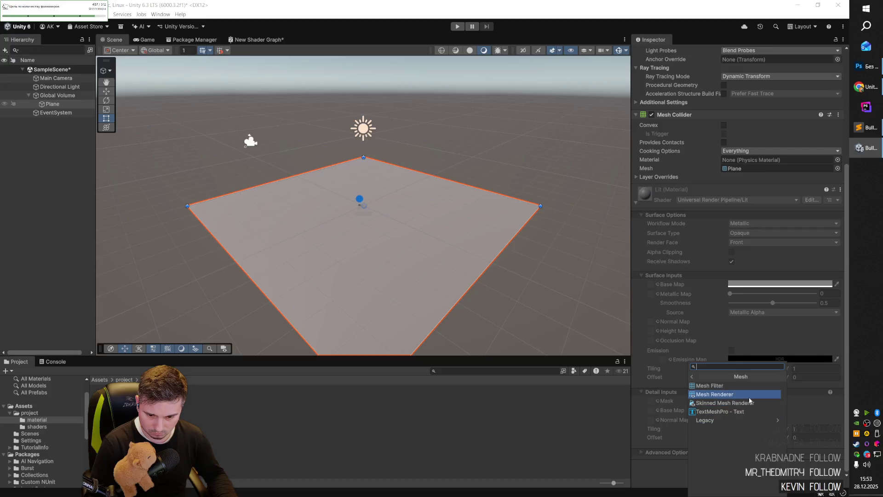
click(749, 399)
key(Escape)
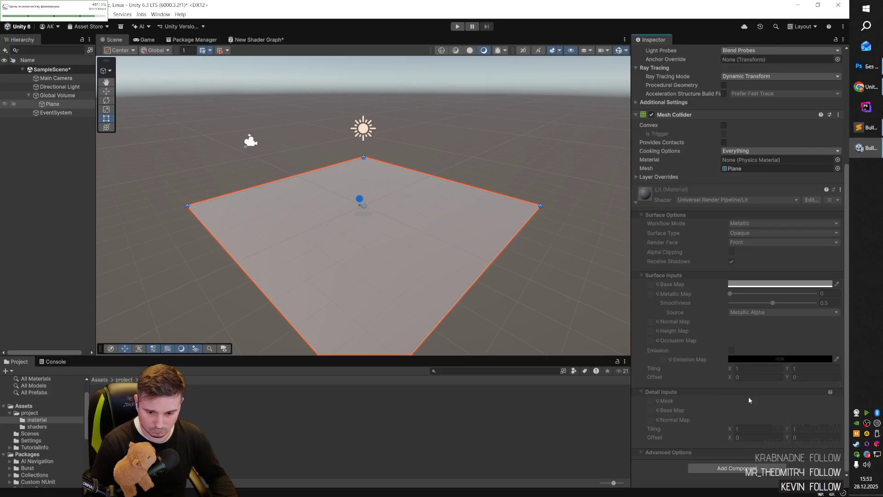
key(Left)
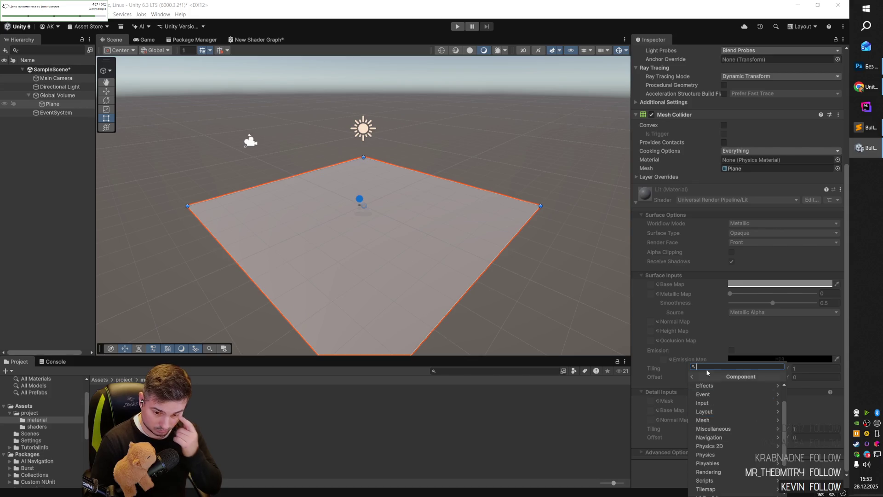
key(Escape)
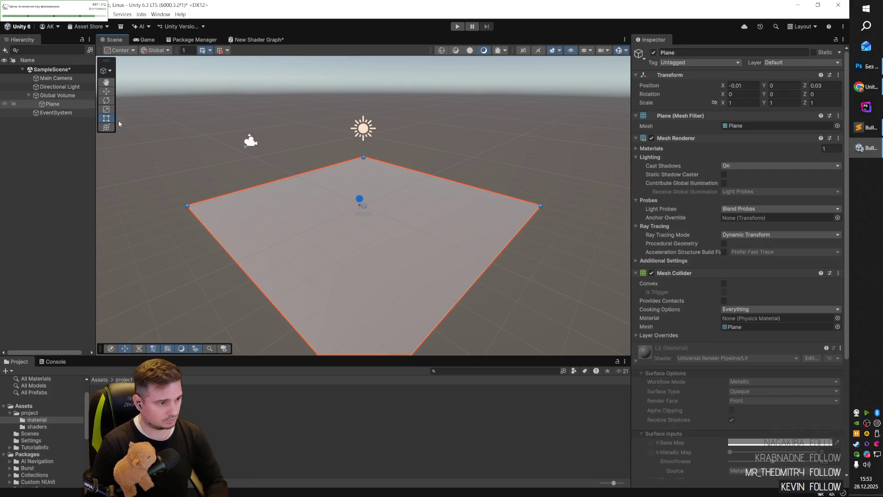
right_click(50, 96)
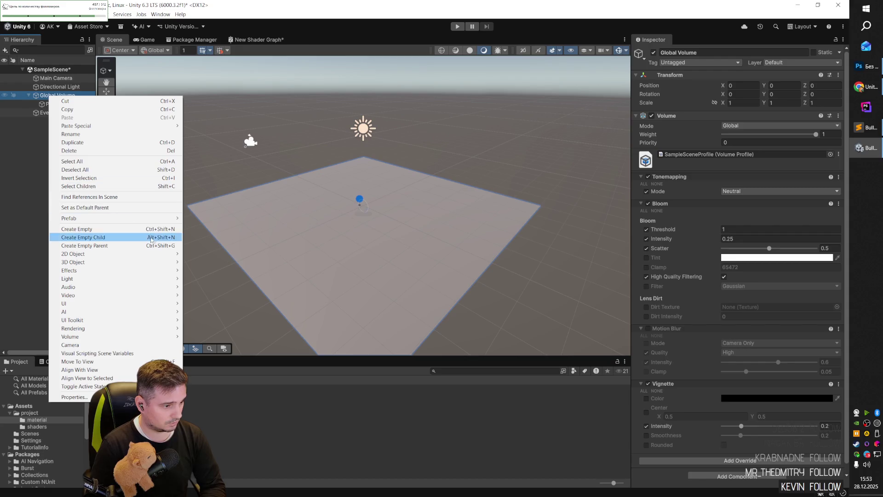
- Add a Cube under Global Volume and scale it to a flat slab, about 6.98 × 1 × 4.88
mouse_move(145, 266)
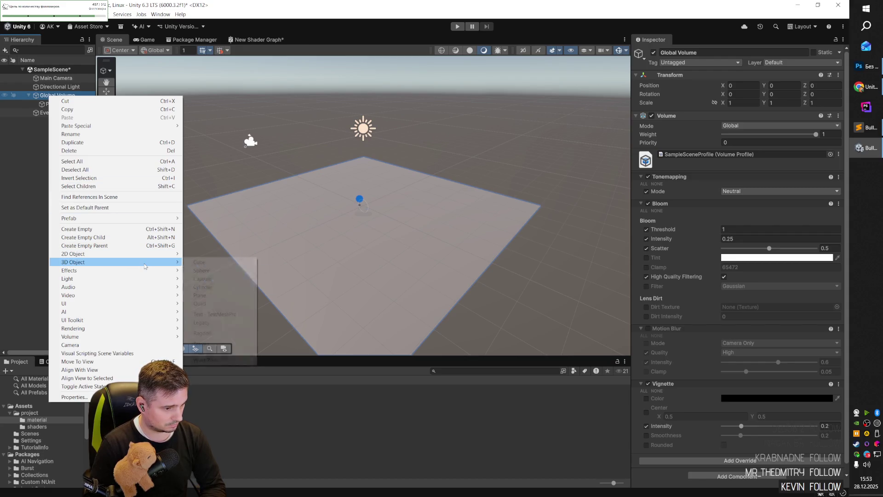
click(199, 262)
drag(371, 207, 369, 233)
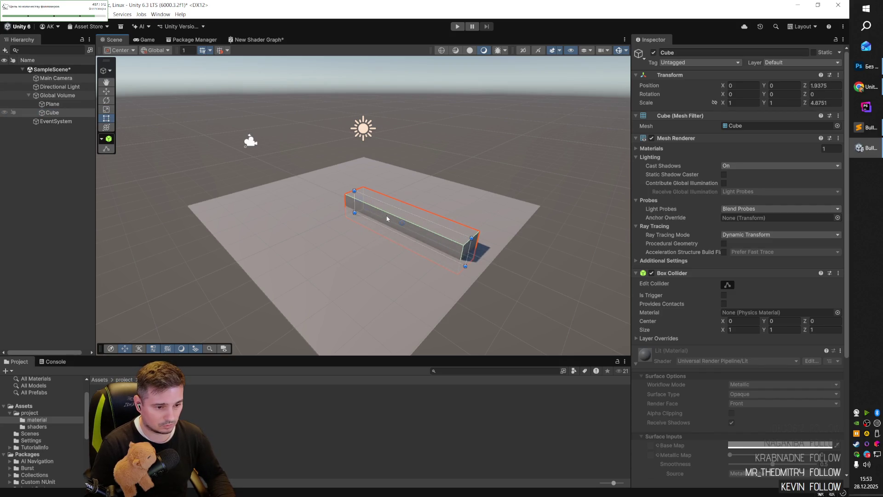
mouse_move(482, 250)
mouse_down()
mouse_move(383, 251)
mouse_move(514, 249)
mouse_up()
drag(336, 241, 110, 240)
mouse_move(294, 243)
mouse_down()
mouse_move(388, 250)
mouse_move(385, 257)
mouse_up()
- Collapse the cube's material and Box Collider sections in the Inspector
scroll(718, 301, down, 2)
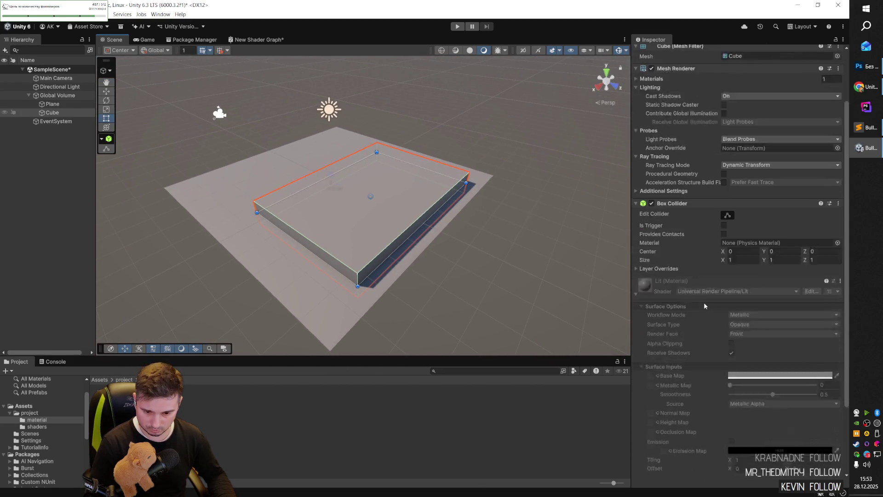
click(635, 318)
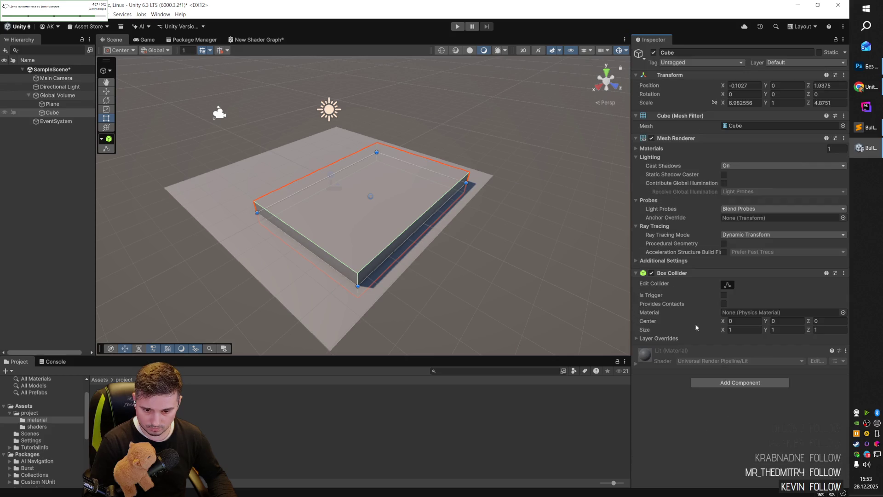
click(636, 272)
key(alt+Tab)
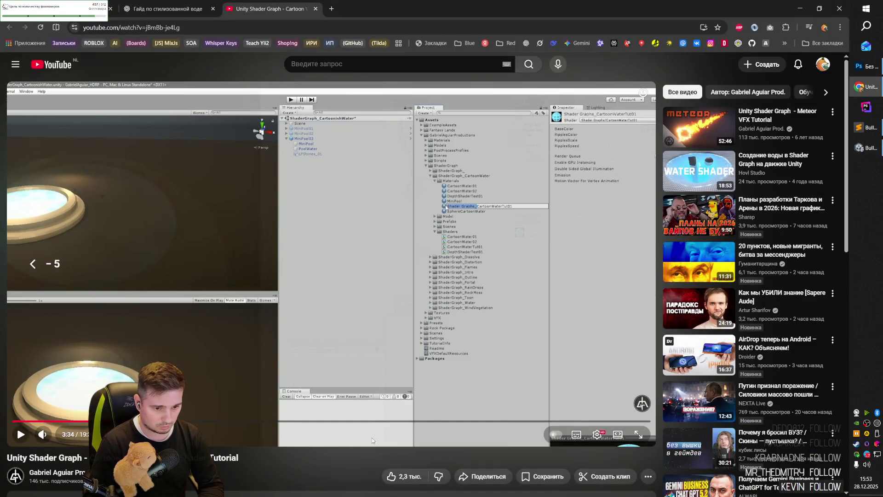
- Rewind the tutorial five seconds and step through it to the Voronoi ripple graph at 3:53
key(Left)
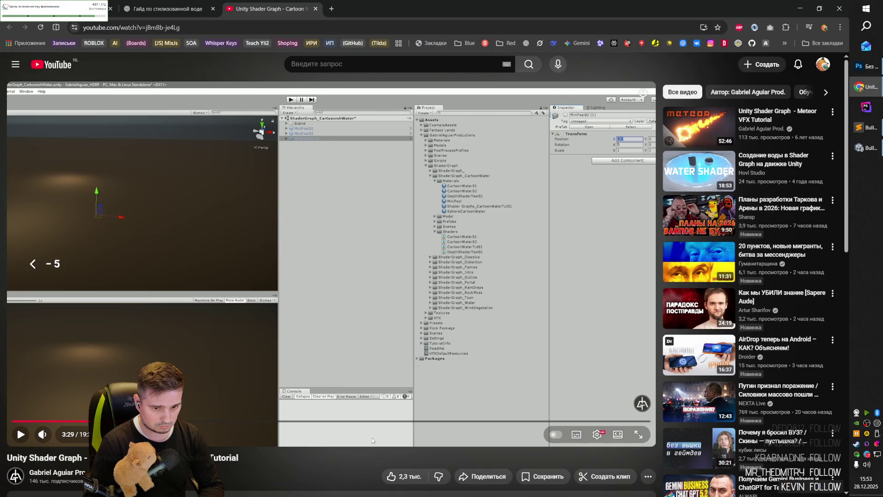
key(space)
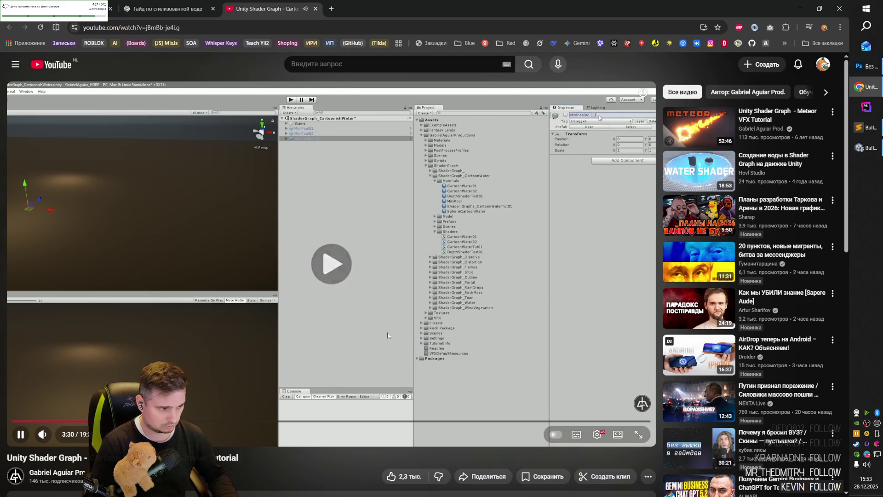
click(392, 342)
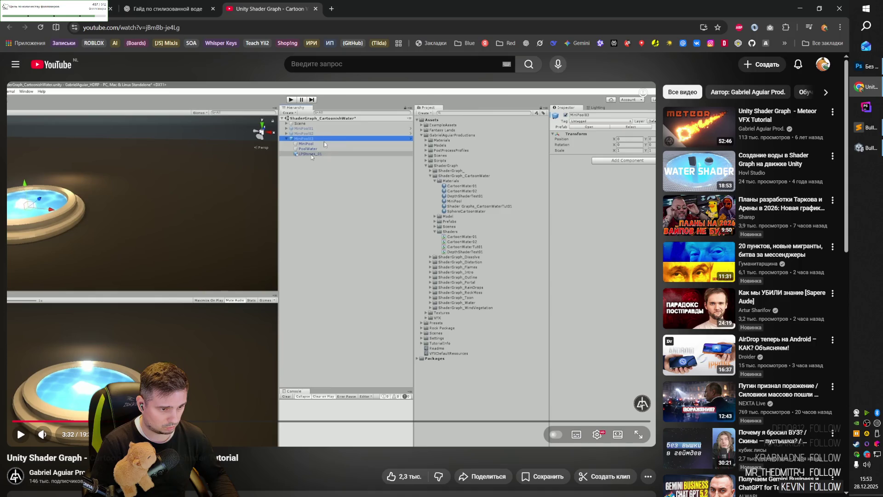
click(324, 142)
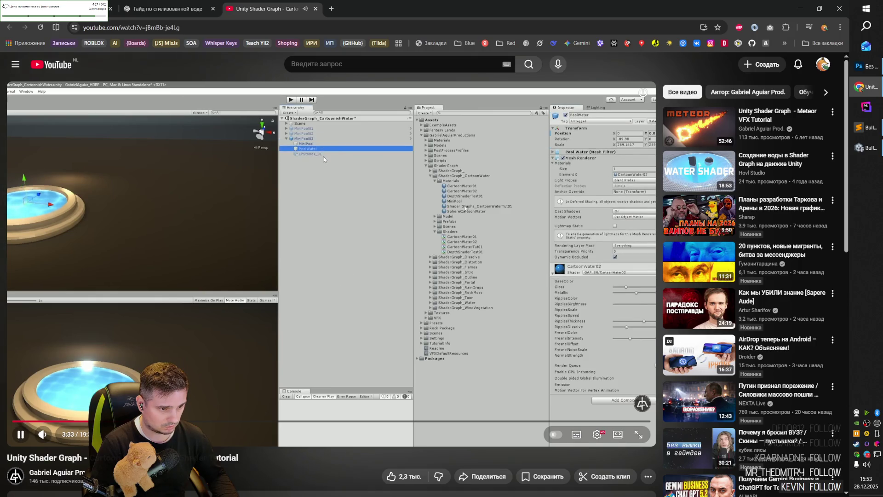
click(322, 154)
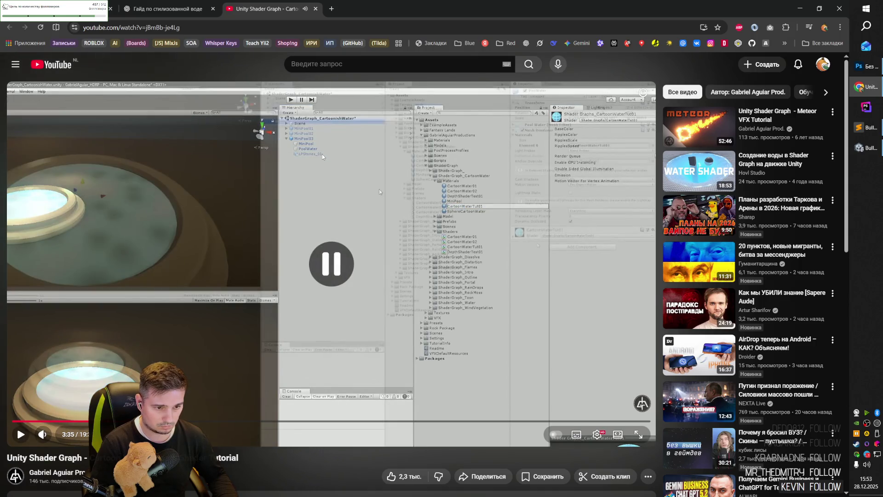
click(380, 192)
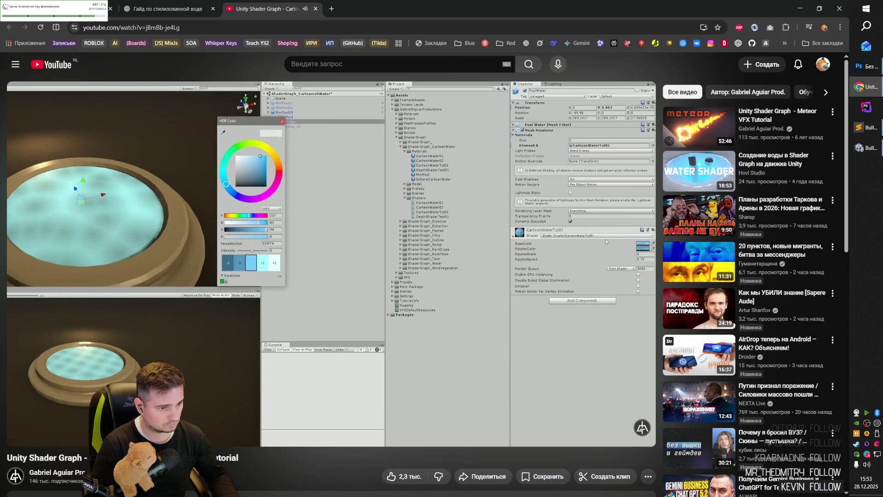
click(529, 230)
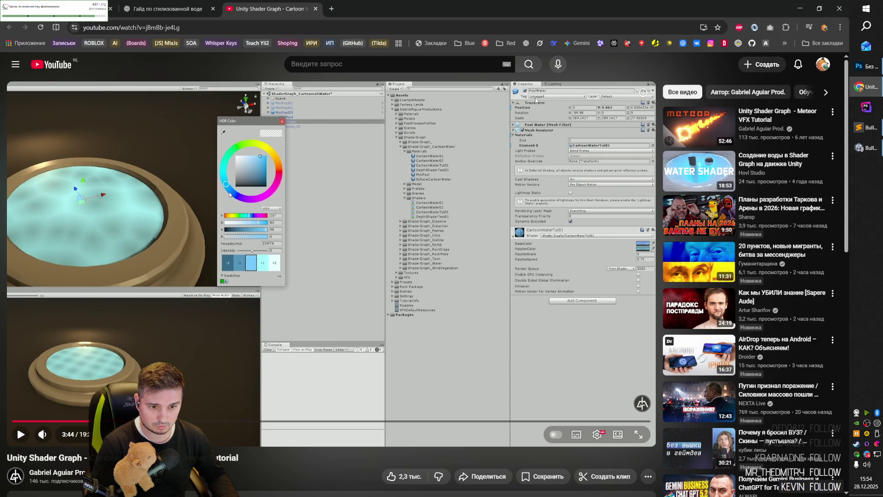
click(531, 239)
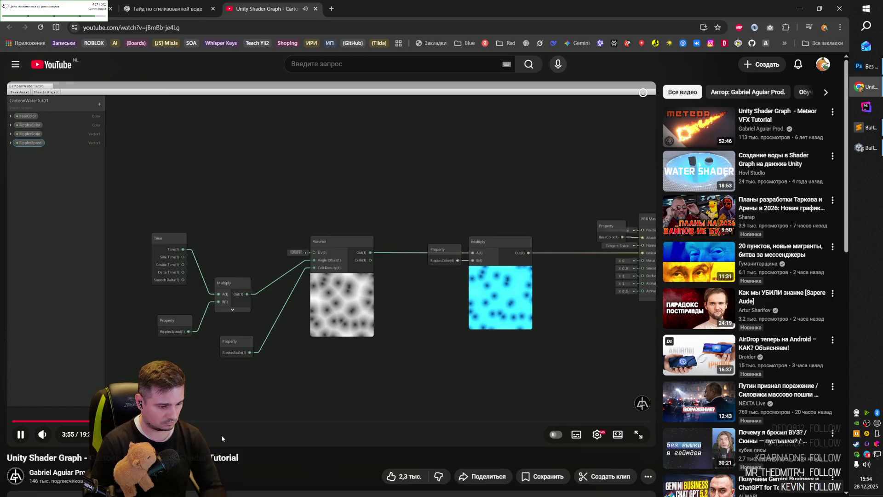
- Skip the YouTube tutorial forward in five-second jumps toward the Power node step
key(Right)
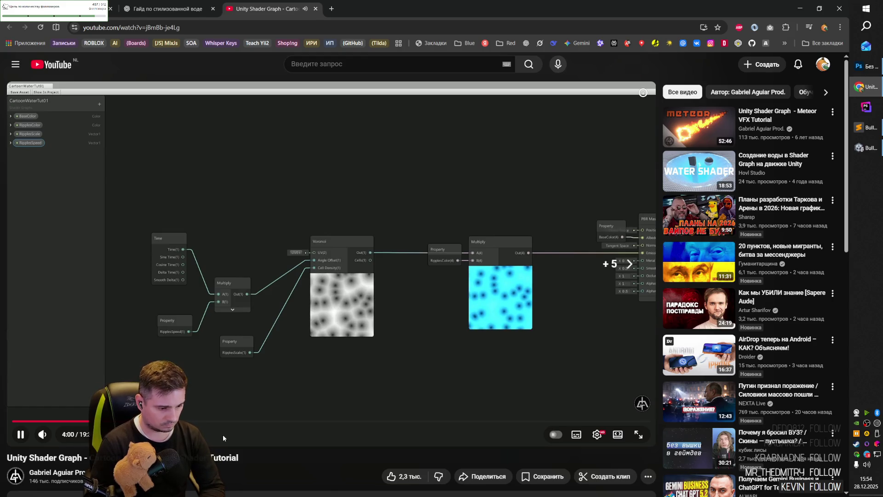
key(Right)
key(Right)
key(Right)
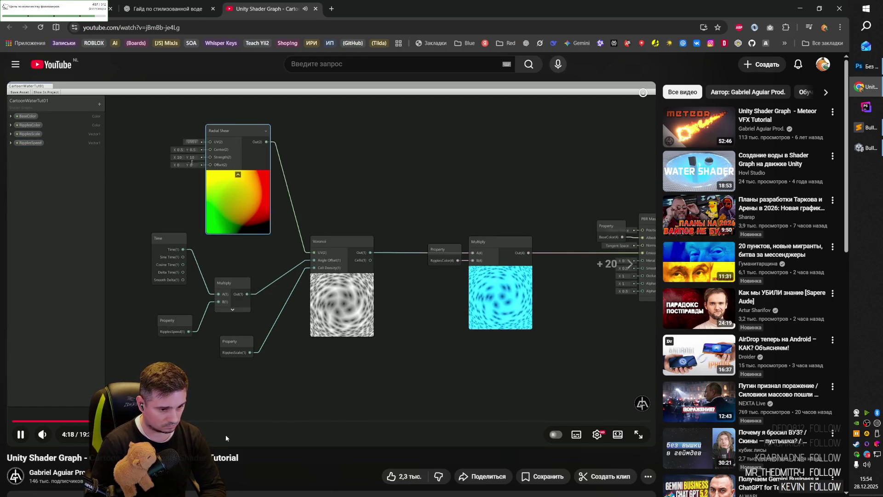
key(Right)
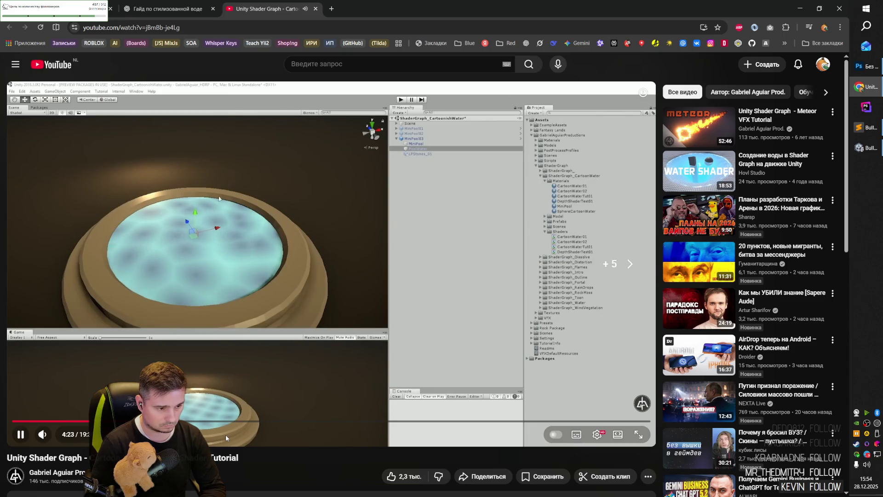
key(Right)
key(Right)
key(Right)
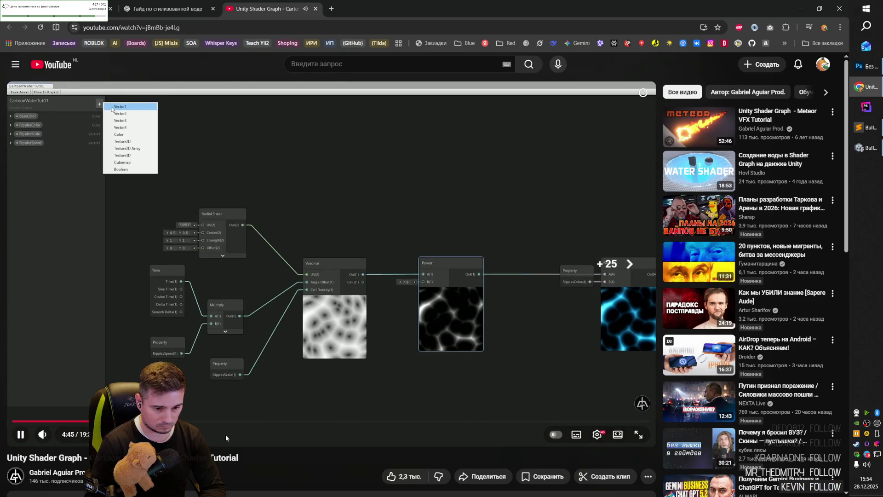
key(Right)
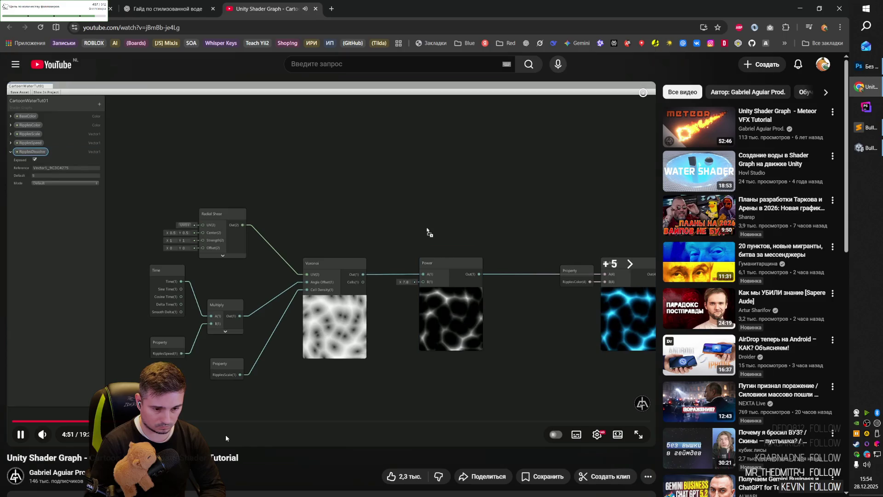
key(Right)
key(Right)
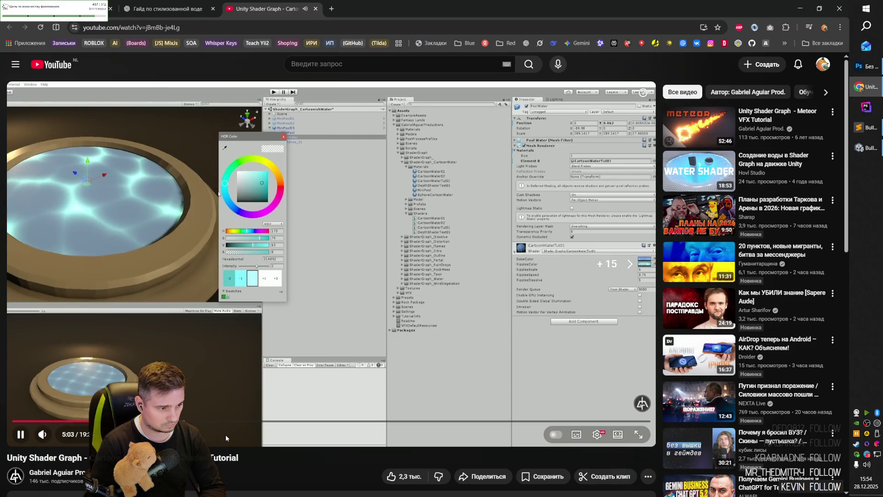
- Rewind the tutorial to about 4:11, pause at 4:17 on the Radial Shear step, and return to Unity's graph
key(Left)
key(Left)
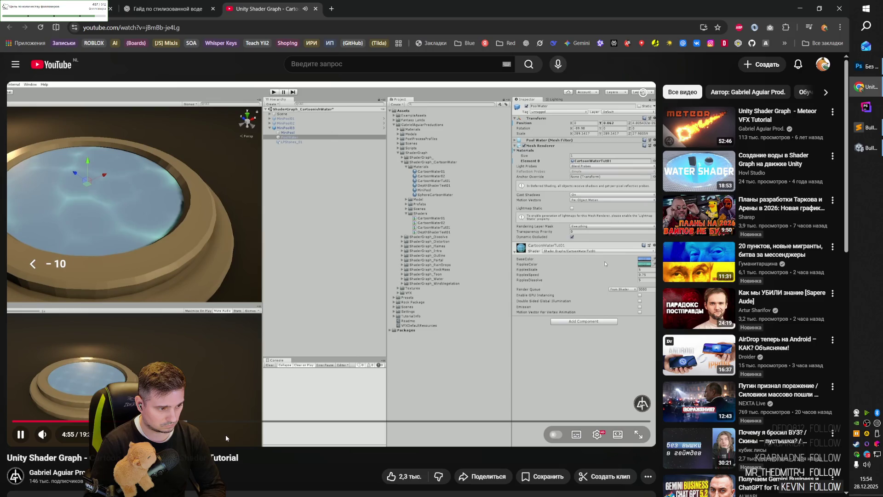
key(Left)
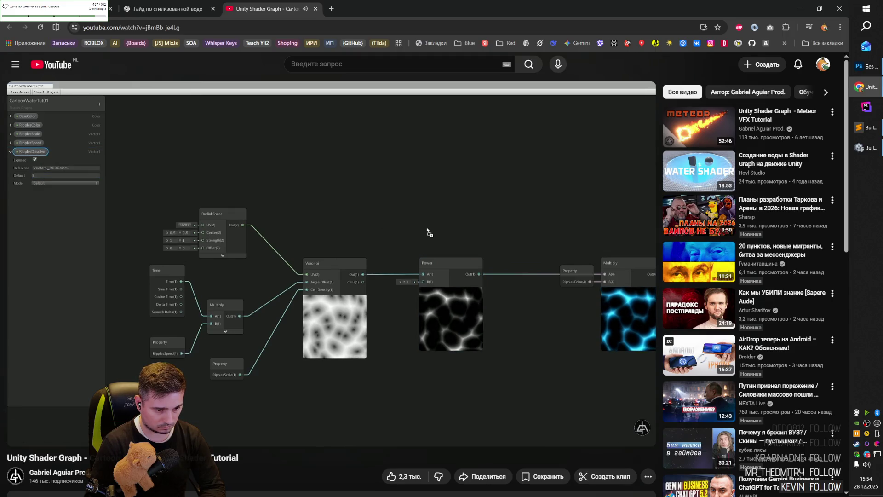
key(Left)
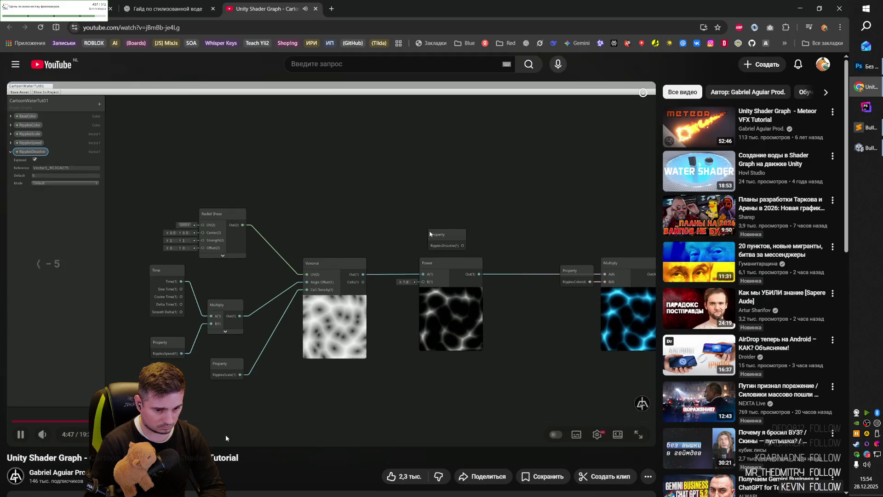
key(Left)
key(Left)
key(Left)
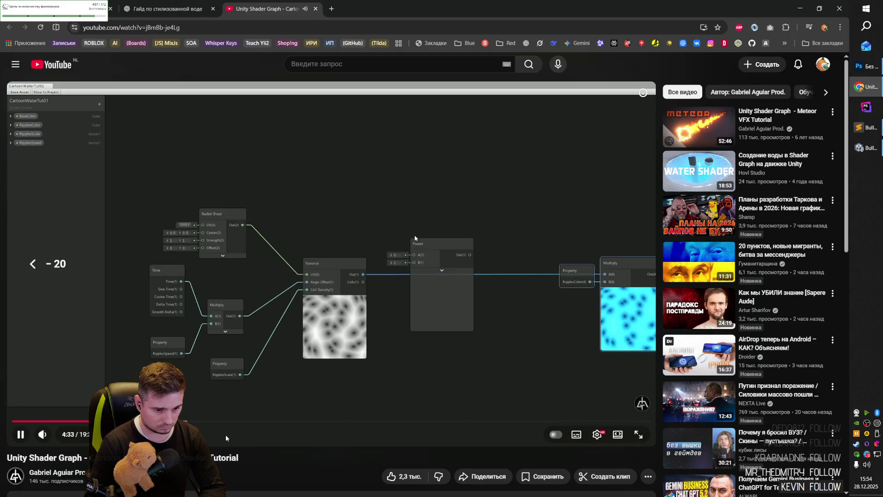
key(Left)
key(Left)
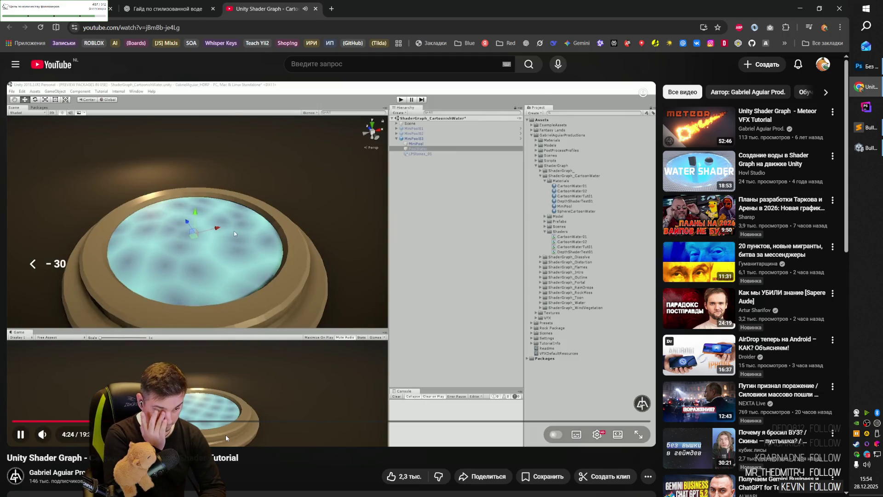
key(Left)
key(Left)
key(Left)
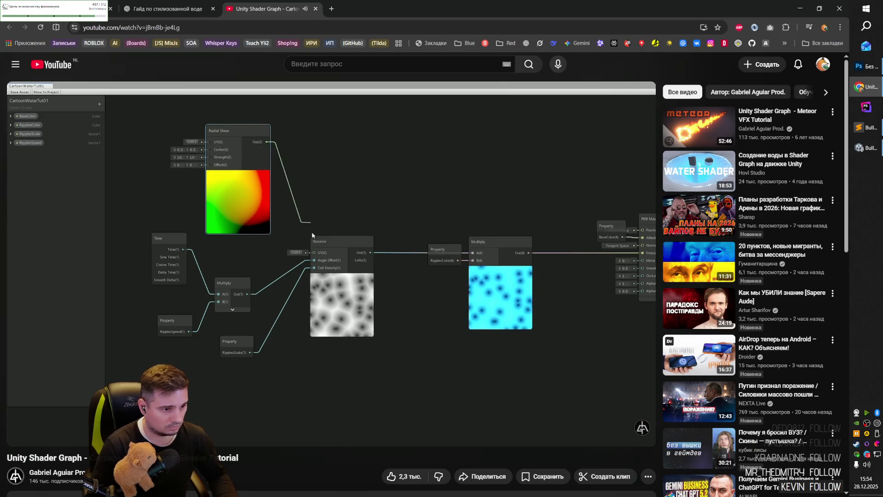
key(space)
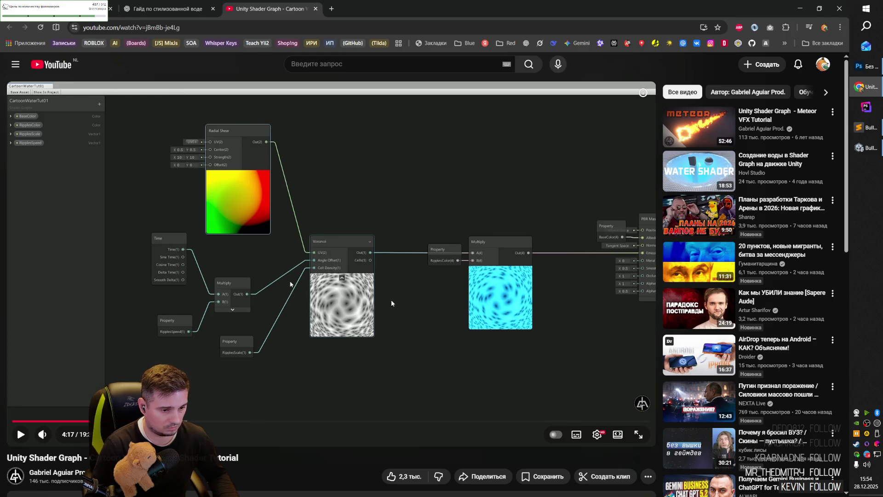
key(alt+Tab)
click(249, 40)
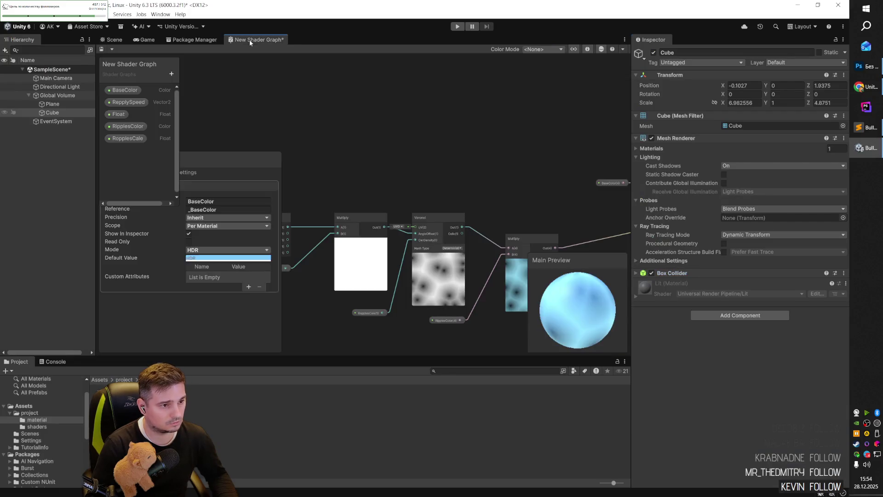
- Add a Radial Shear node (searched 'radia') and connect its Out to the Voronoi UV input
right_click(367, 172)
click(524, 162)
scroll(524, 166, down, 5)
scroll(505, 219, up, 5)
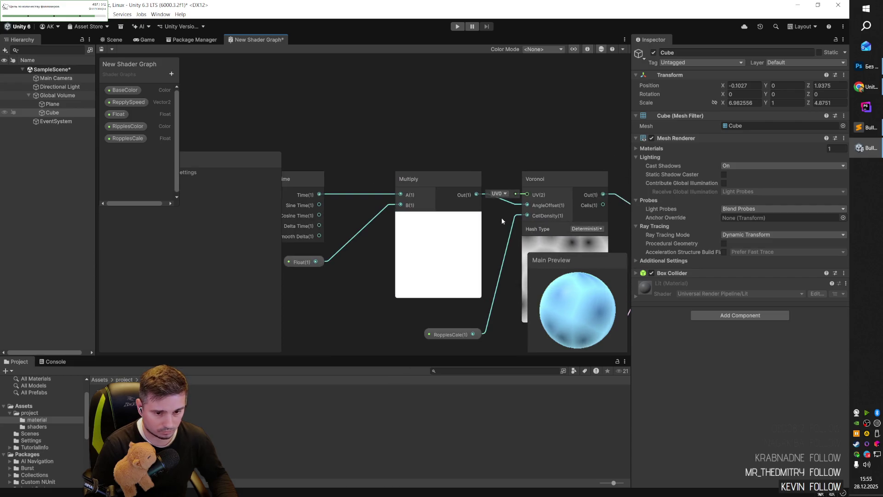
scroll(425, 234, down, 3)
right_click(354, 83)
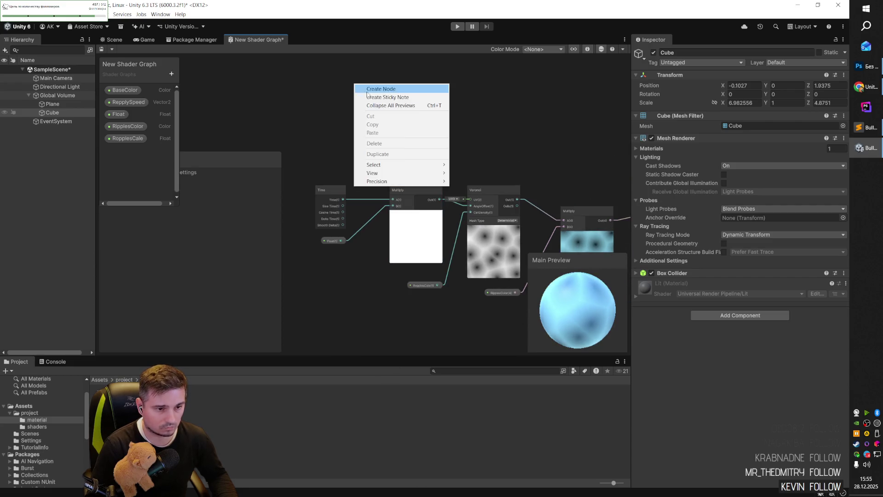
click(397, 89)
text(radia;)
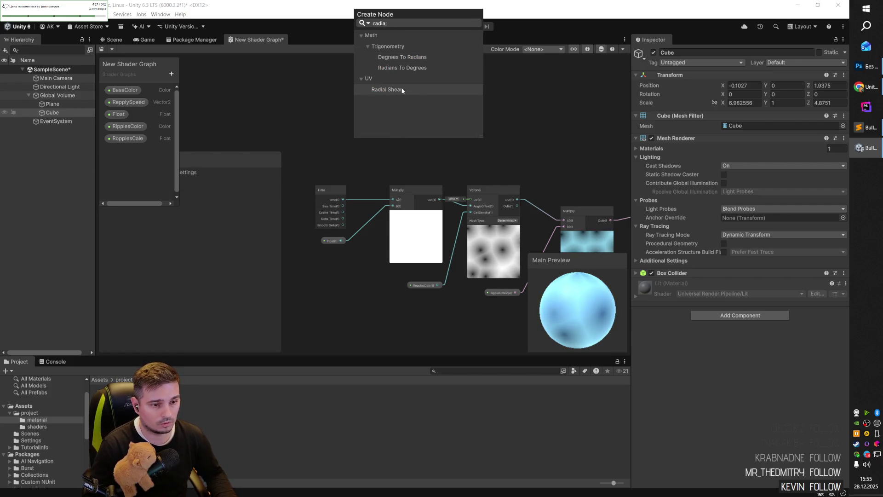
double_click(398, 91)
mouse_move(377, 98)
mouse_down()
mouse_move(381, 86)
mouse_move(407, 149)
mouse_move(340, 91)
mouse_move(431, 142)
mouse_move(453, 269)
mouse_move(471, 277)
mouse_up()
- Check the swirled ripple preview, then resume the YouTube tutorial in Chrome
scroll(388, 211, down, 3)
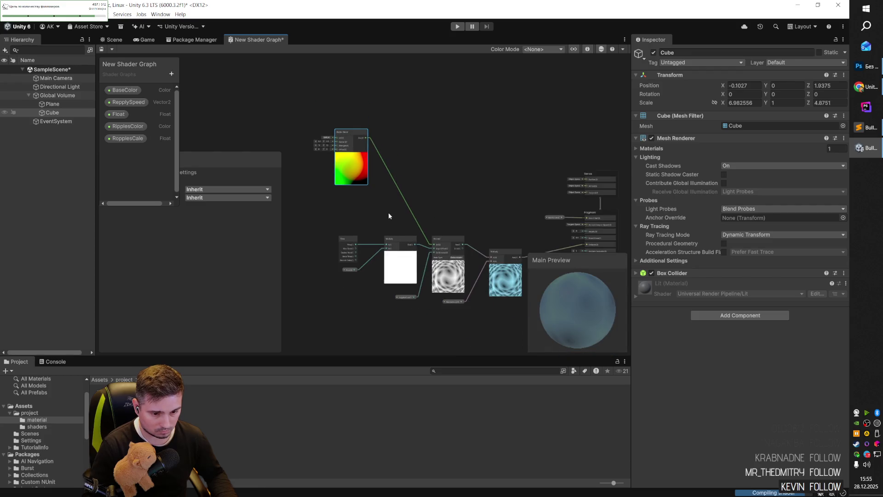
scroll(391, 240, up, 2)
scroll(393, 269, down, 1)
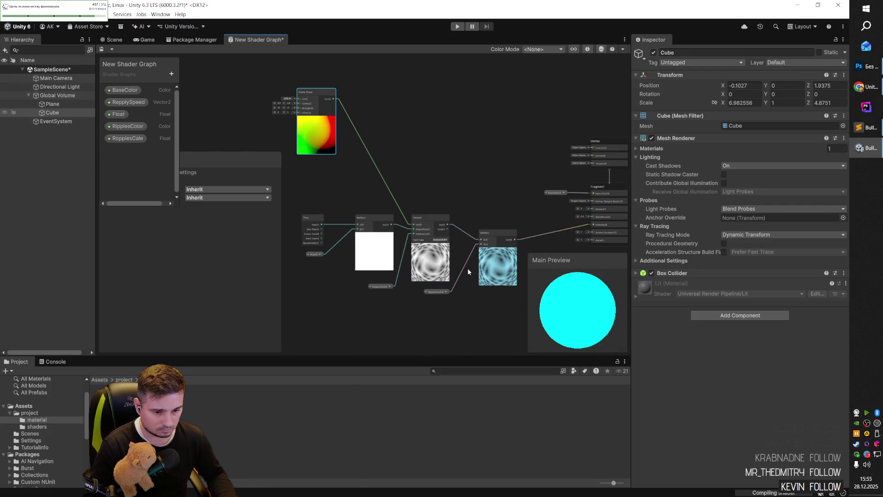
key(alt+Tab)
click(365, 151)
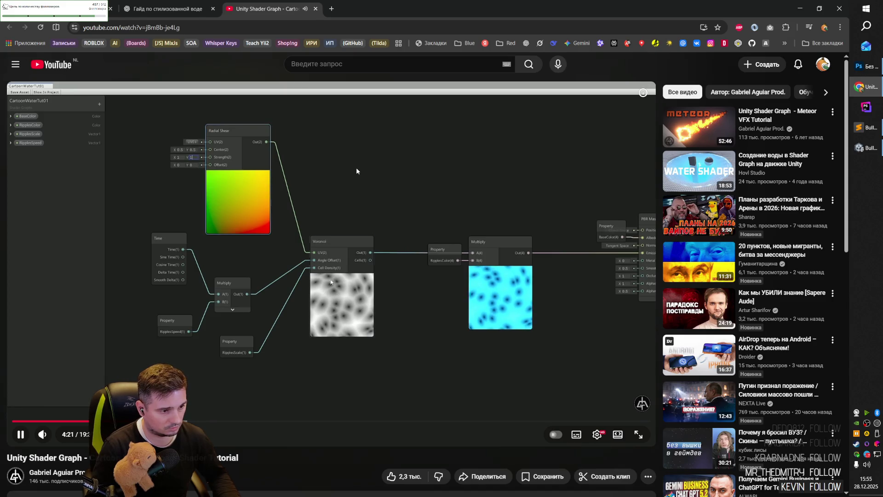
- Pause the tutorial and set the Radial Shear Strength to 1 and 1 in Unity
click(335, 185)
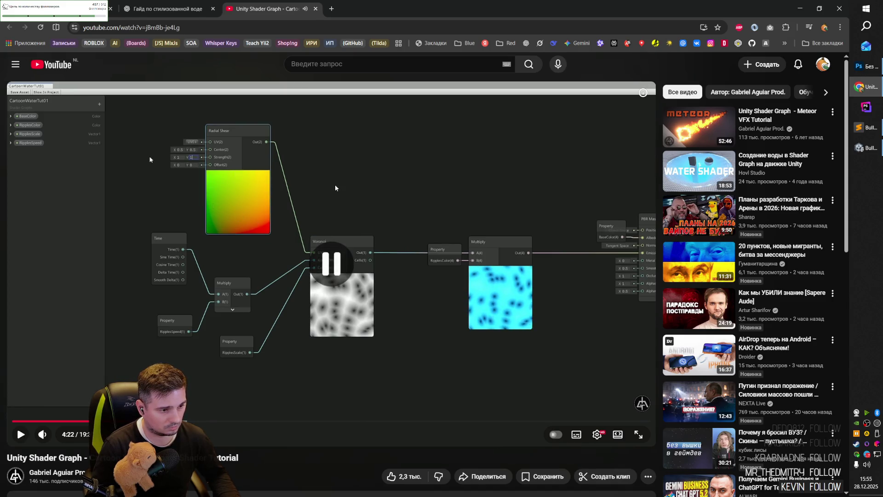
key(alt+Tab)
double_click(273, 113)
text(1)
key(Tab)
text(1)
key(Return)
scroll(438, 142, down, 5)
scroll(371, 216, up, 4)
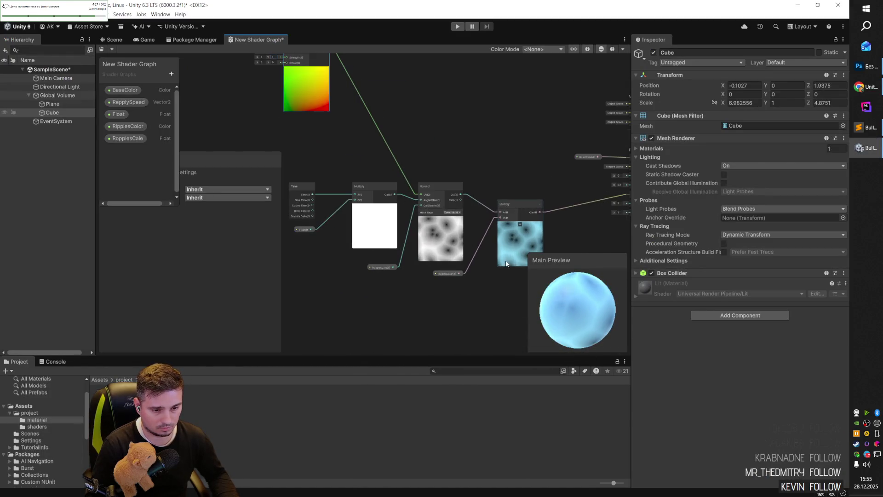
- Resume the tutorial, skip ahead five seconds and pause at 4:36 on the Power node step
key(alt+Tab)
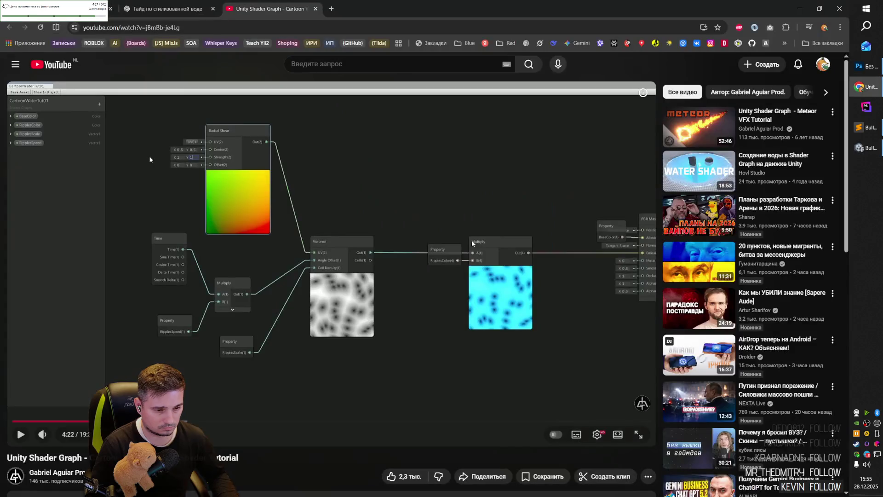
click(415, 284)
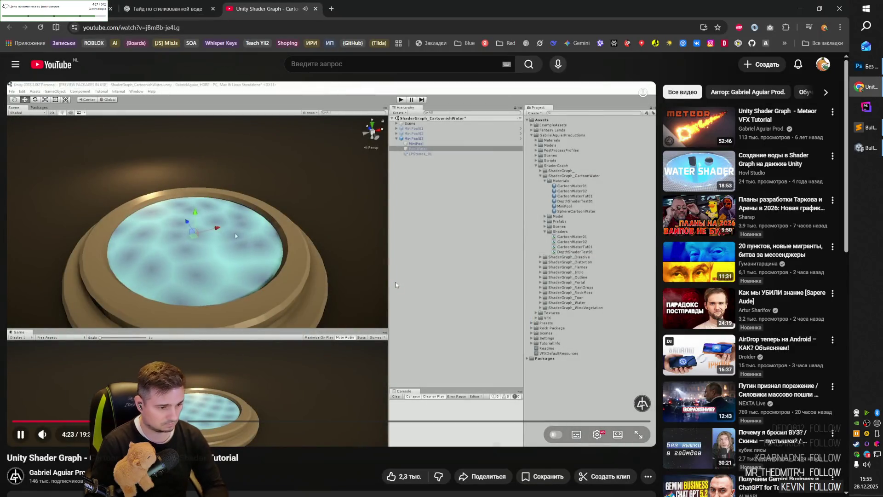
key(Right)
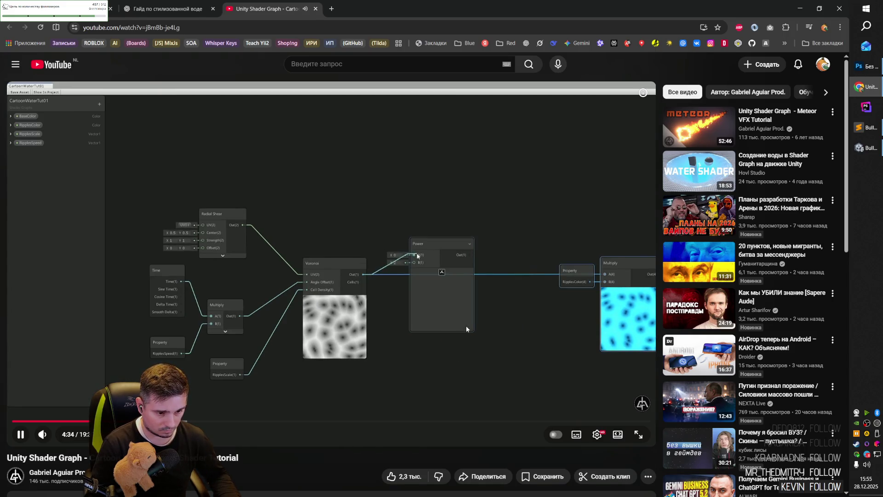
key(space)
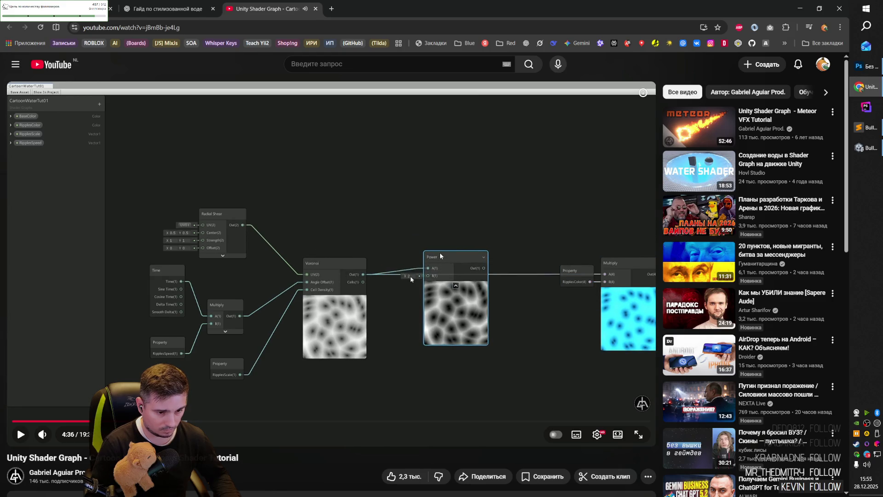
- Move the Multiply node and RipplesColor property to the right to free space after the Voronoi
key(alt+Tab)
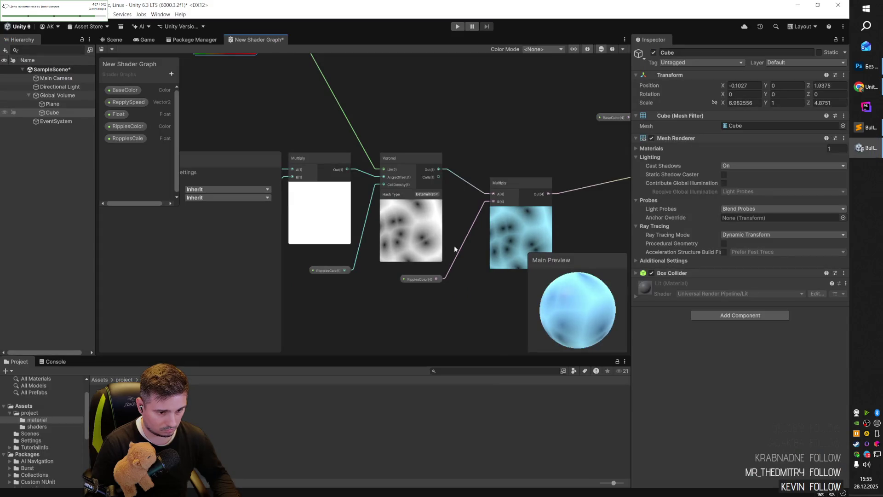
scroll(440, 285, down, 3)
scroll(440, 285, up, 3)
mouse_move(478, 283)
mouse_down()
mouse_move(539, 223)
mouse_move(539, 192)
mouse_up()
click(515, 214)
drag(490, 215, 520, 198)
drag(432, 270, 449, 251)
drag(485, 178, 518, 184)
drag(465, 270, 482, 265)
- Add a Power node (searched 'power') and place it between the Voronoi and Multiply nodes
right_click(423, 158)
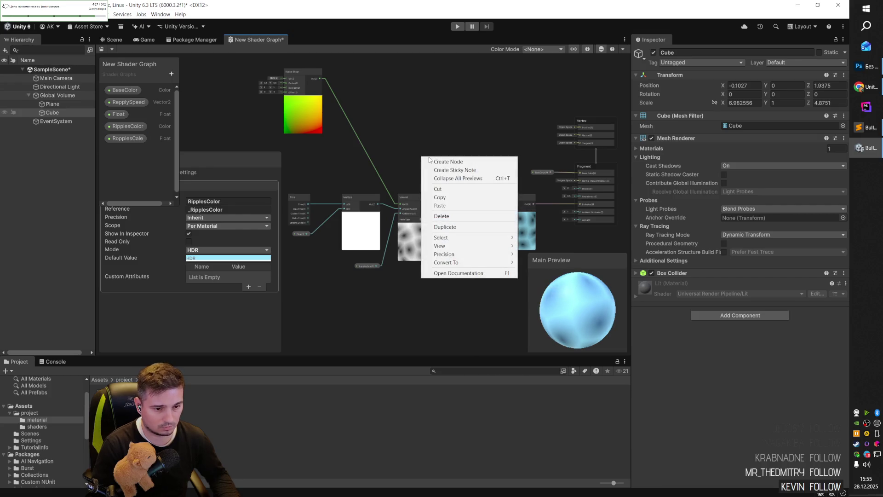
click(433, 161)
text(power)
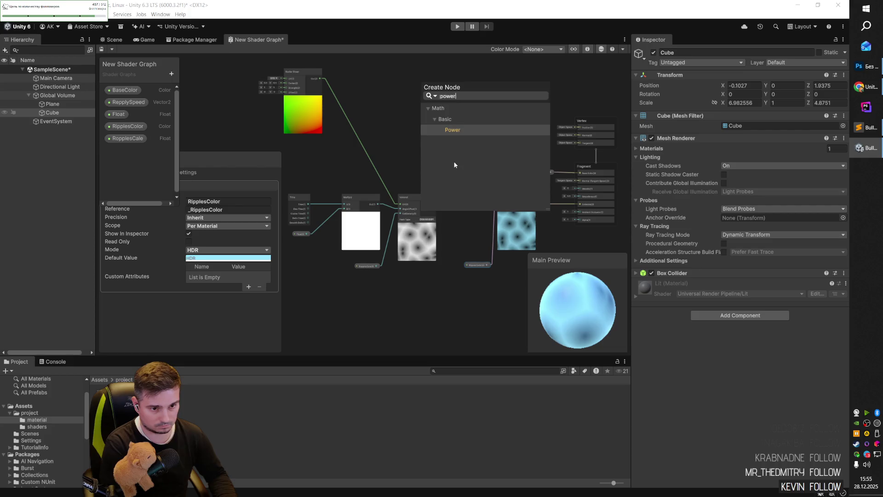
key(Return)
drag(438, 166, 463, 173)
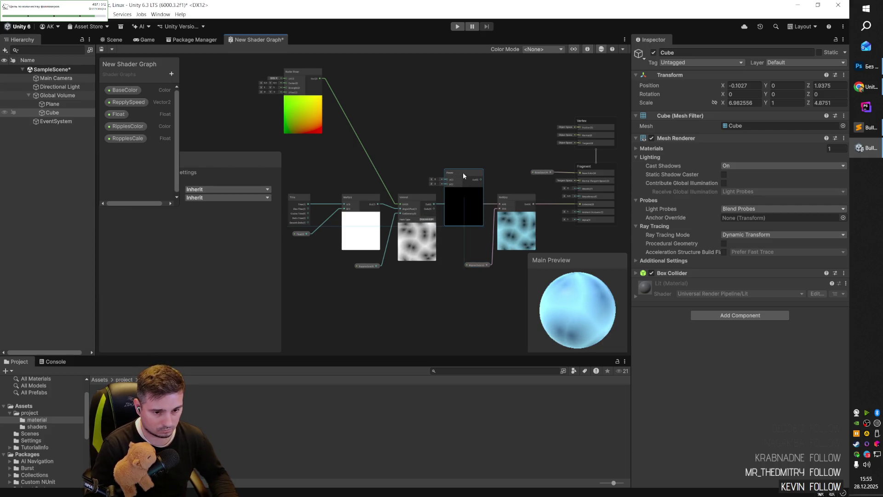
scroll(464, 172, up, 3)
key(alt+Tab)
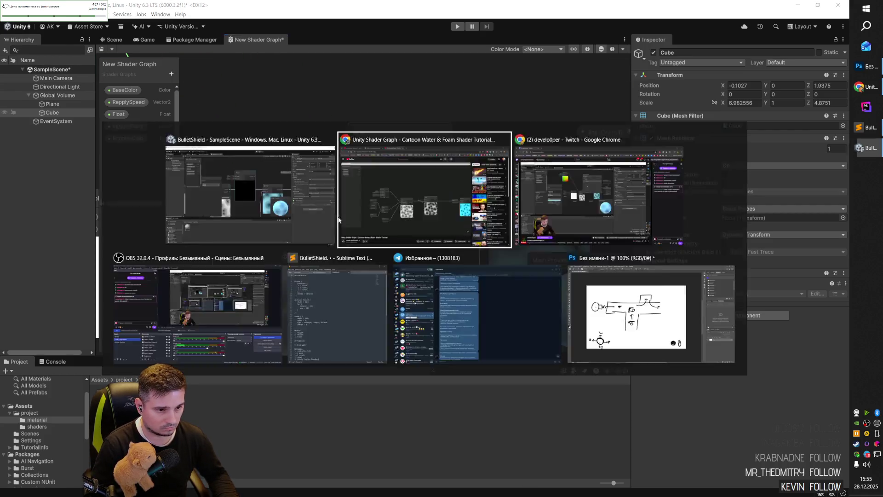
- Play the tutorial, pause at 4:40, rewind to 4:31 and replay from the Voronoi-to-Multiply graph
click(410, 279)
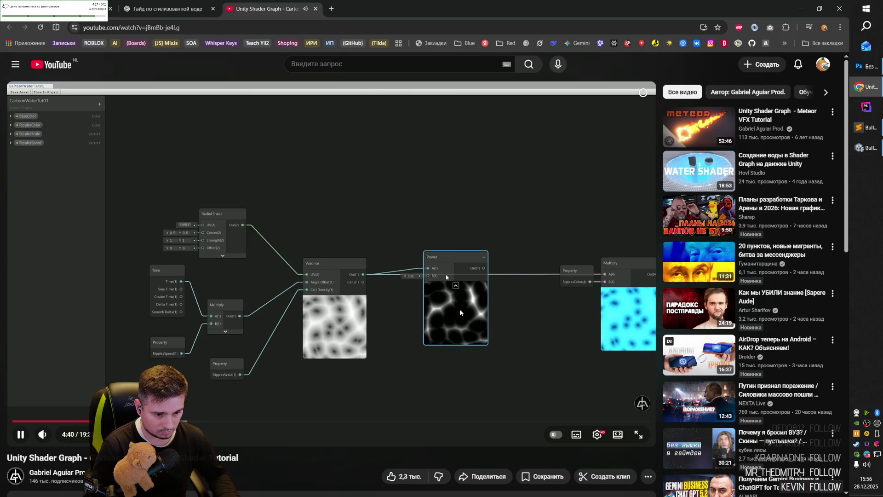
click(525, 309)
key(Left)
key(Left)
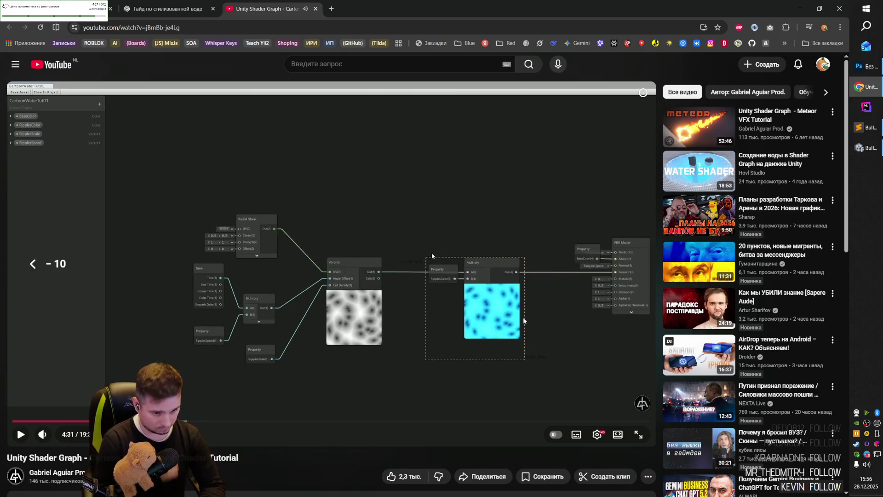
click(524, 321)
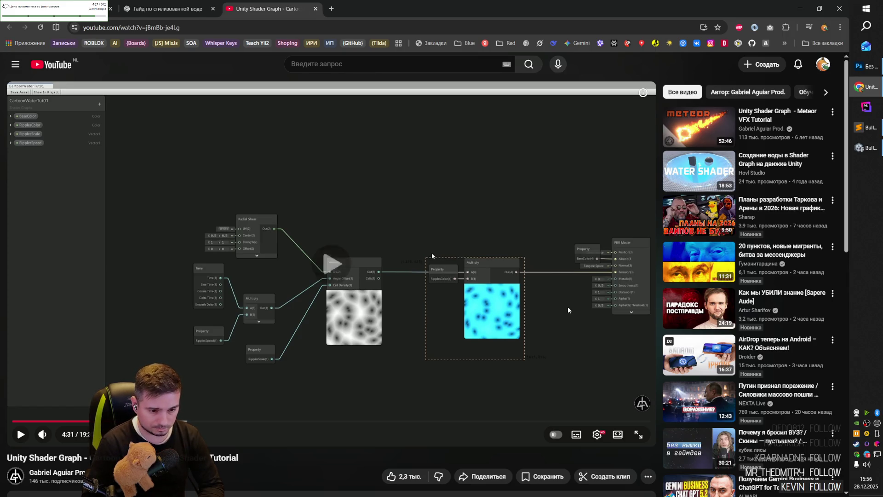
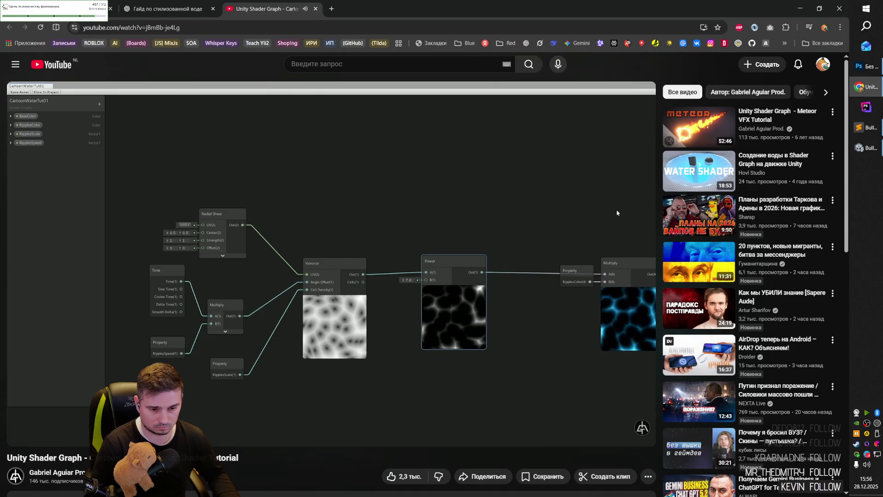
- Leave the YouTube tutorial and return to the Unity shader graph
key(alt+Tab)
scroll(512, 210, down, 5)
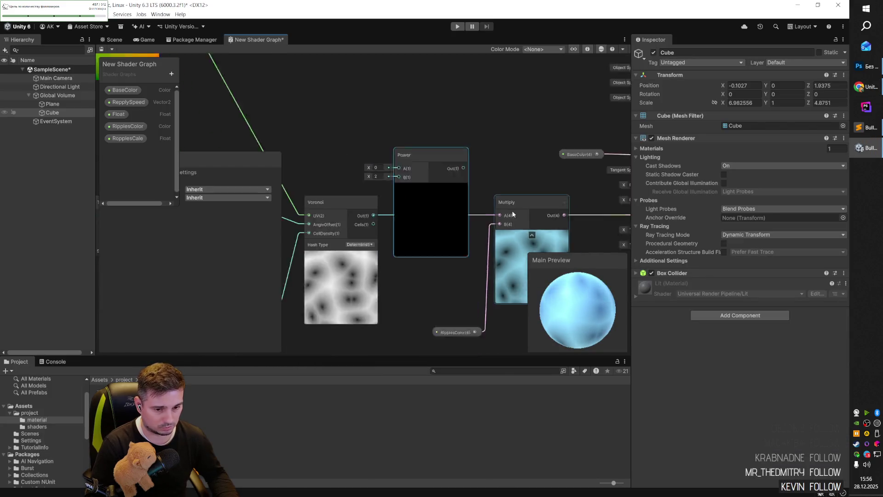
- Wire the Voronoi output into the Power node and shift the ripple node group left
mouse_move(430, 181)
mouse_down()
mouse_move(485, 189)
mouse_move(506, 215)
mouse_up()
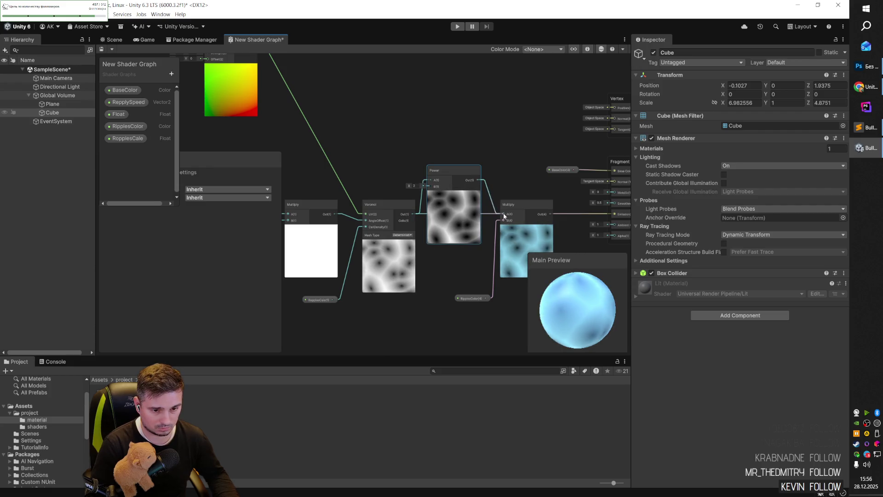
drag(440, 169, 451, 203)
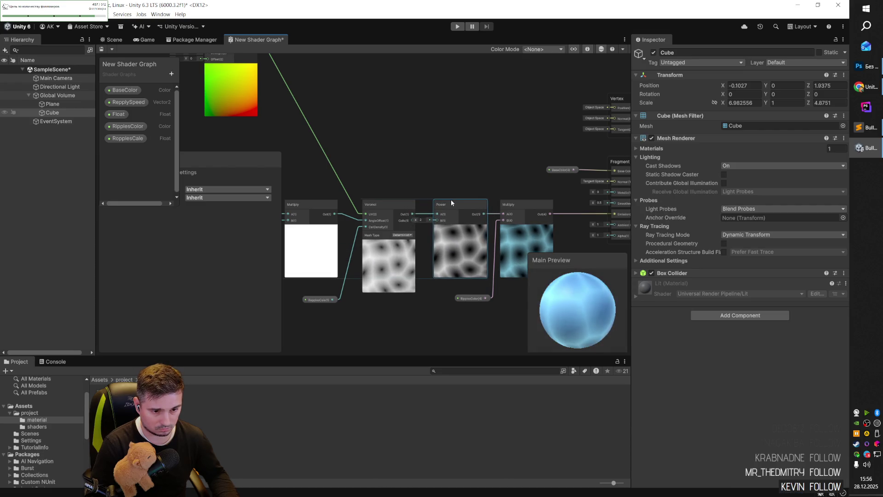
scroll(494, 216, down, 4)
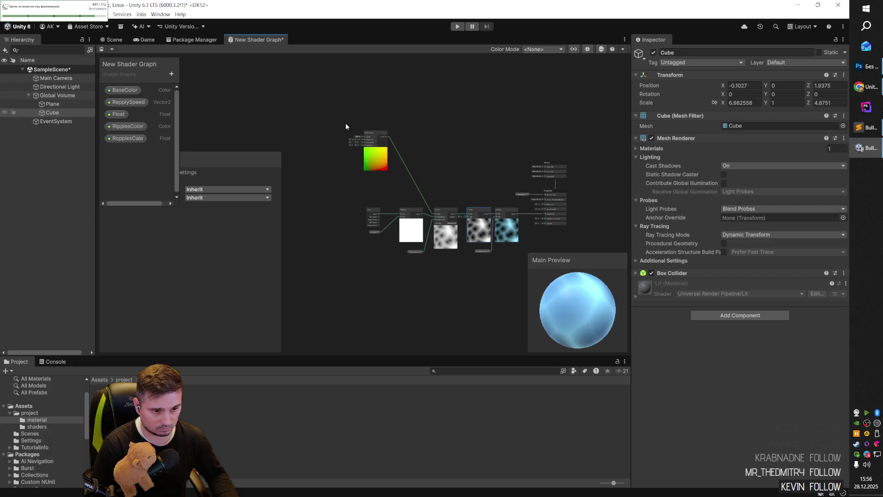
mouse_move(326, 111)
mouse_down()
mouse_move(415, 200)
mouse_move(484, 251)
mouse_up()
- Inspect the RipplesColor property and move the colour node down and right
click(499, 266)
click(476, 250)
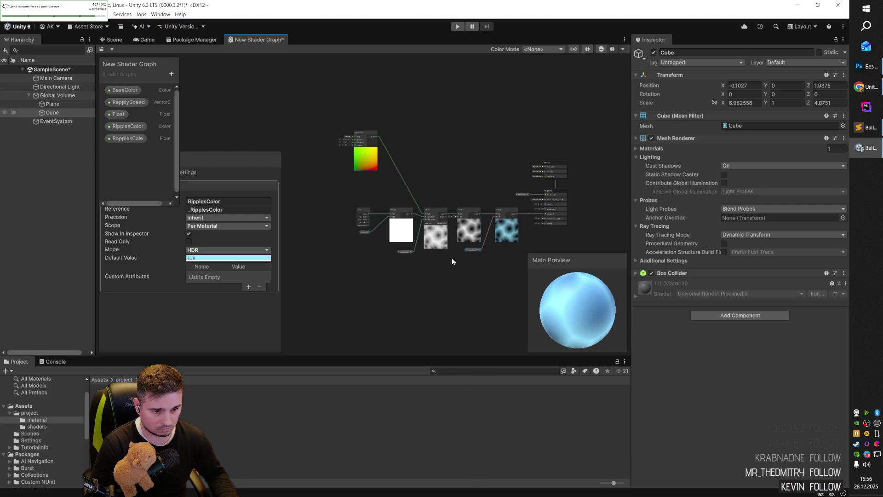
scroll(451, 256, up, 5)
scroll(396, 197, down, 5)
drag(340, 120, 390, 171)
scroll(559, 198, up, 3)
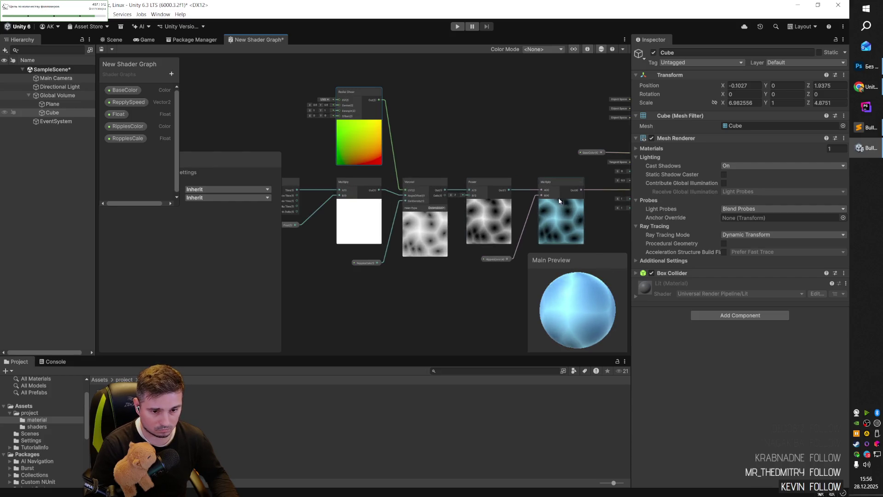
scroll(605, 204, up, 1)
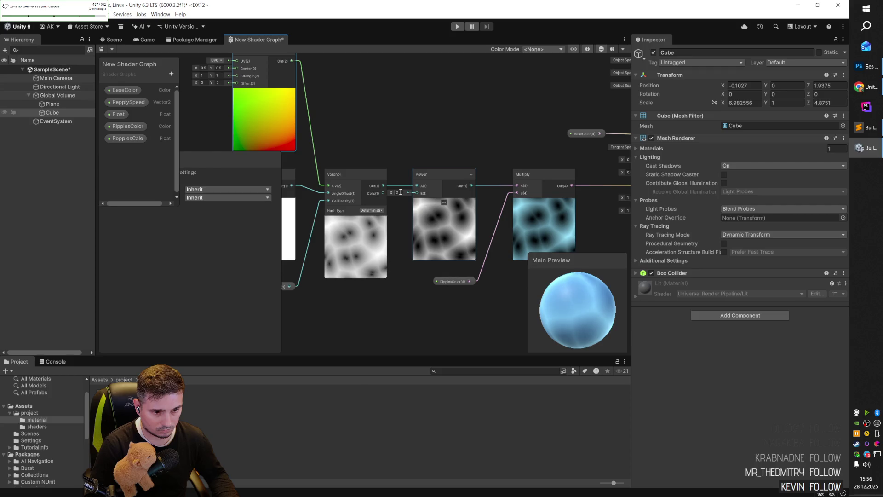
- Raise the Power node's exponent to about 5.29 to sharpen the ripple lines
mouse_move(398, 192)
mouse_down()
mouse_move(453, 199)
mouse_move(402, 194)
mouse_move(425, 197)
mouse_up()
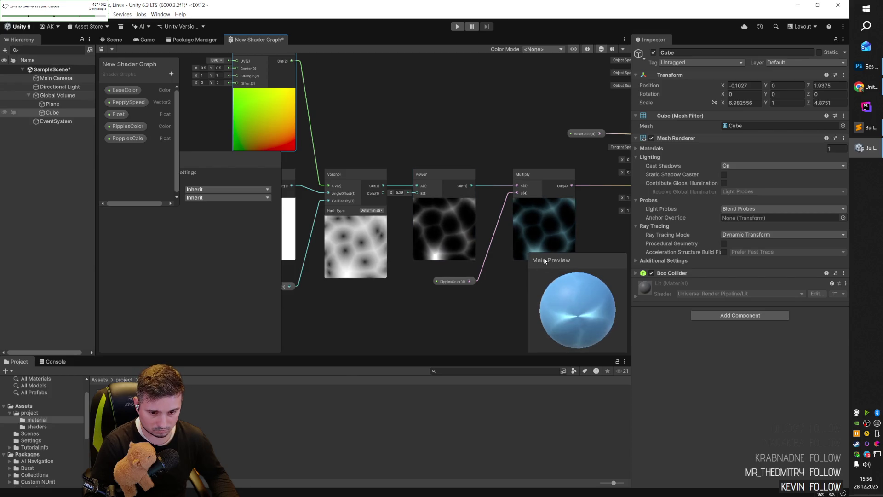
right_click(587, 312)
scroll(581, 310, down, 2)
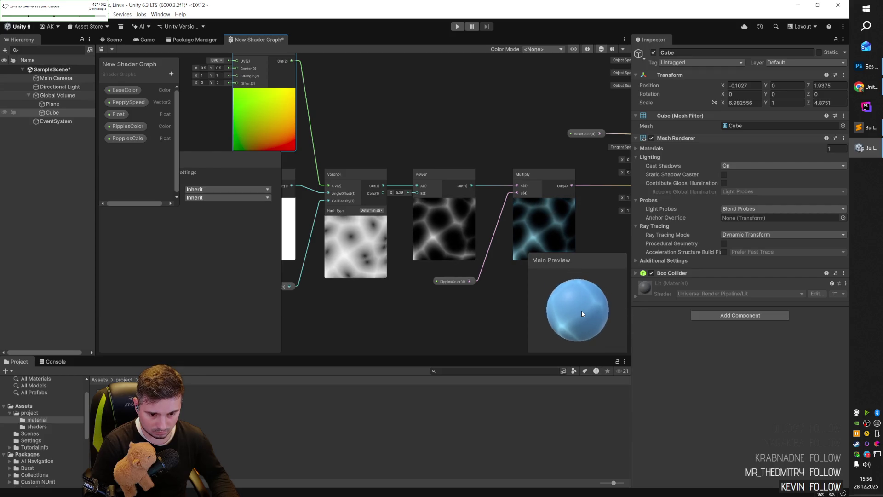
right_click(581, 314)
click(572, 266)
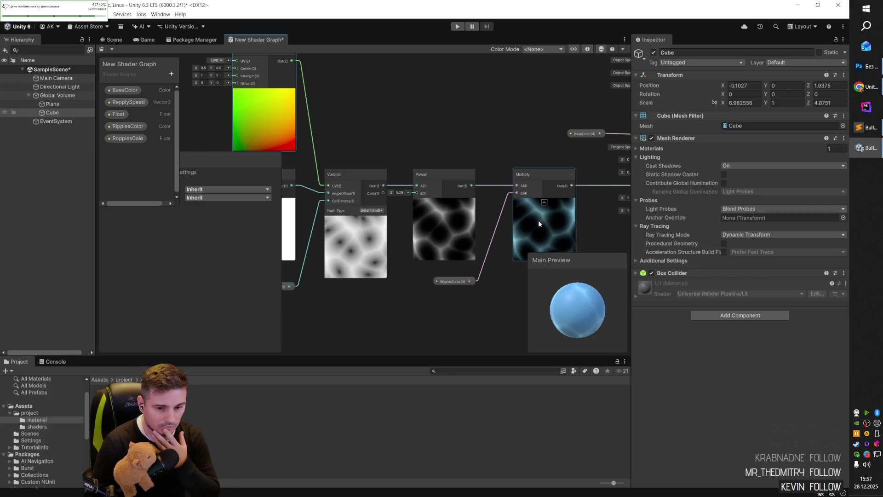
click(480, 294)
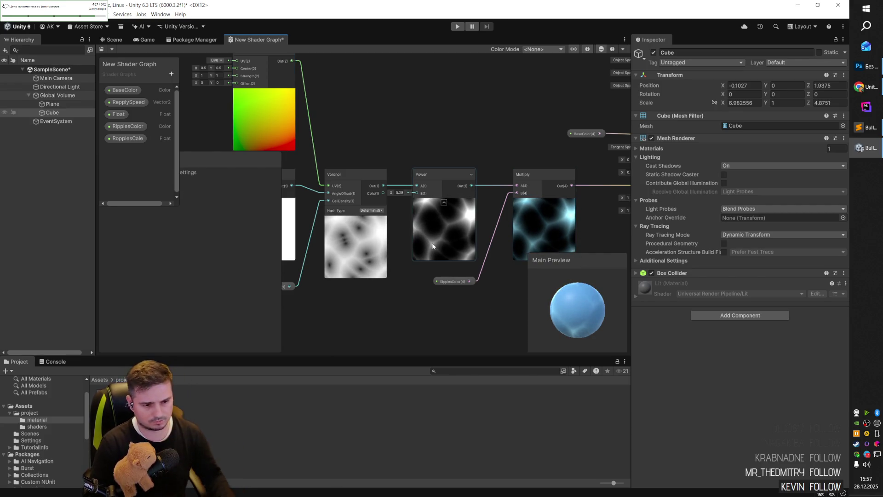
click(463, 283)
key(alt+Tab)
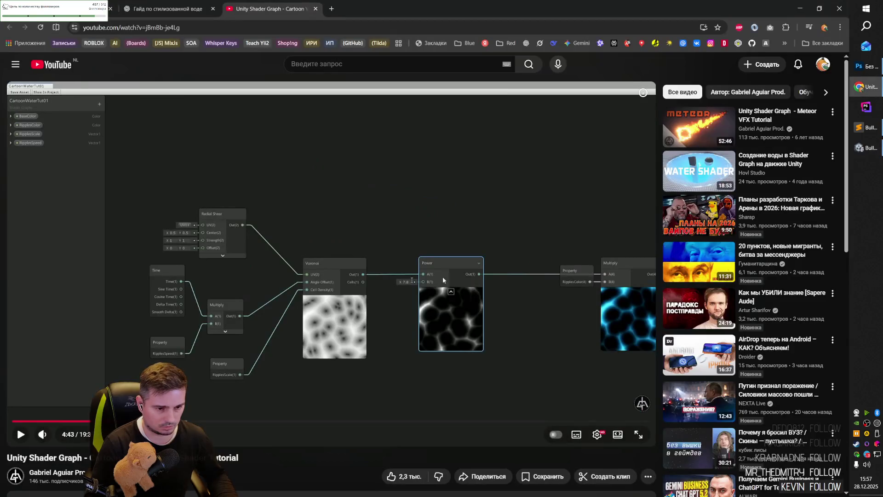
- Play the tutorial to 4:56, where it introduces a RipplesDissolve property, and pause
click(424, 242)
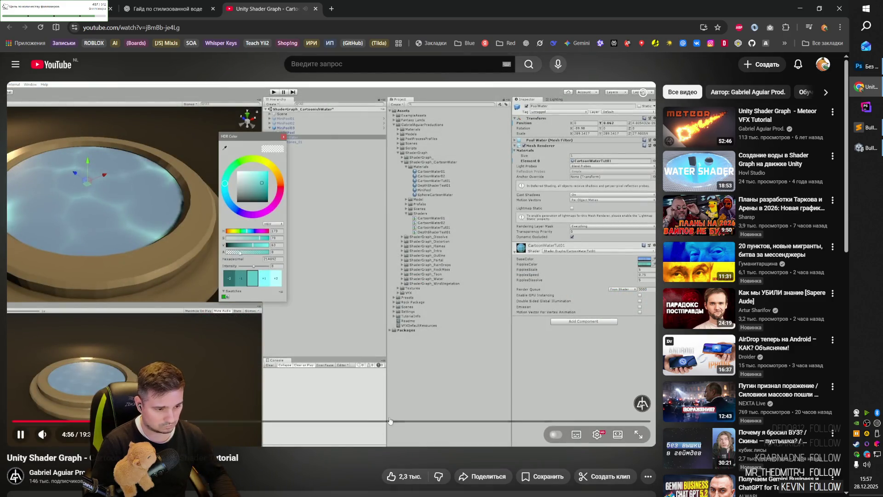
click(394, 402)
- Create a Float property 'PowerScale' with default 1 and connect it to Power's exponent
key(alt+Tab)
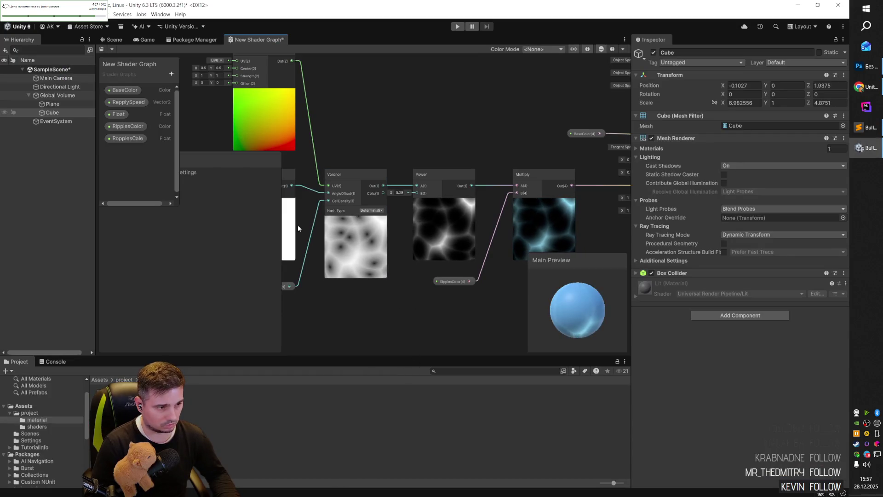
click(171, 73)
click(191, 91)
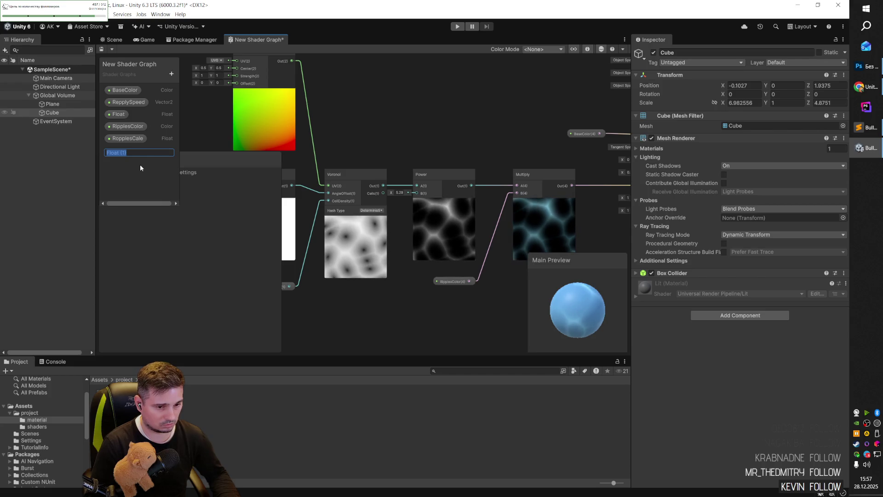
text(PowerScal)
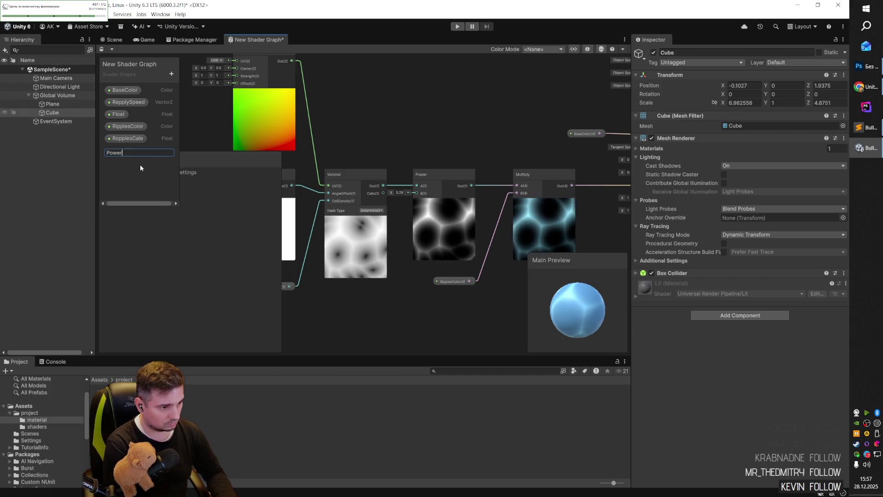
text(e)
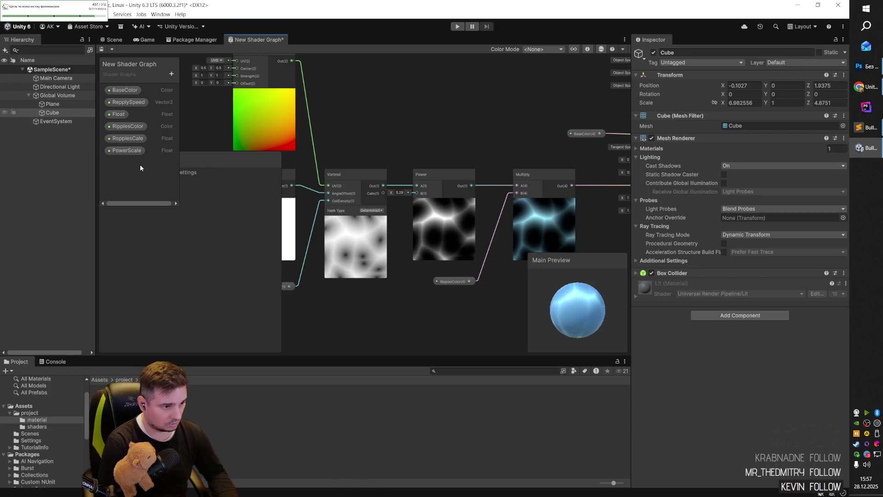
key(Return)
mouse_move(416, 125)
mouse_down()
mouse_move(357, 127)
mouse_move(407, 153)
mouse_move(417, 193)
mouse_up()
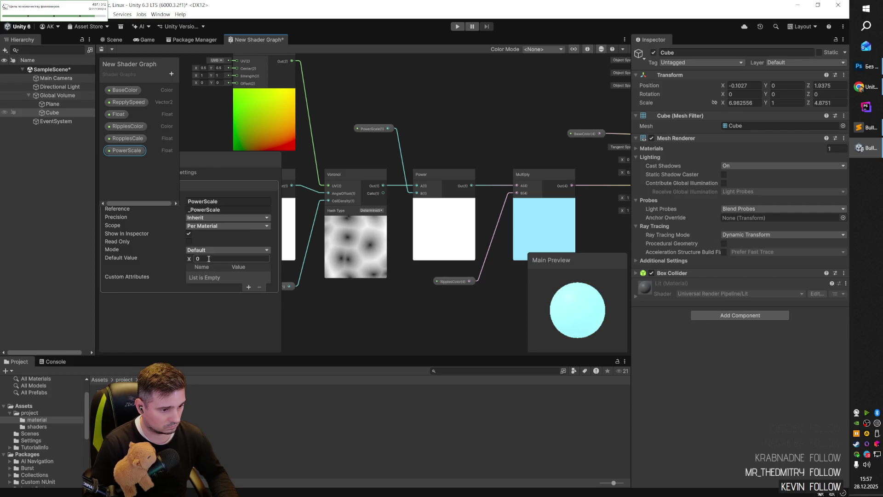
text(1)
key(alt+Tab)
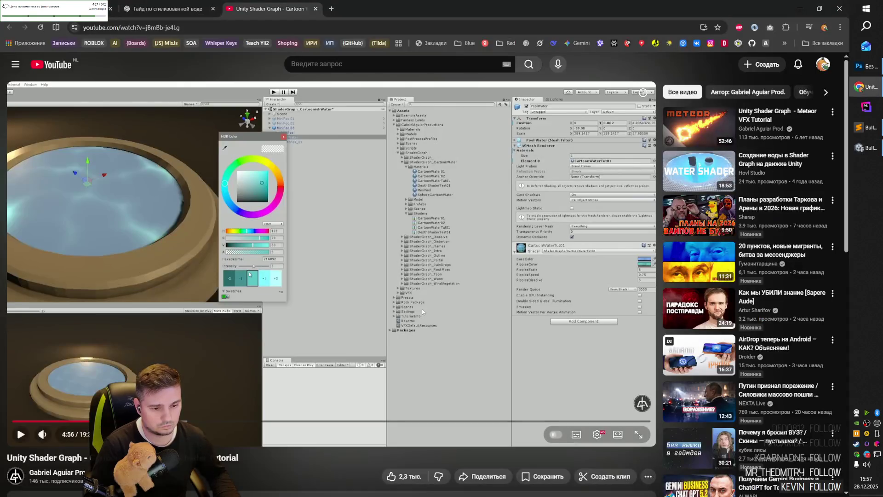
- Play the tutorial on to 5:12, pause it, and go back to Unity
click(467, 321)
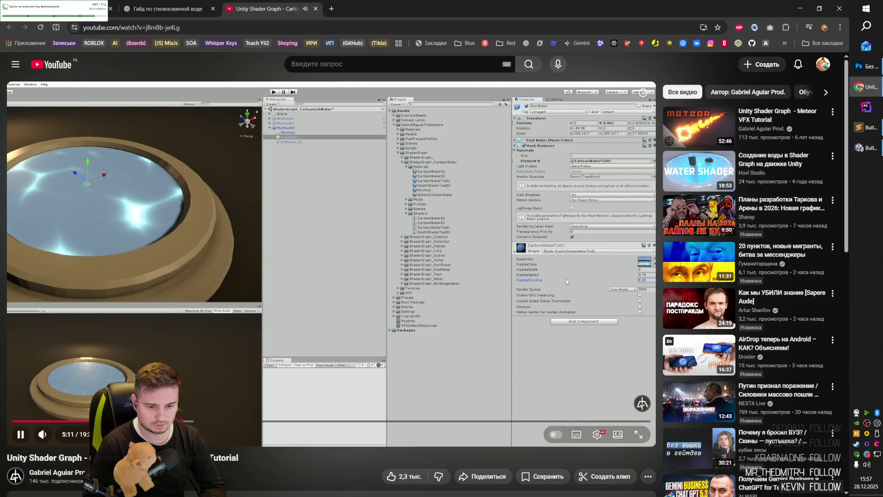
key(space)
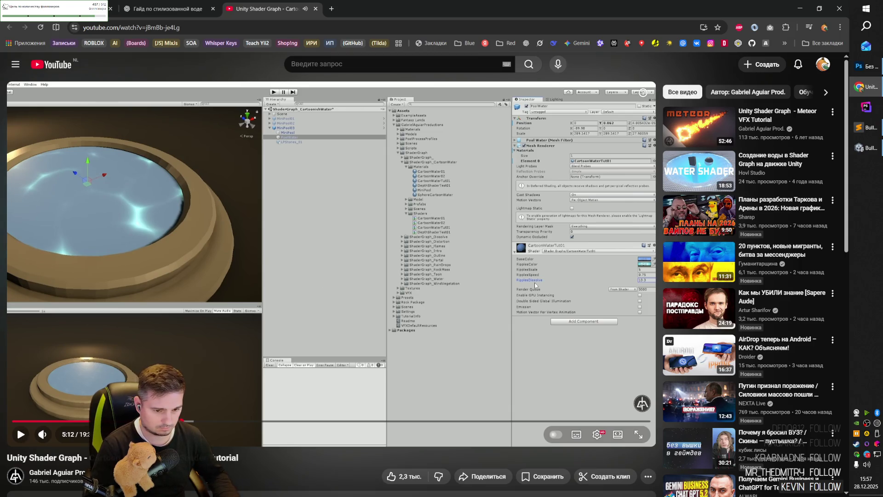
key(alt+Tab)
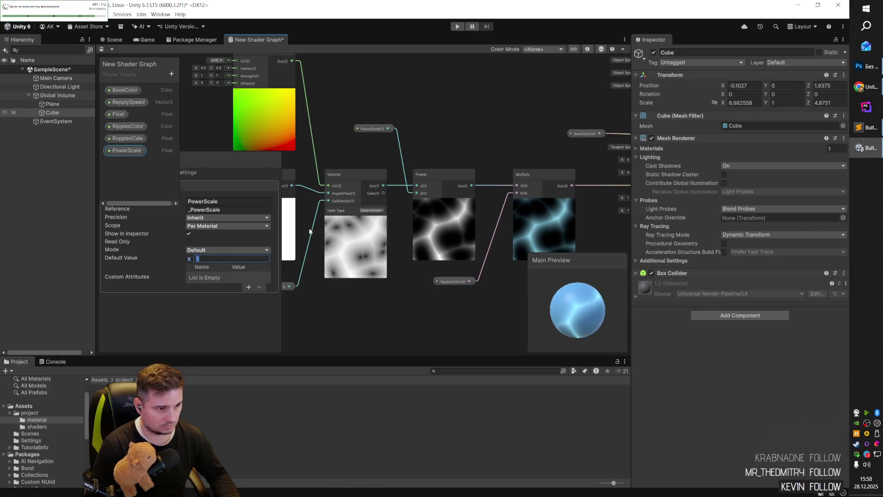
- Save the shader graph and drag watermaterial onto the Cube in the Scene view
click(398, 102)
key(ctrl+s)
click(114, 40)
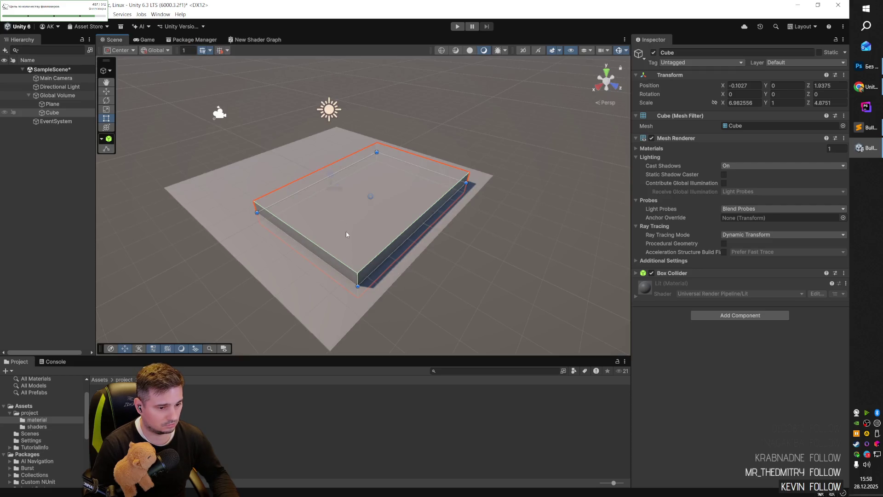
click(177, 460)
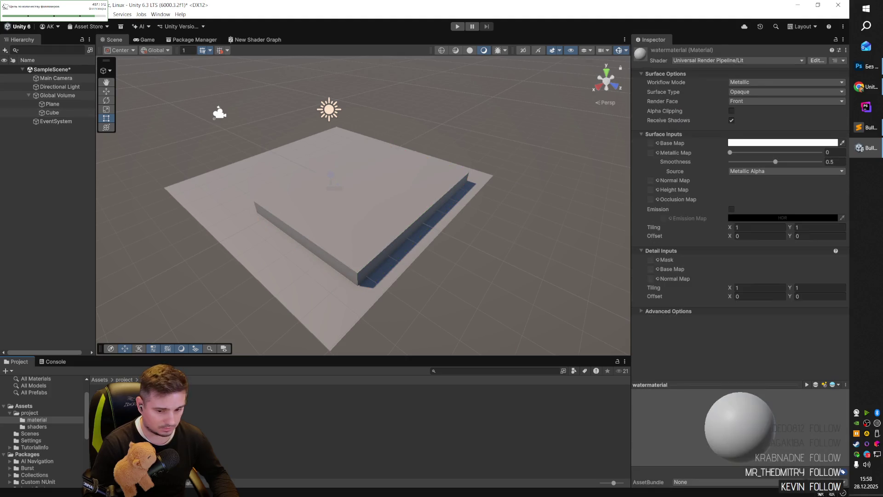
drag(177, 460, 352, 242)
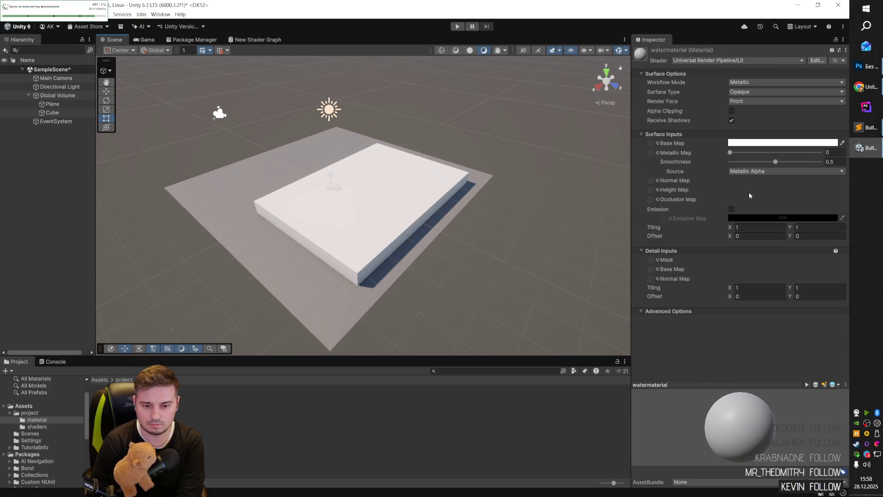
click(642, 311)
click(642, 311)
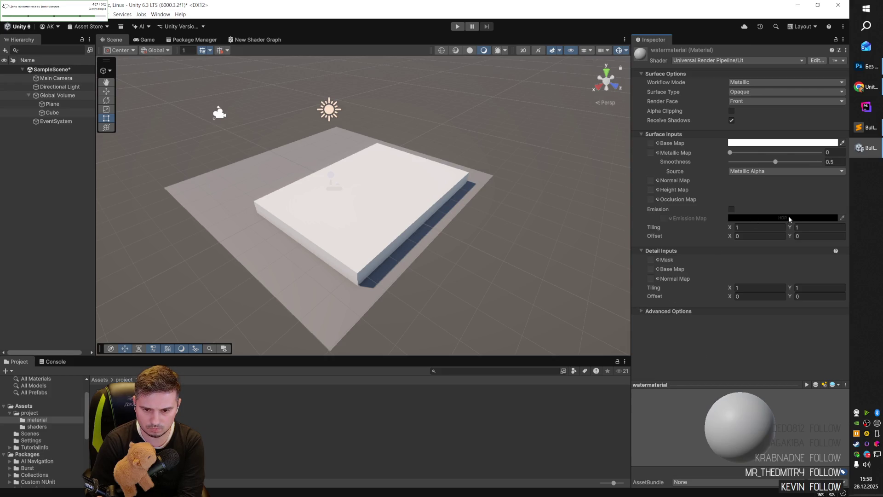
click(783, 171)
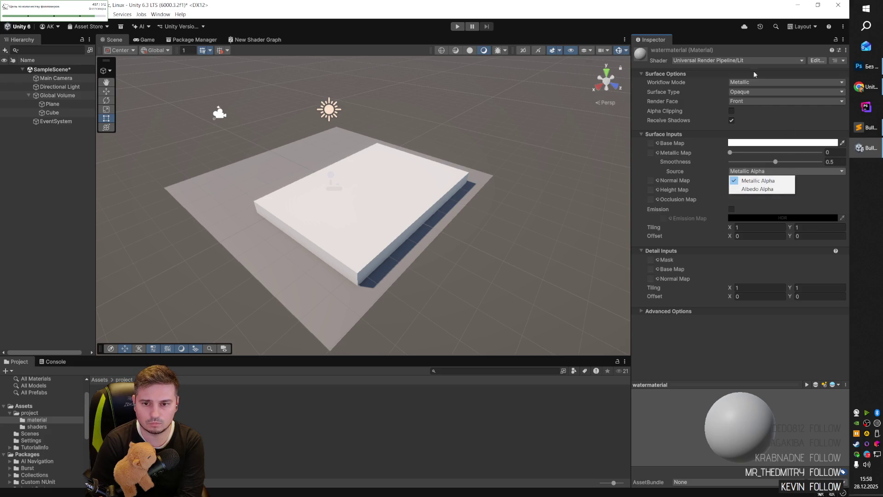
click(760, 60)
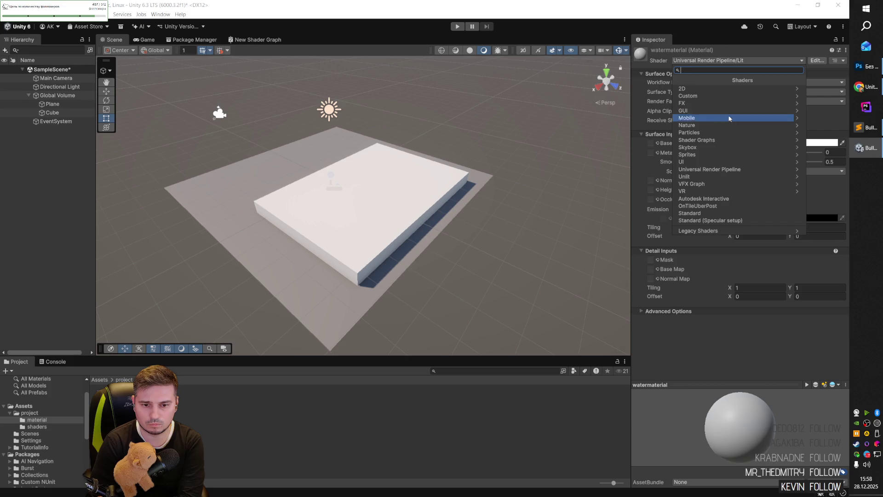
click(721, 141)
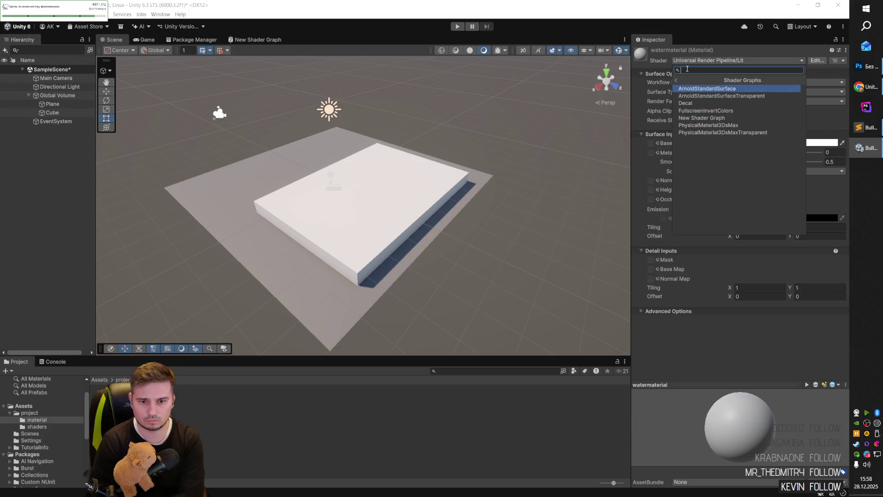
text(ter)
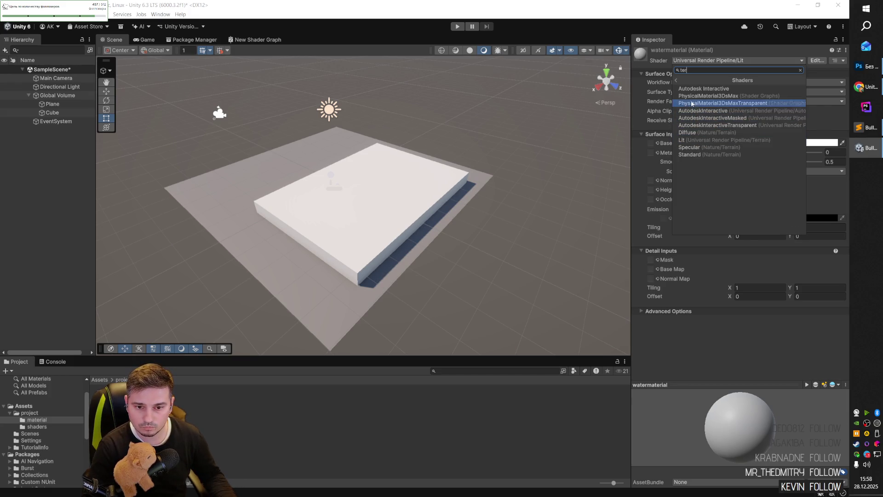
text(wa)
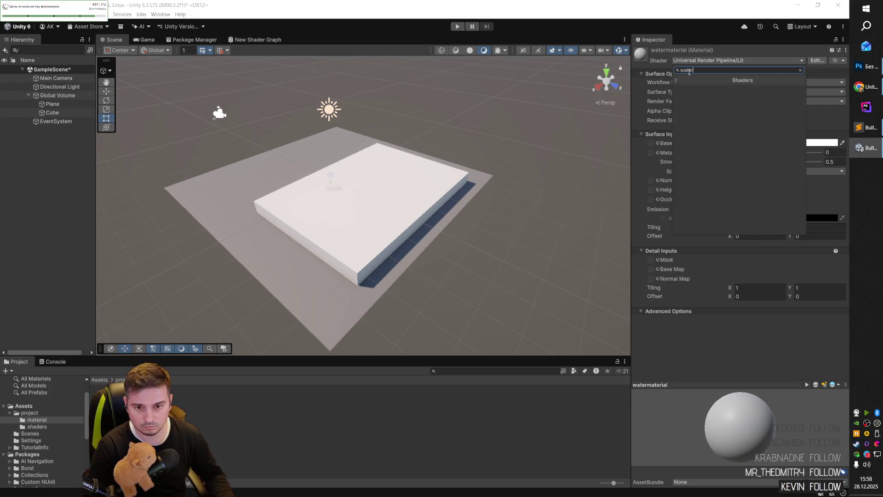
click(678, 80)
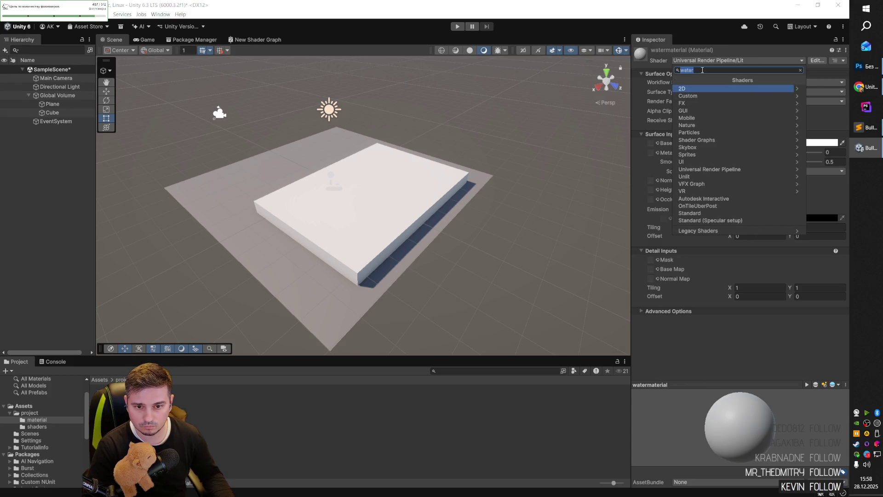
text(wa)
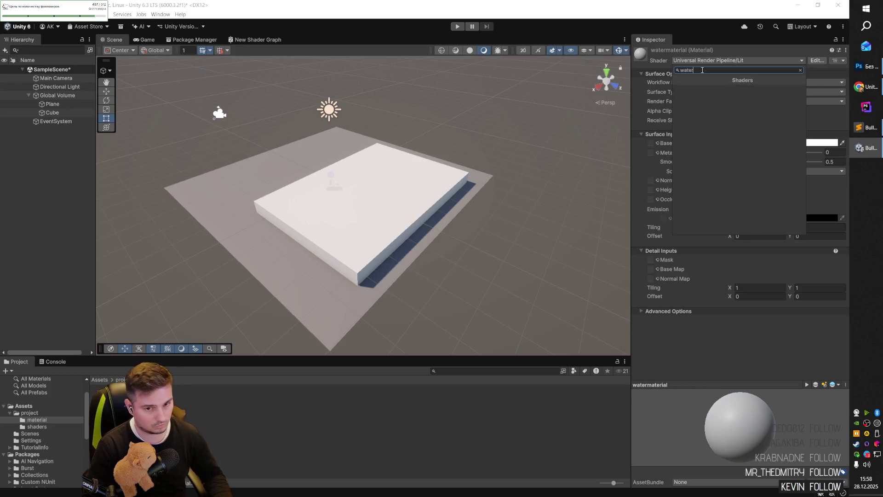
key(Escape)
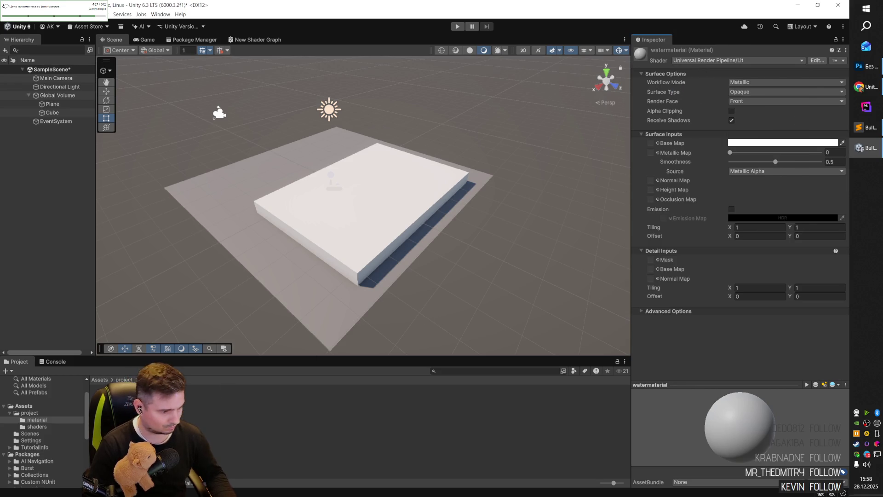
click(214, 394)
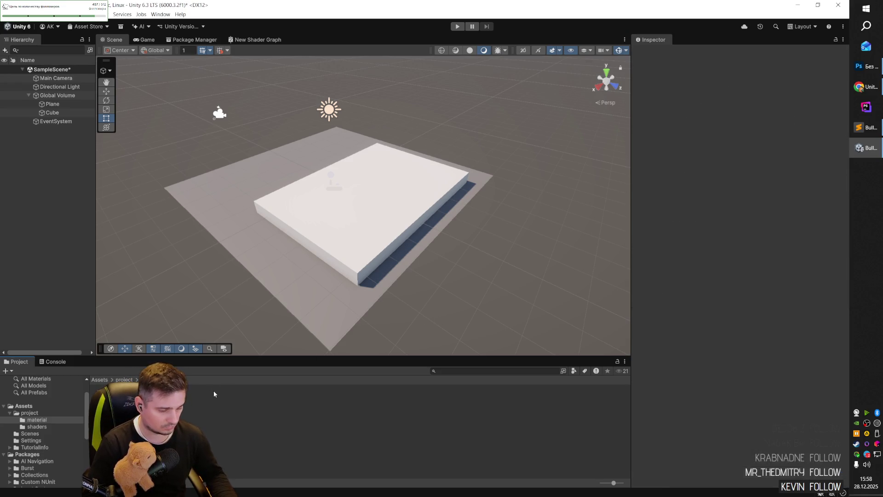
click(110, 404)
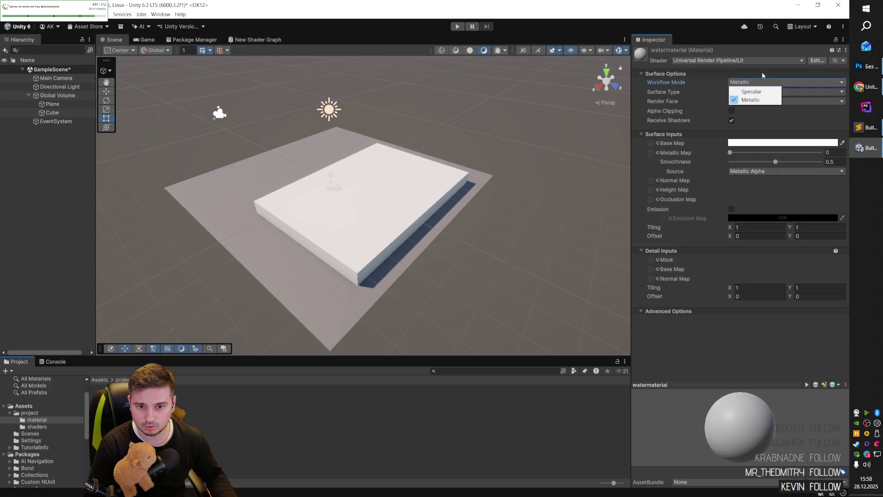
click(782, 75)
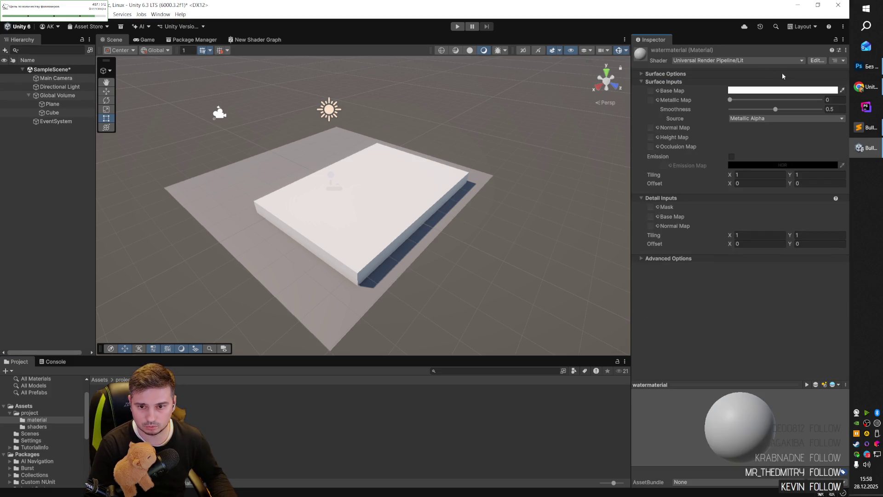
click(640, 74)
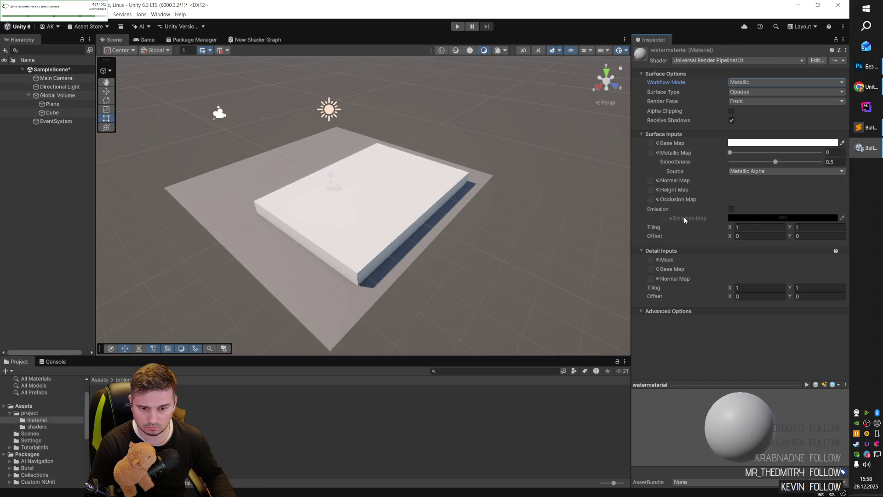
click(731, 210)
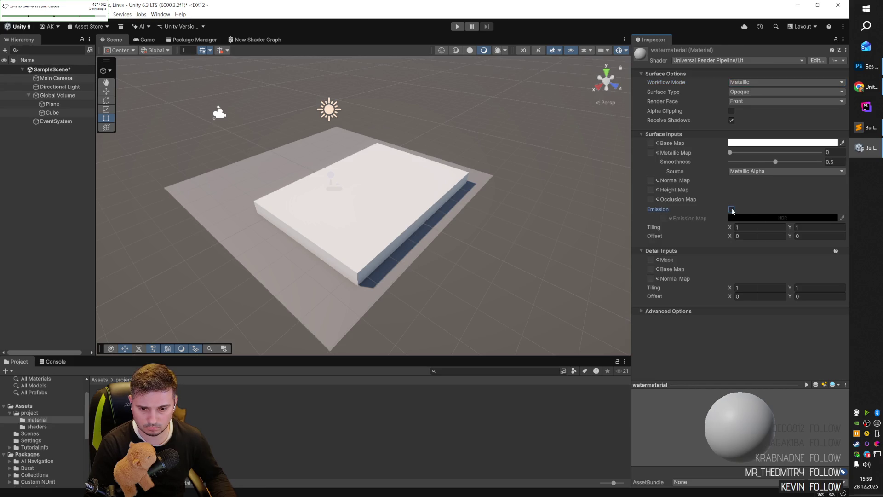
click(731, 210)
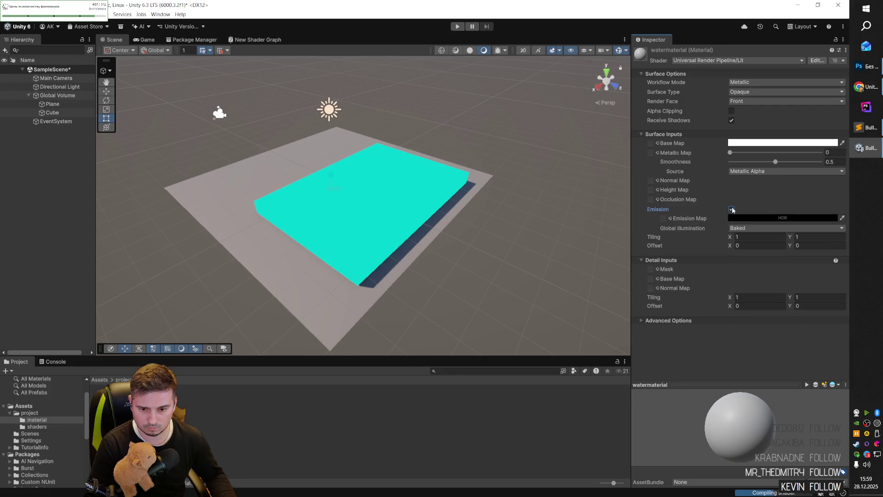
click(732, 210)
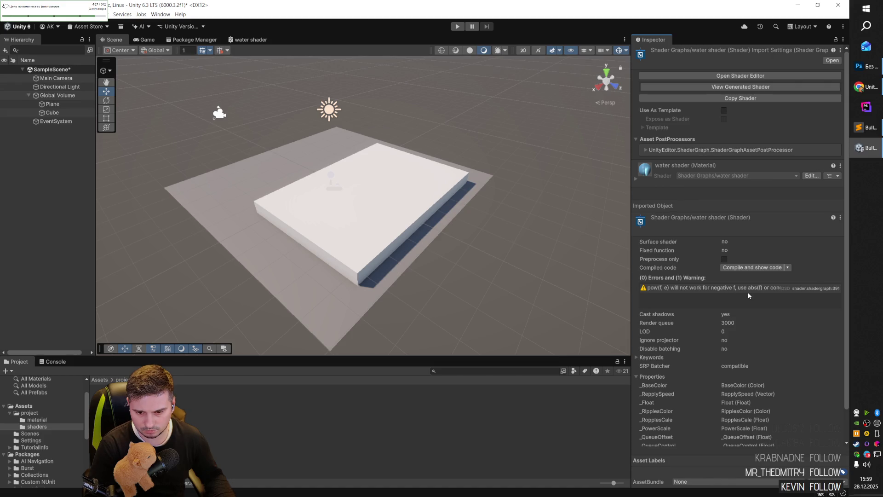
- Widen the Inspector and try compiling the water shader to view its code, cancelling the variant enumeration
mouse_move(631, 307)
mouse_down()
mouse_move(470, 308)
mouse_move(495, 310)
mouse_up()
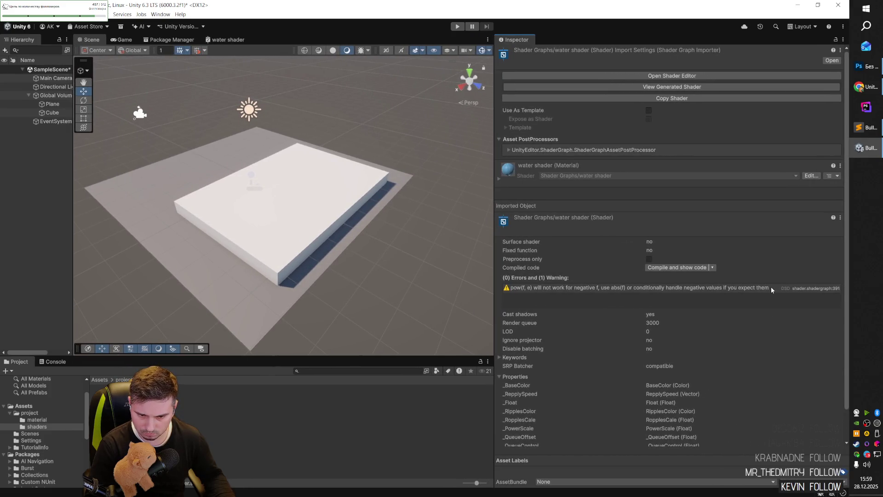
click(713, 268)
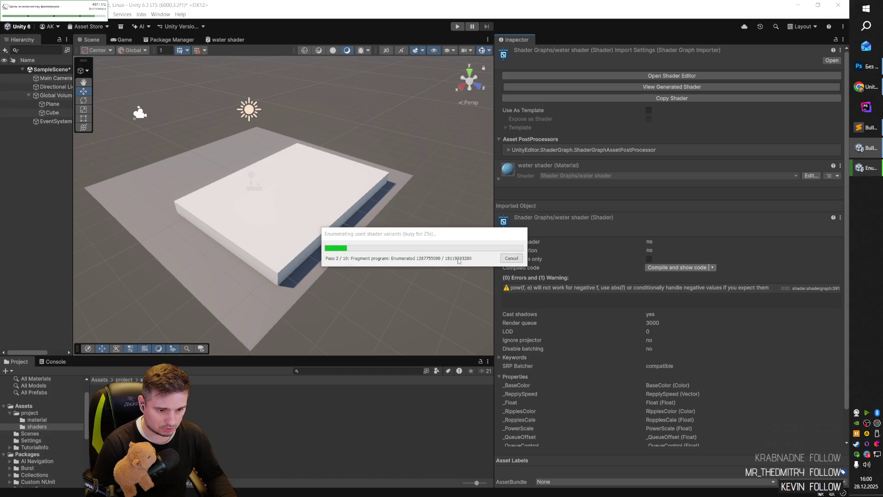
click(506, 261)
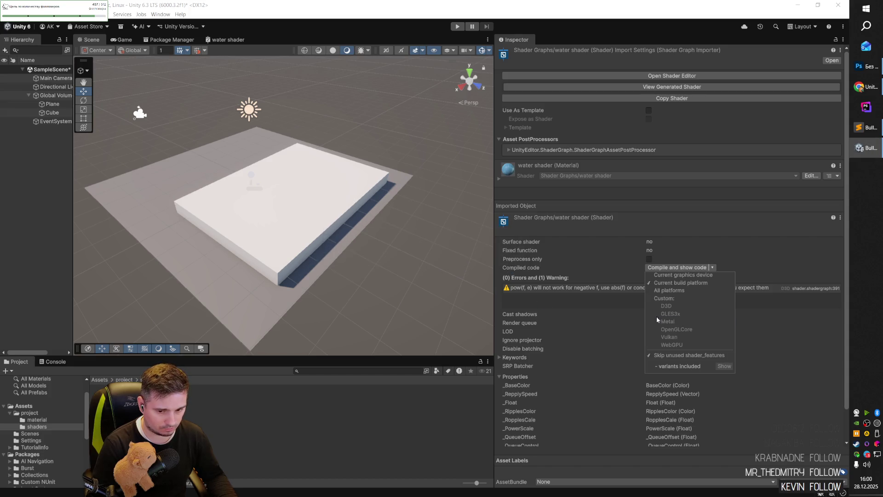
click(601, 276)
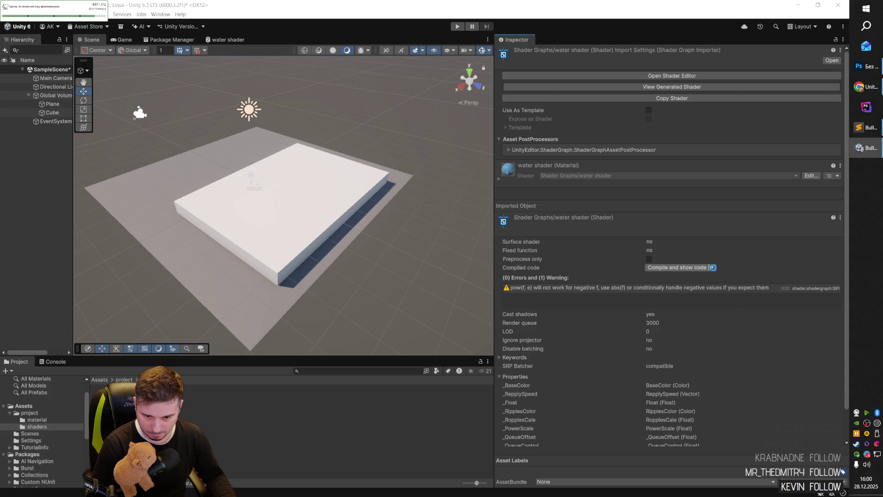
click(713, 267)
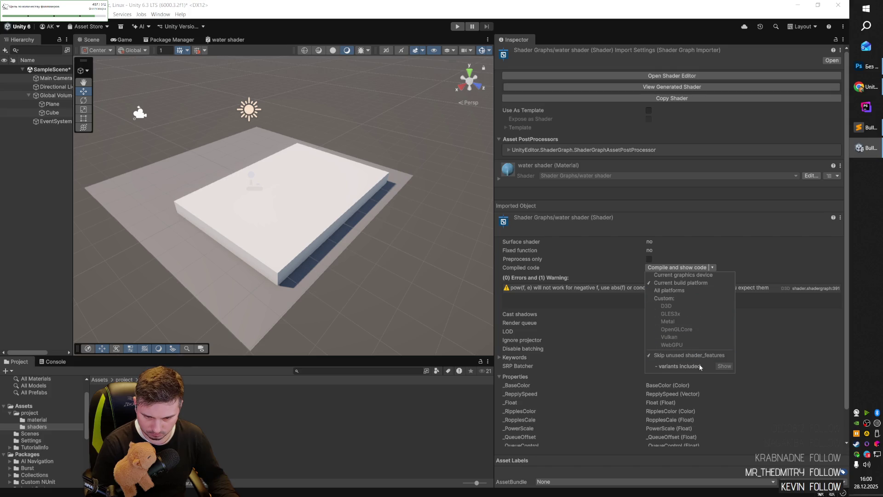
click(737, 272)
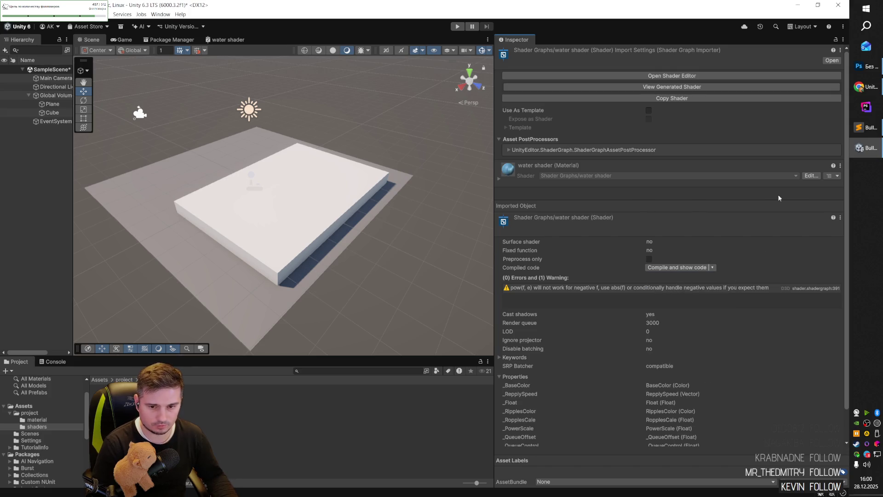
- Open the water shader in the graph editor, then return to Scene and select watermaterial
click(803, 178)
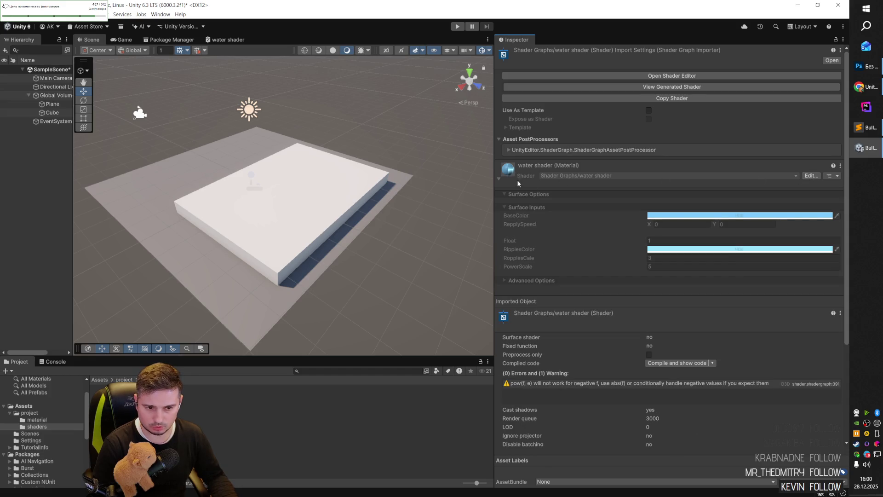
click(808, 177)
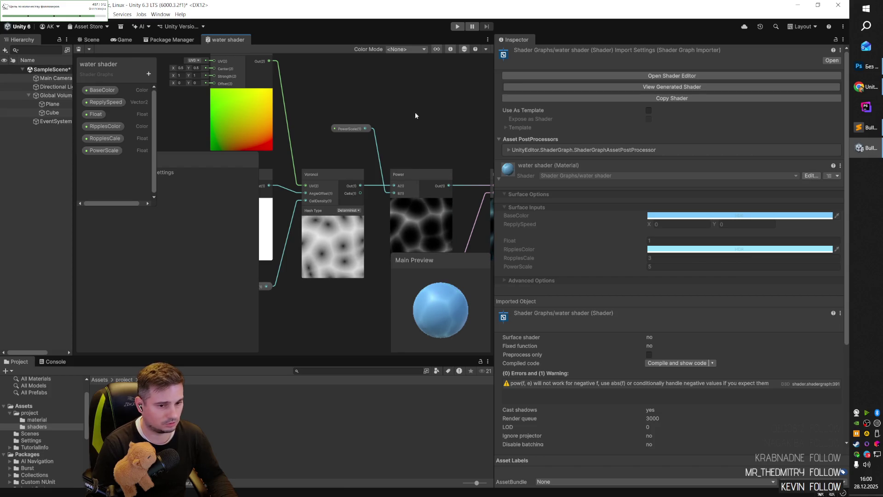
drag(494, 167, 558, 167)
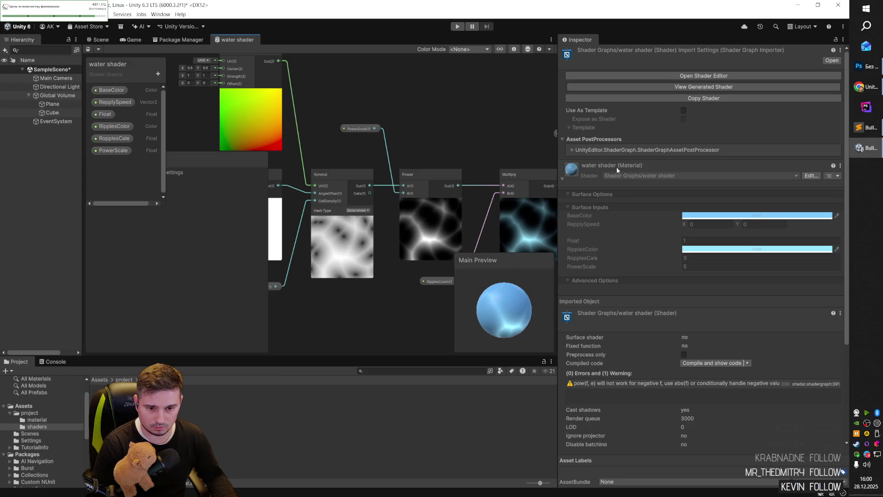
click(102, 39)
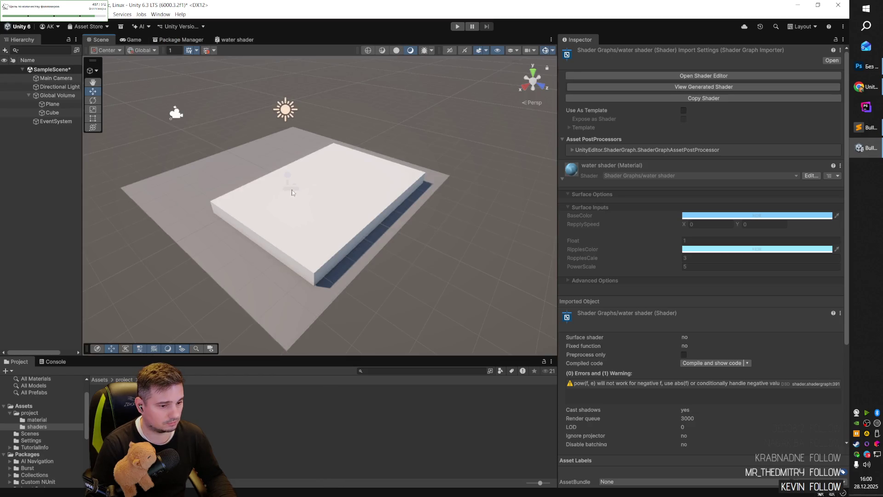
click(29, 413)
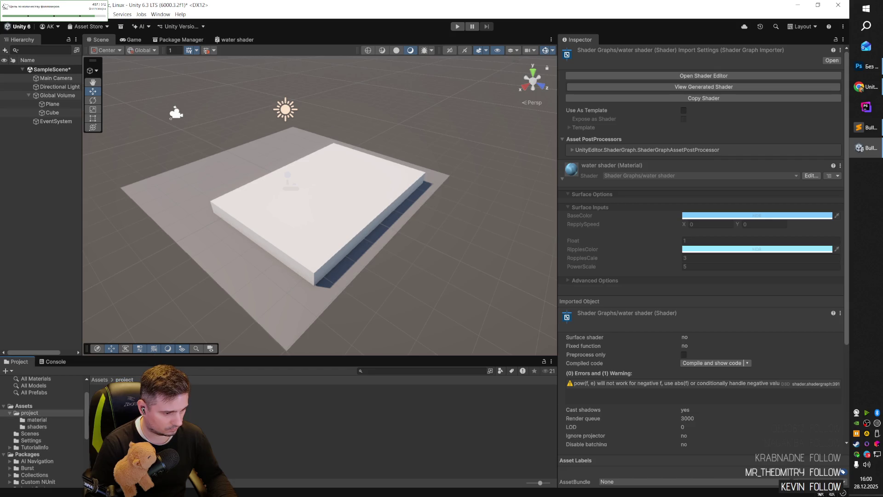
click(37, 420)
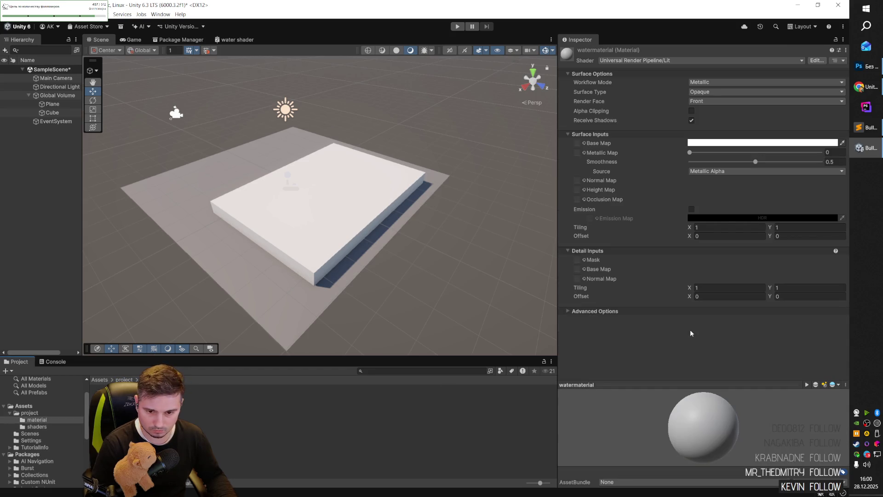
- Set watermaterial's shader to 'water shader (Shader Graph)' and check the cube's new look
click(801, 61)
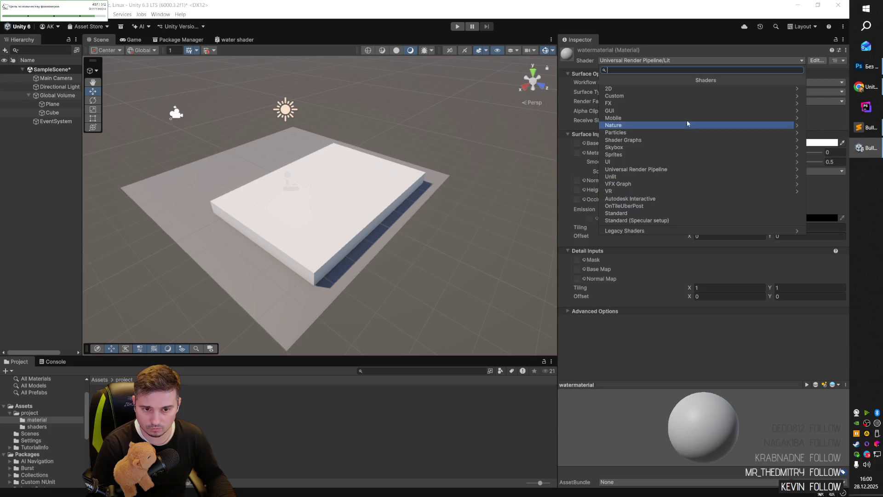
text(wa)
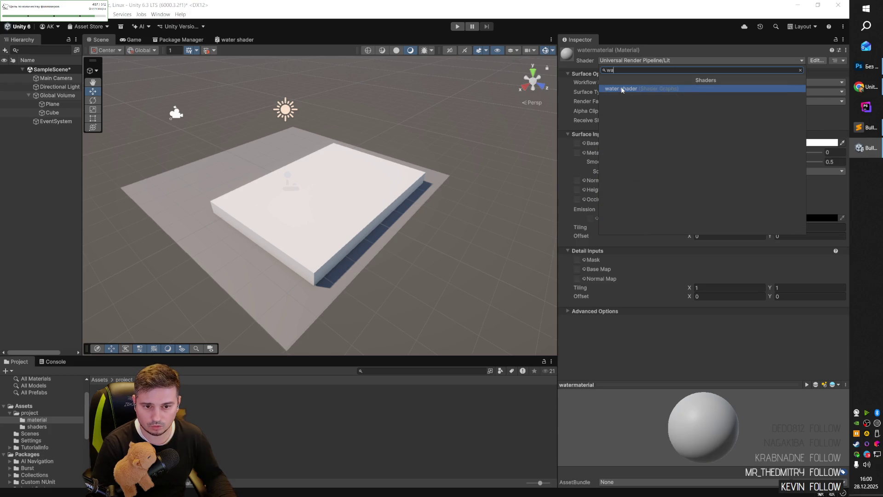
click(623, 89)
click(462, 250)
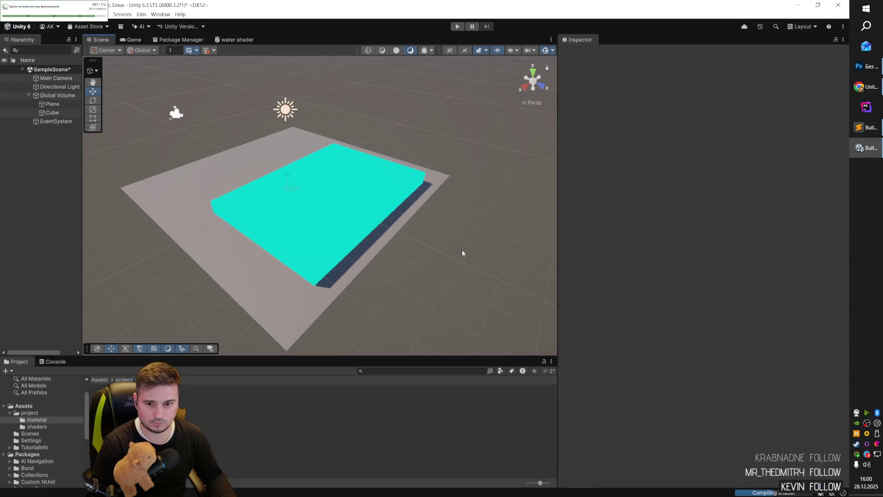
click(350, 216)
click(398, 290)
scroll(398, 290, up, 2)
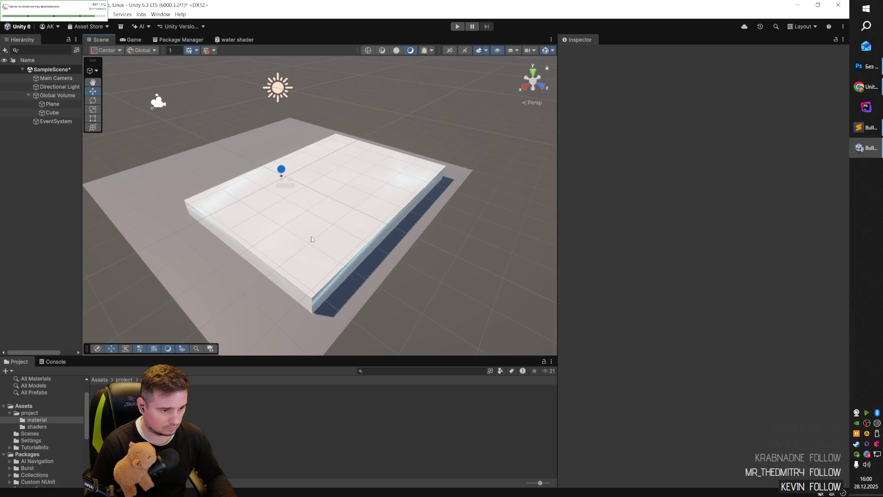
click(312, 240)
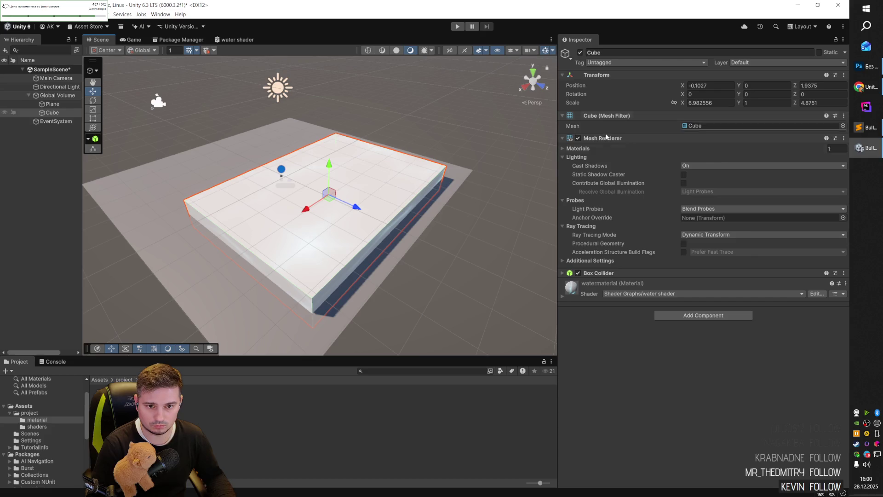
click(177, 462)
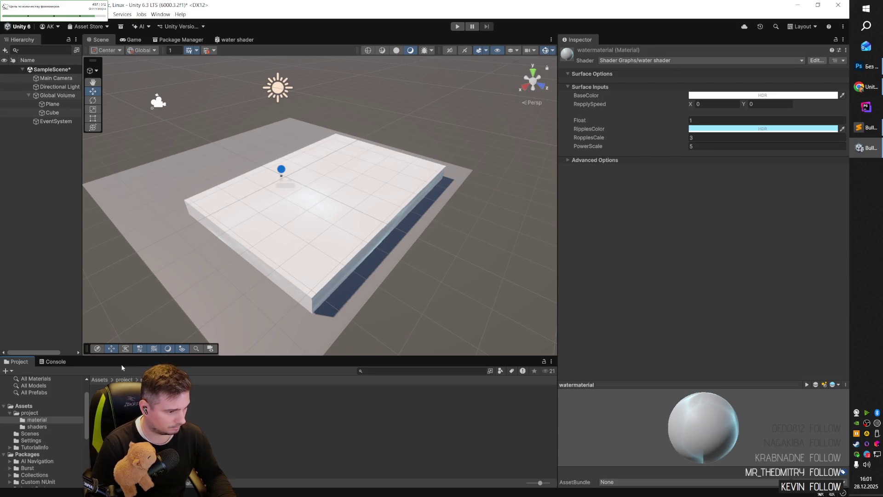
click(193, 405)
click(37, 420)
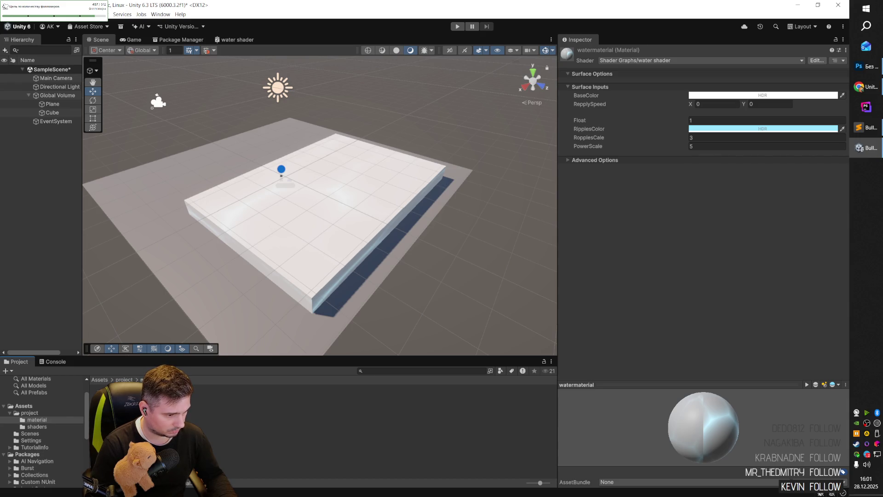
click(319, 239)
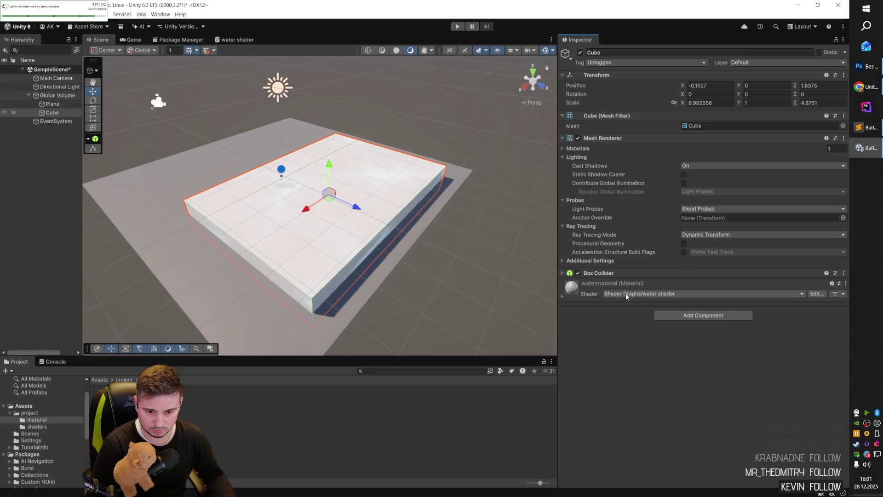
click(430, 276)
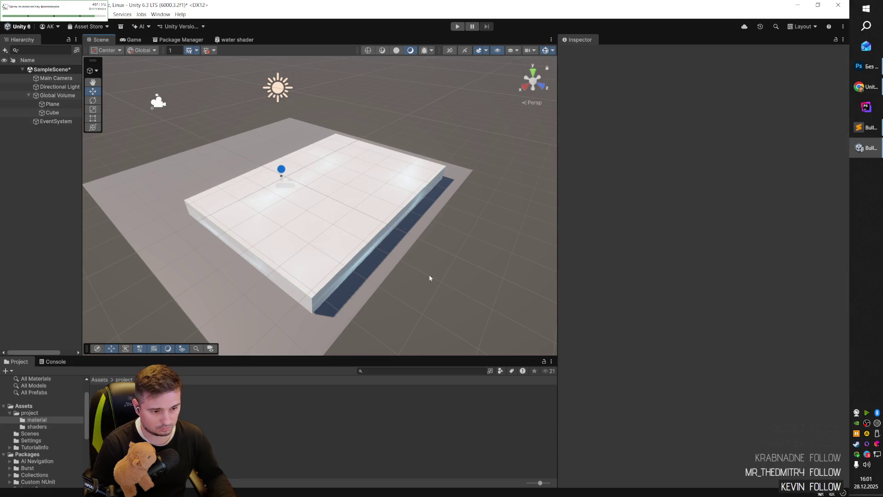
- Preview the Game view, then select the Main Camera in the Scene
click(132, 39)
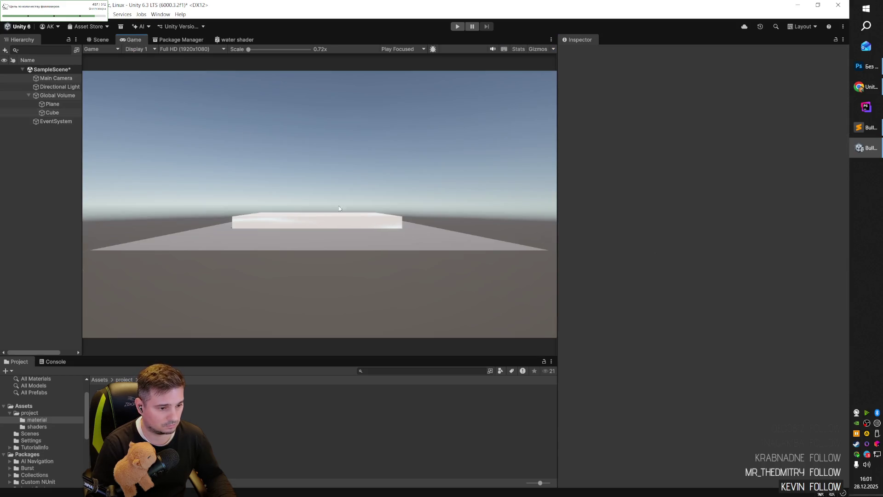
click(102, 40)
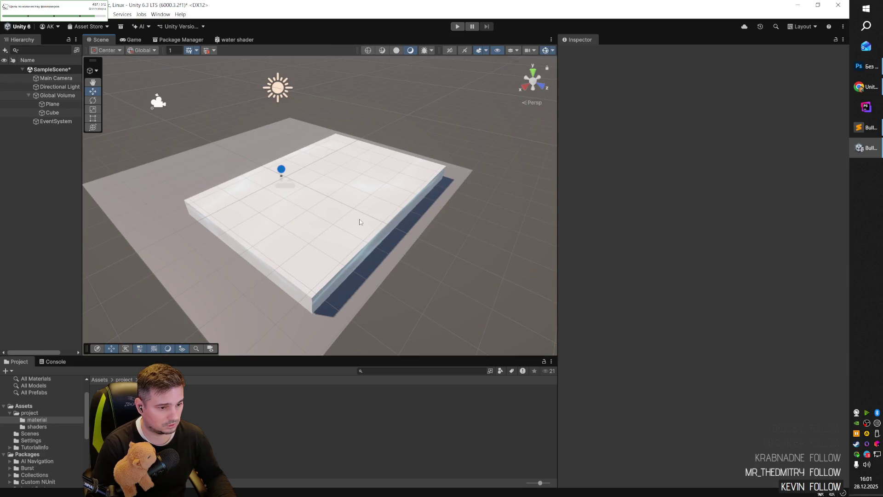
click(159, 102)
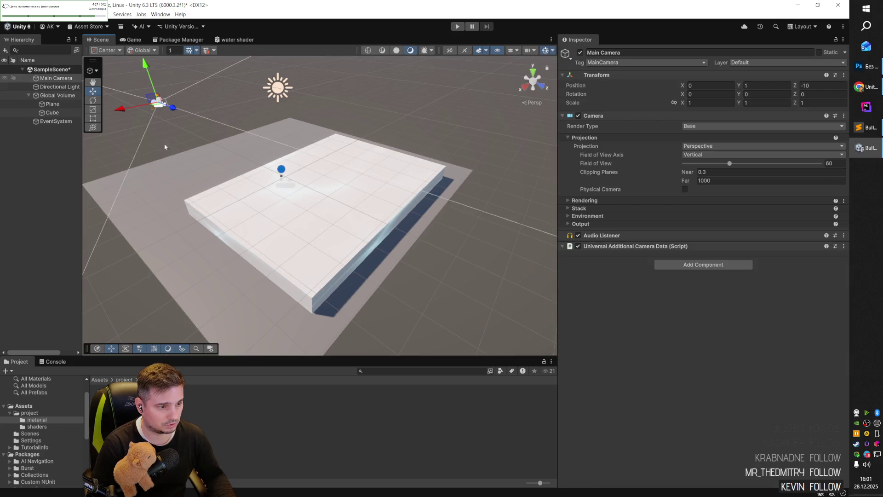
scroll(220, 148, down, 3)
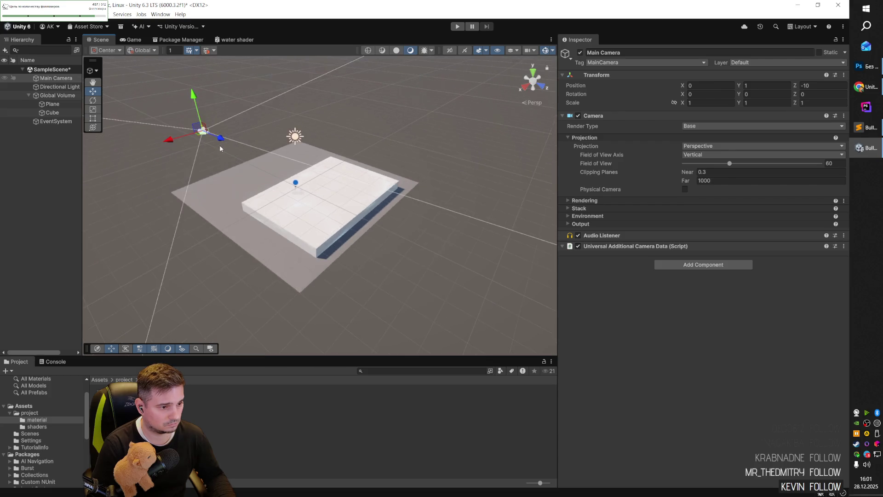
scroll(220, 148, down, 5)
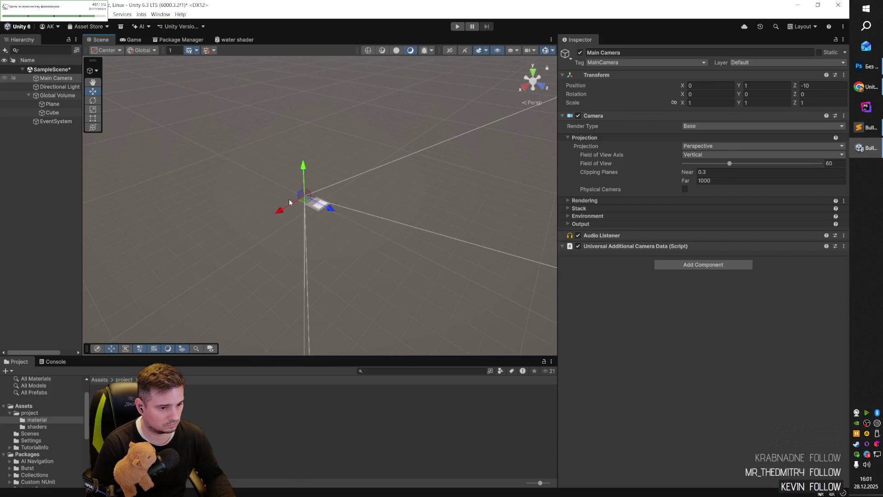
scroll(297, 193, up, 3)
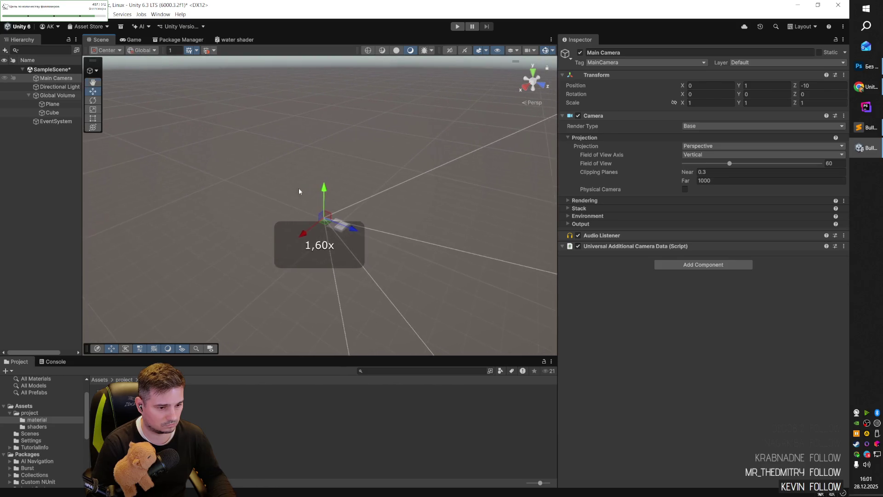
scroll(350, 193, up, 2)
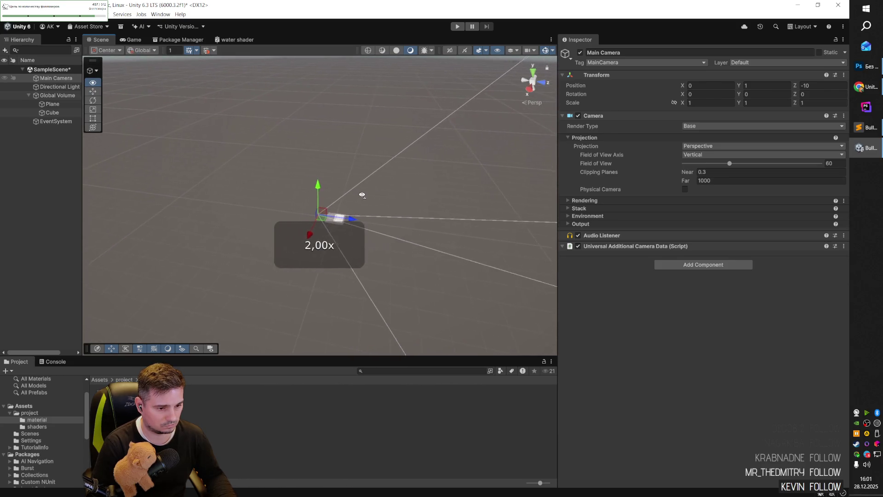
- Raise the Main Camera to Position Y 5.57 and tilt it down 24.344° on X
key(w)
key(w)
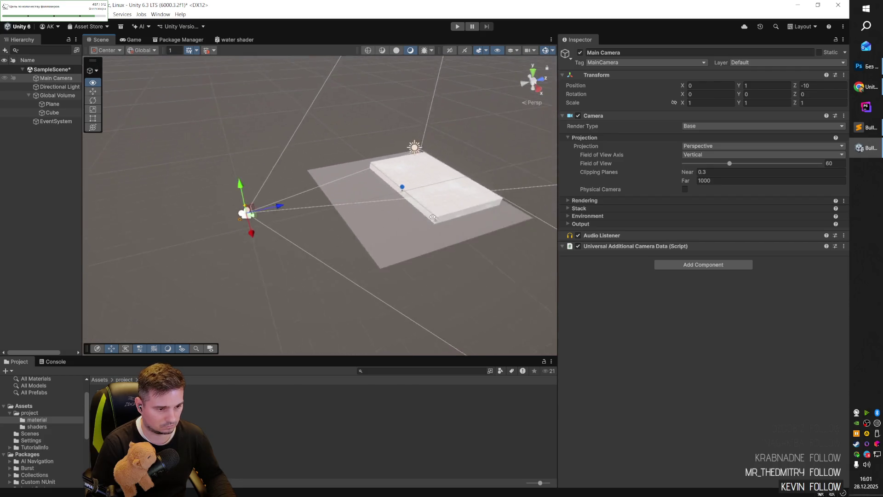
key(s)
mouse_move(265, 206)
mouse_down()
mouse_move(258, 130)
mouse_move(258, 146)
mouse_move(283, 129)
mouse_move(301, 136)
mouse_up()
key(r)
key(e)
- Switch to the browser and bring the music playlist tab forward
key(alt+Tab)
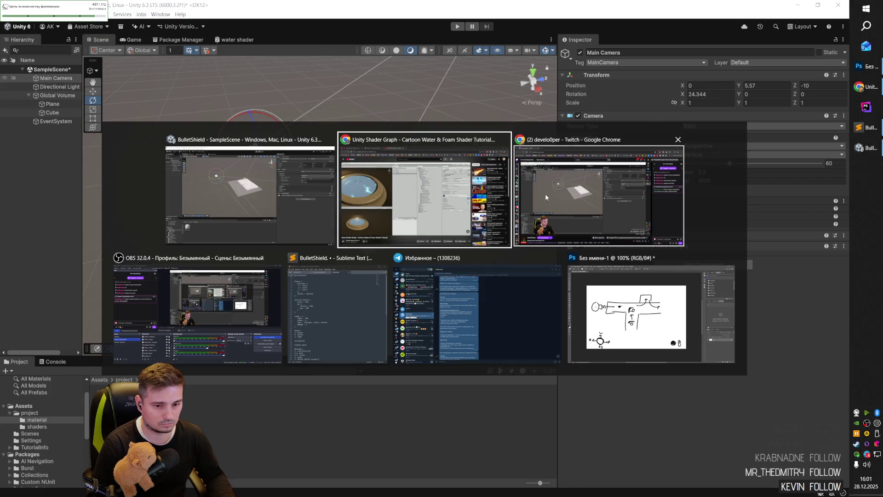
key(Escape)
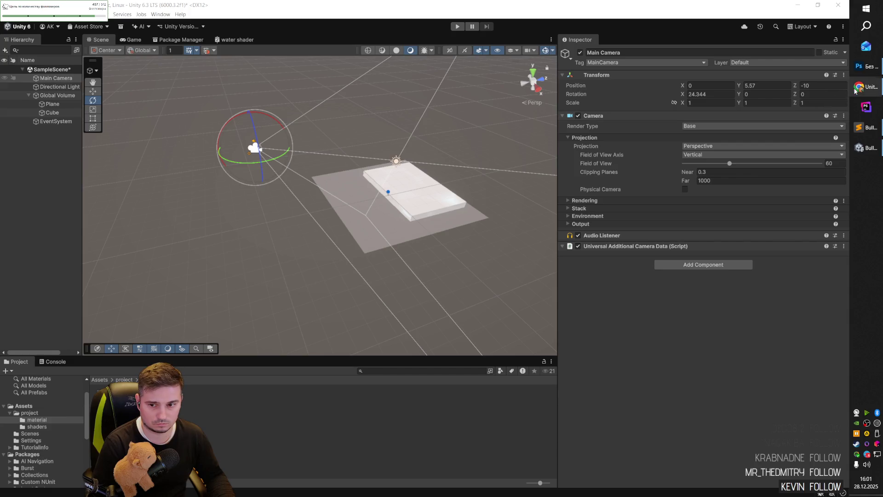
key(alt+Tab)
key(ctrl+1)
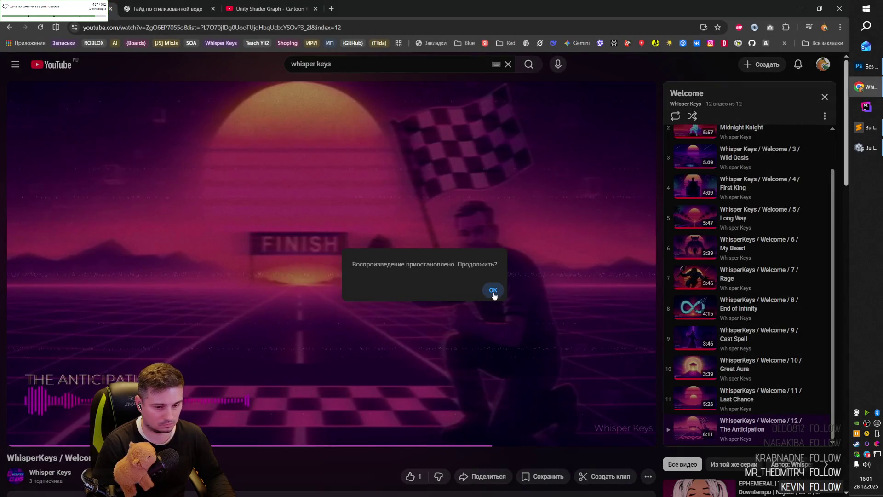
- Resume the paused Whisper Keys playlist, then back in Unity orbit toward the cube
click(493, 291)
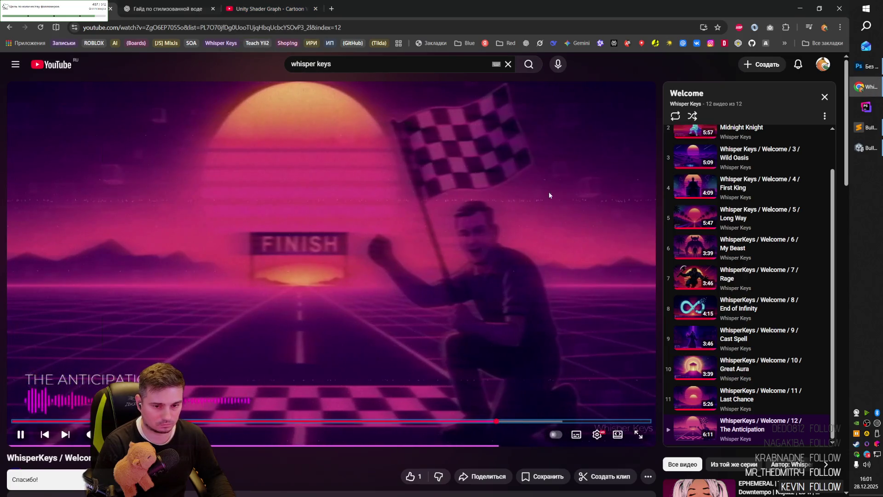
key(alt+Tab)
mouse_move(406, 229)
mouse_down()
mouse_move(368, 189)
mouse_move(276, 138)
mouse_up()
- Move the Main Camera forward to Z -2.04, checking the framing in the Game view
click(134, 40)
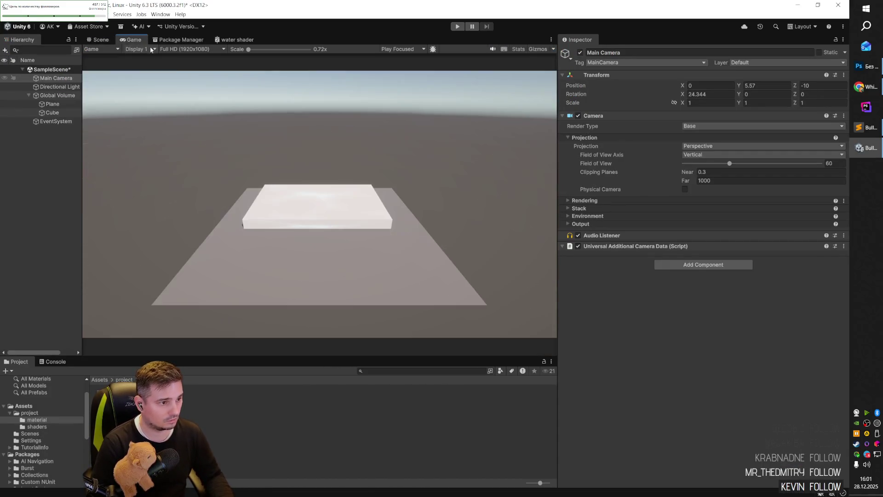
click(101, 39)
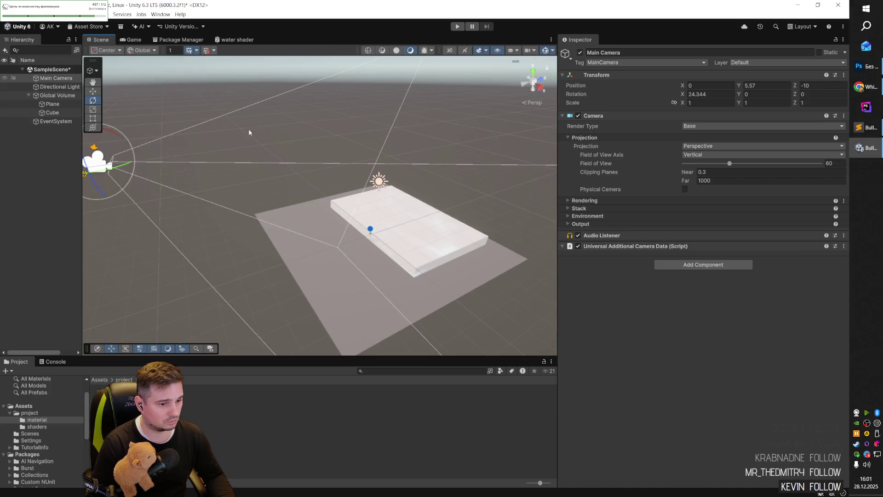
scroll(290, 161, up, 3)
drag(233, 173, 398, 171)
click(146, 40)
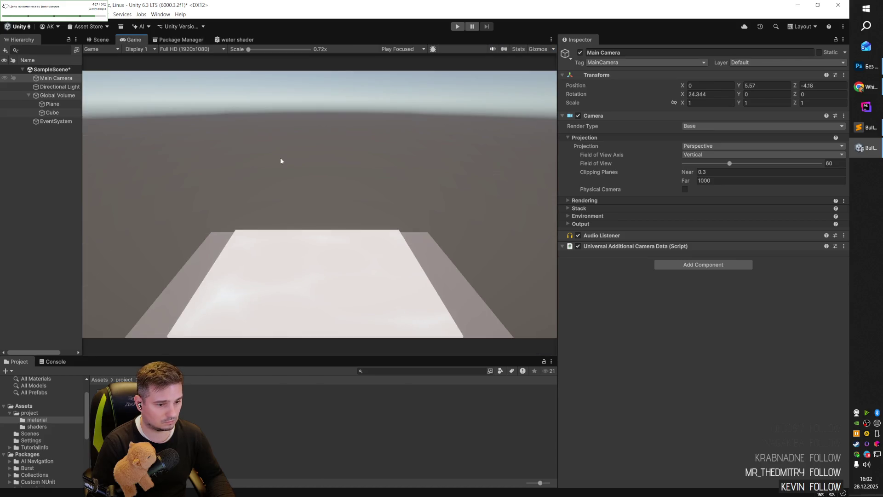
click(101, 40)
mouse_move(331, 157)
mouse_down()
mouse_move(361, 158)
mouse_move(320, 136)
mouse_up()
- Tilt the Main Camera to rotation X 47.219 over the cube, then select the Cube and show the water shader graph
mouse_move(134, 40)
mouse_down()
mouse_move(319, 129)
mouse_move(484, 179)
mouse_move(478, 188)
mouse_up()
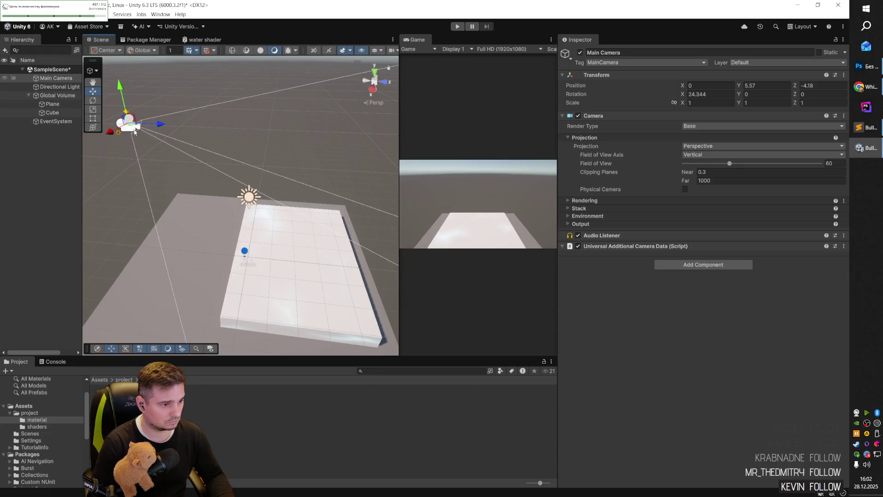
key(e)
mouse_move(132, 132)
mouse_down()
mouse_move(163, 116)
mouse_move(159, 152)
mouse_move(402, 165)
mouse_up()
key(w)
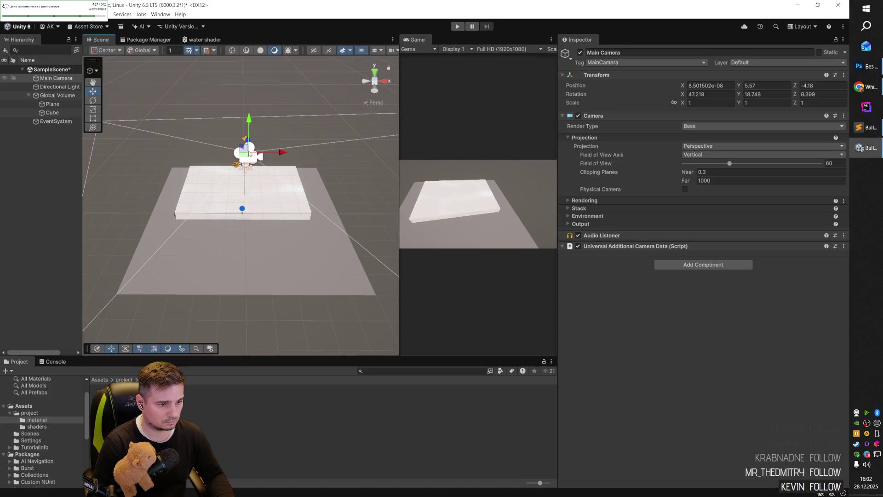
mouse_move(245, 157)
mouse_down()
mouse_move(239, 128)
mouse_move(215, 134)
mouse_up()
key(e)
mouse_move(416, 40)
mouse_down()
mouse_move(248, 73)
mouse_move(132, 40)
mouse_up()
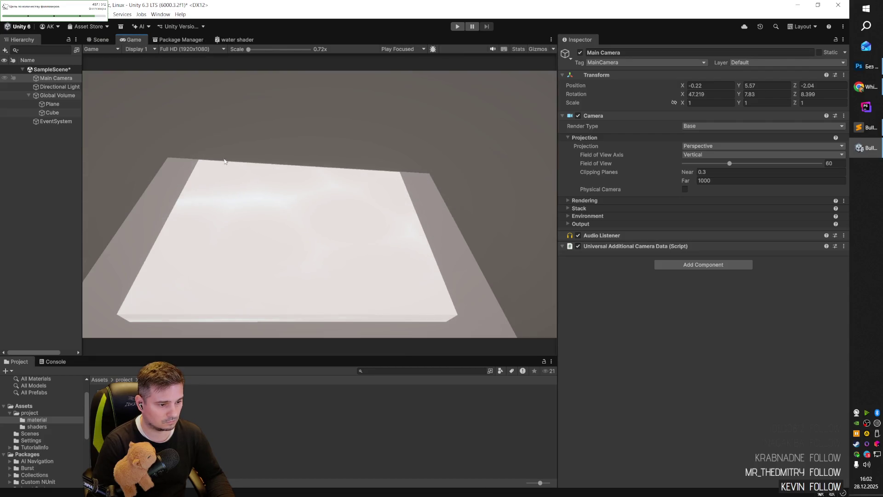
click(54, 112)
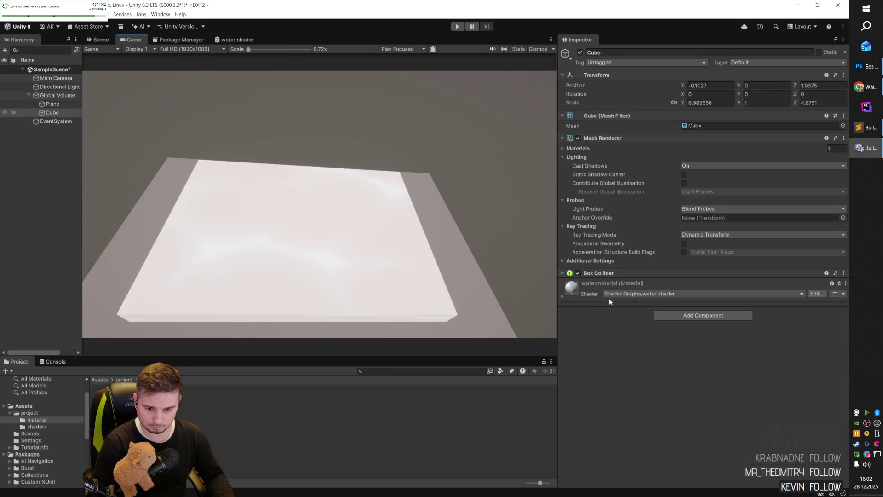
click(816, 294)
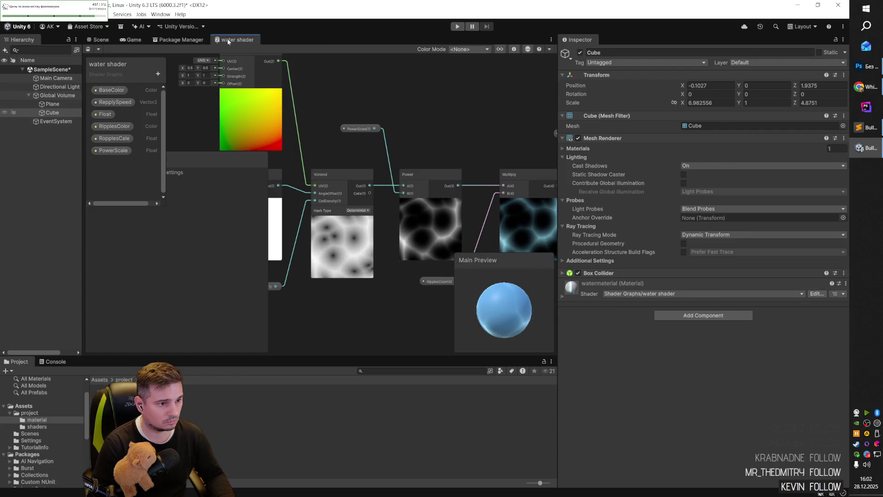
- Float the water shader graph in its own window, positioned higher up
mouse_move(227, 39)
mouse_down()
mouse_move(419, 137)
mouse_move(509, 206)
mouse_move(626, 30)
mouse_move(317, 7)
mouse_move(337, 6)
mouse_move(503, 136)
mouse_move(562, 157)
mouse_move(586, 118)
mouse_up()
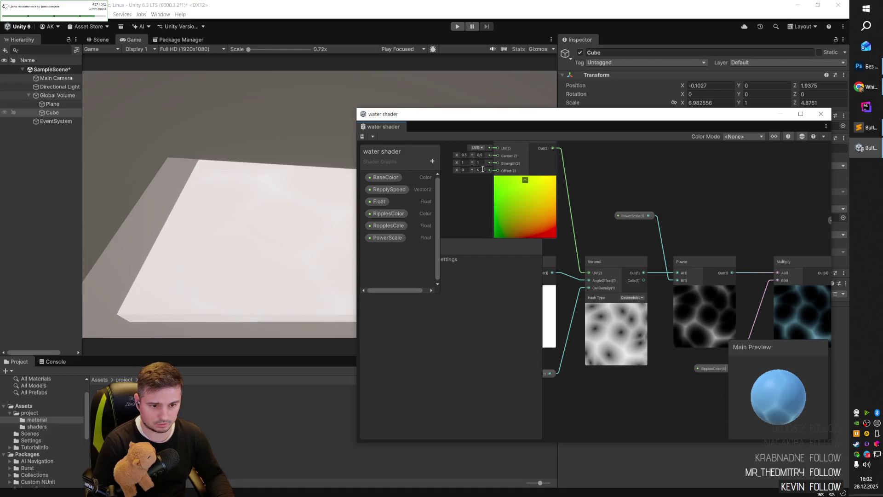
click(244, 255)
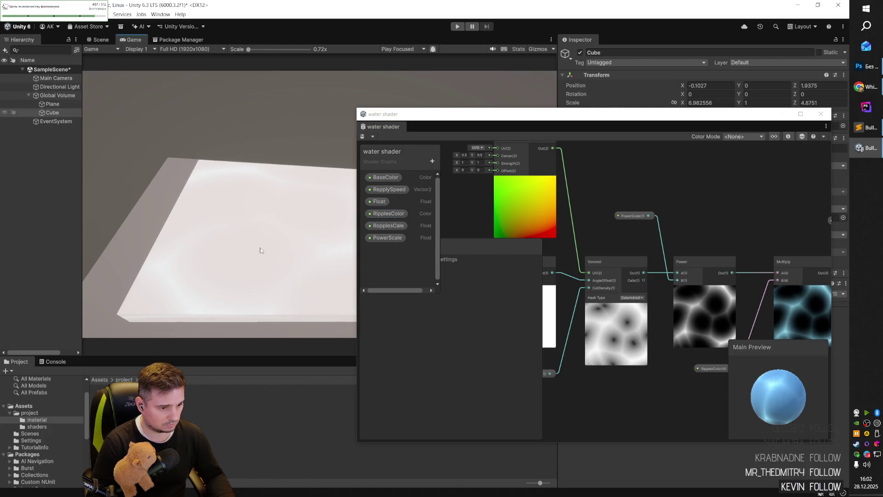
drag(463, 123, 445, 88)
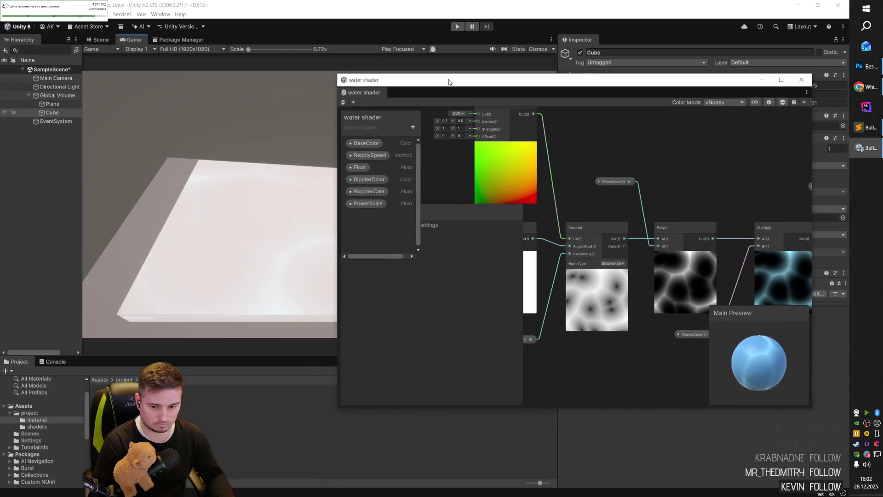
- Inspect the Voronoi node, then open BaseColor's HDR colour picker (RGB 53, 153, 255)
click(618, 317)
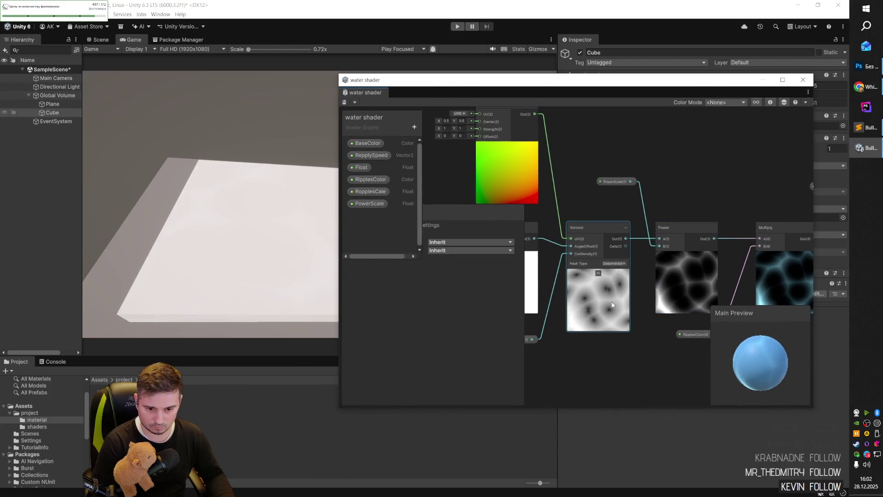
scroll(644, 325, down, 5)
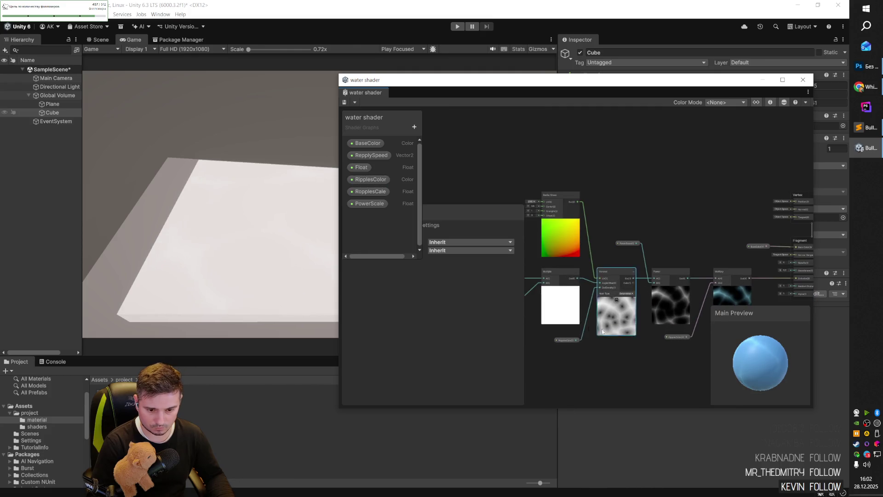
scroll(575, 329, up, 2)
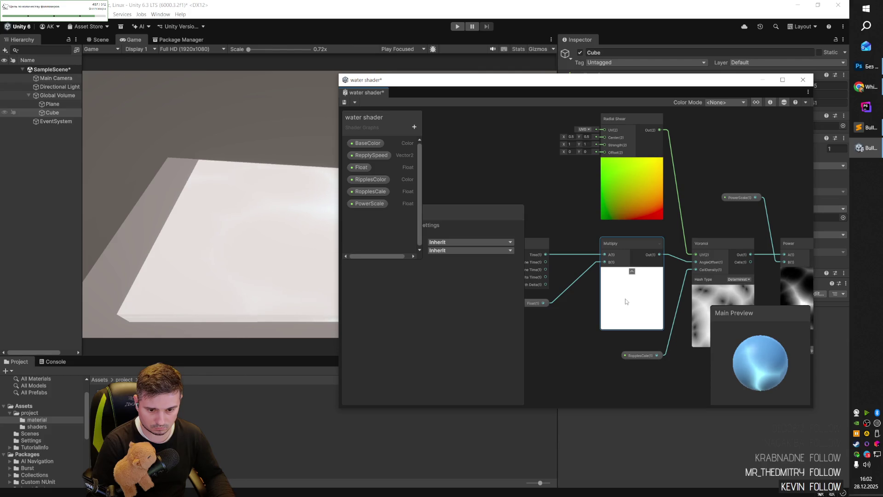
scroll(626, 300, down, 2)
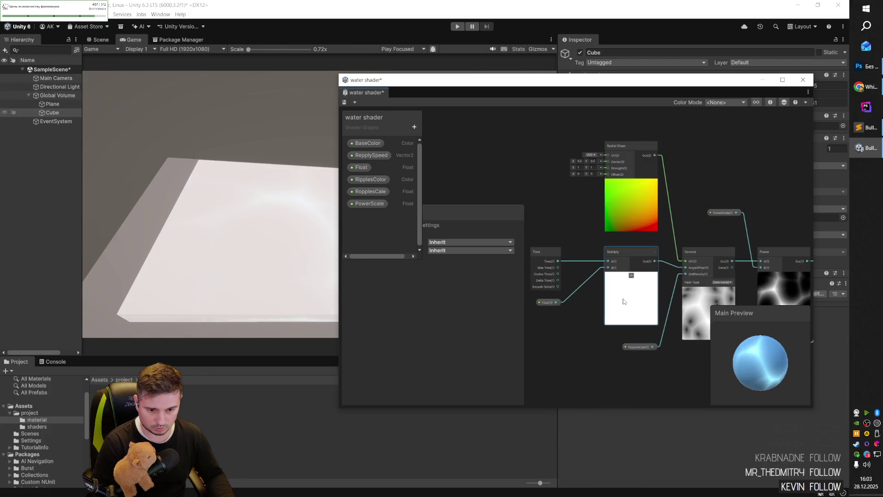
click(369, 143)
click(499, 311)
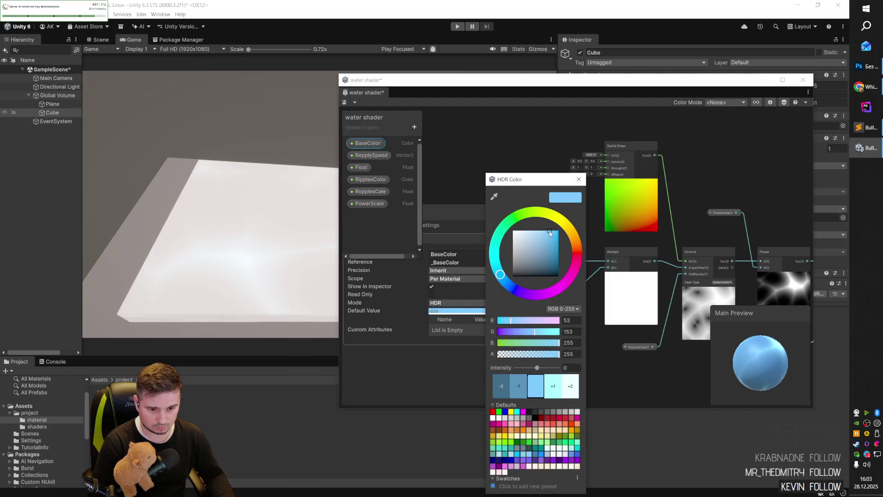
- Darken the water shader's BaseColor default to deep blue, then zoom the Scene view on the Cube
mouse_move(550, 231)
mouse_down()
mouse_move(541, 261)
mouse_move(557, 256)
mouse_up()
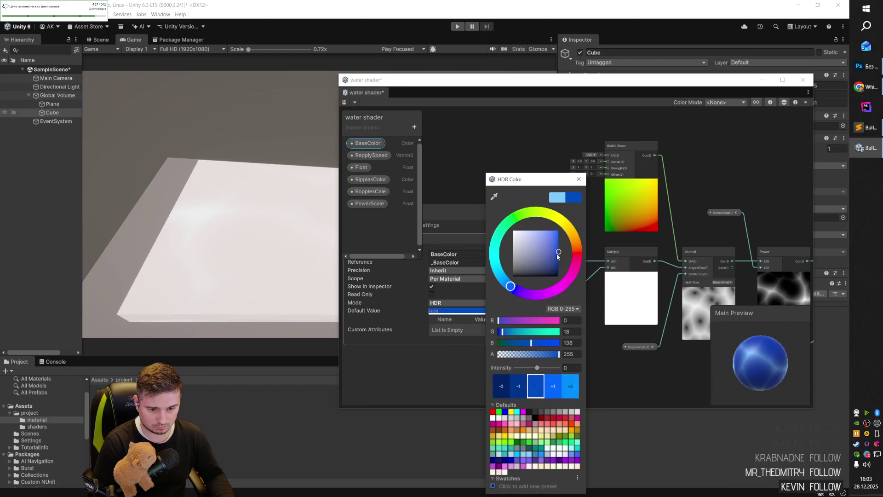
click(437, 375)
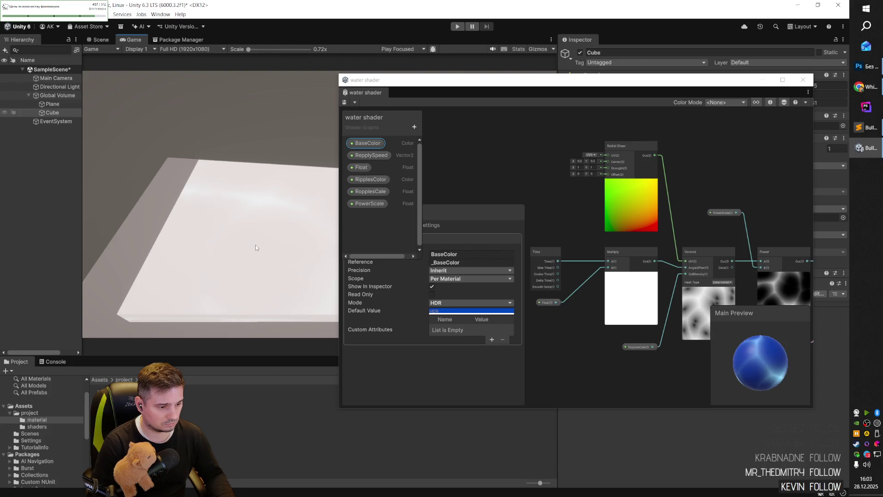
click(101, 39)
scroll(217, 162, up, 5)
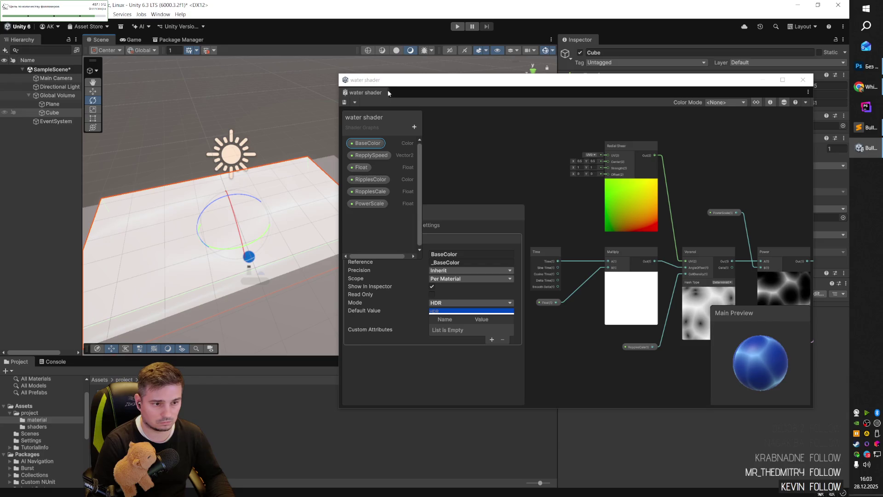
click(269, 40)
- Glance at the Unity Shader Graph tutorial, then undock the water shader graph into its own window
key(alt+Tab)
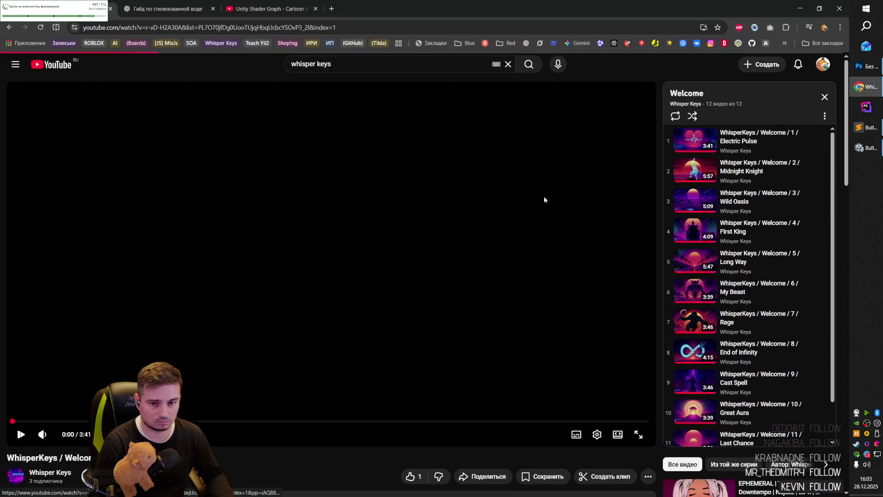
click(267, 9)
key(alt+Tab)
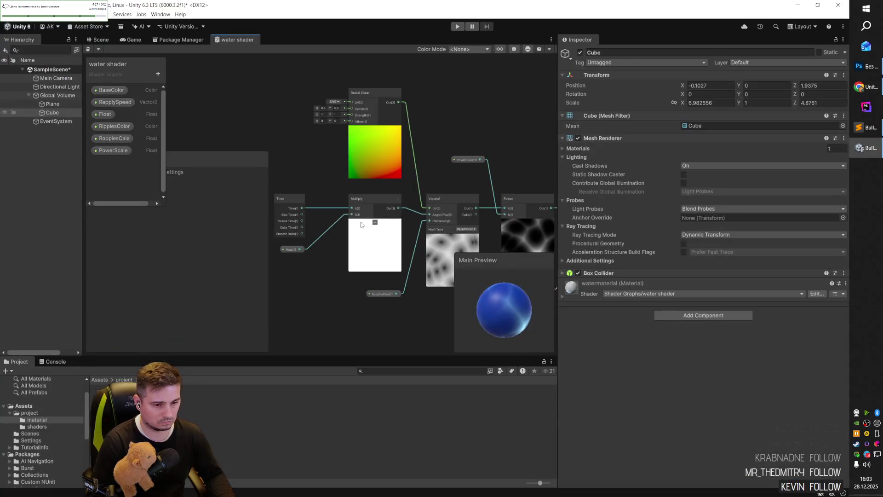
mouse_move(234, 39)
mouse_down()
mouse_move(275, 49)
mouse_move(464, 5)
mouse_move(556, 23)
mouse_move(538, 7)
mouse_move(543, 78)
mouse_move(533, 93)
mouse_up()
- Preview the water in the Game view, then select the Directional Light
scroll(583, 317, down, 3)
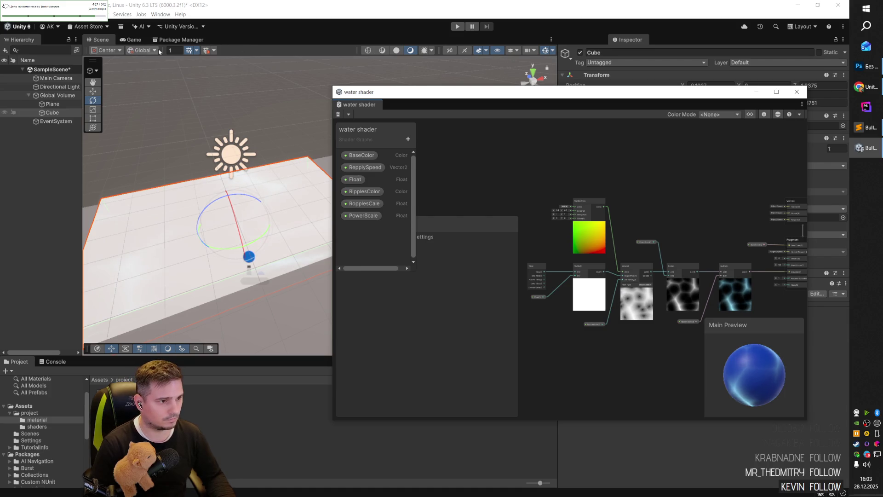
click(131, 40)
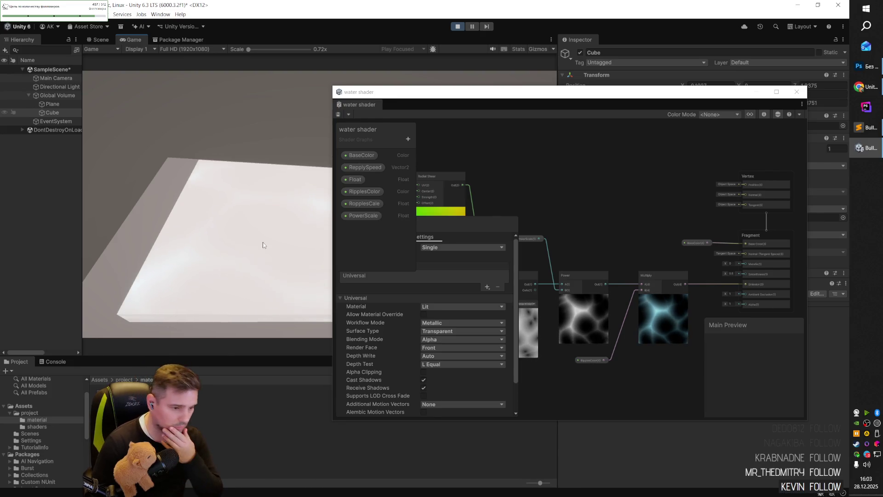
click(99, 39)
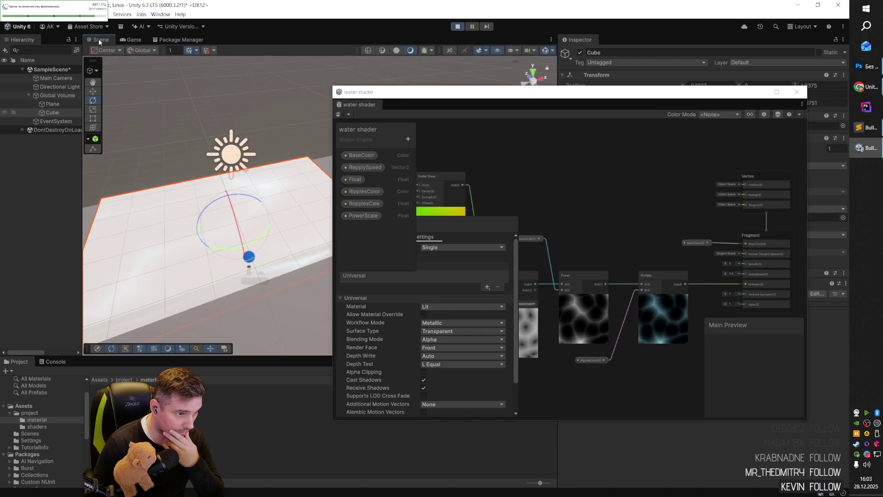
click(226, 162)
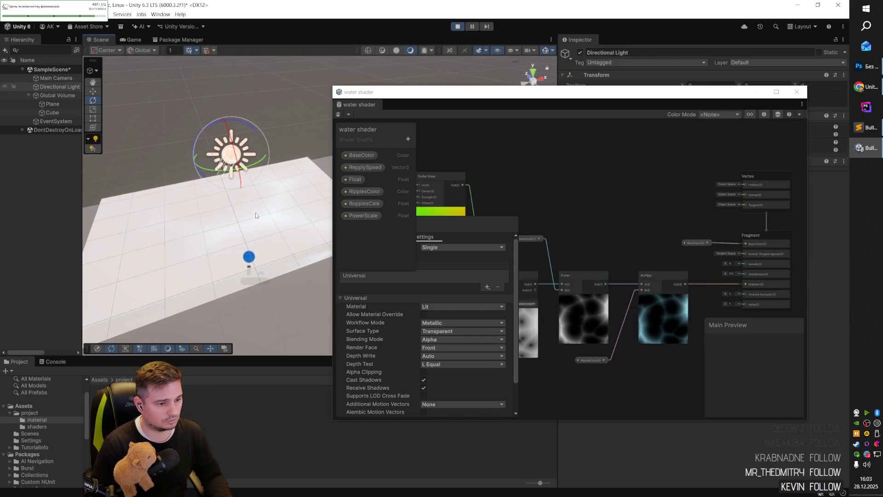
- Dock the water shader graph beside the scene tabs and expand the light's General, Emission, Rendering and Shadows sections
mouse_move(573, 96)
mouse_down()
mouse_move(424, 170)
mouse_move(247, 176)
mouse_move(225, 89)
mouse_move(242, 32)
mouse_move(204, 67)
mouse_up()
mouse_move(38, 39)
mouse_down()
mouse_move(234, 151)
mouse_move(244, 129)
mouse_up()
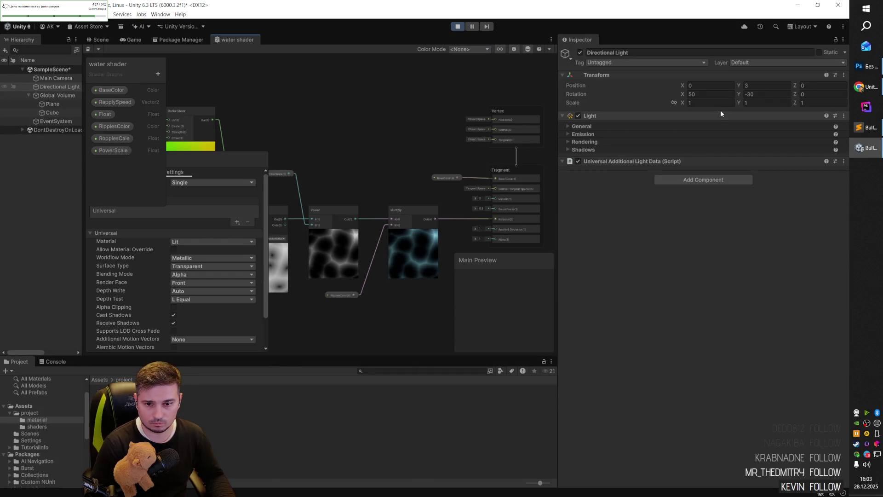
click(567, 148)
click(566, 140)
click(568, 126)
click(567, 133)
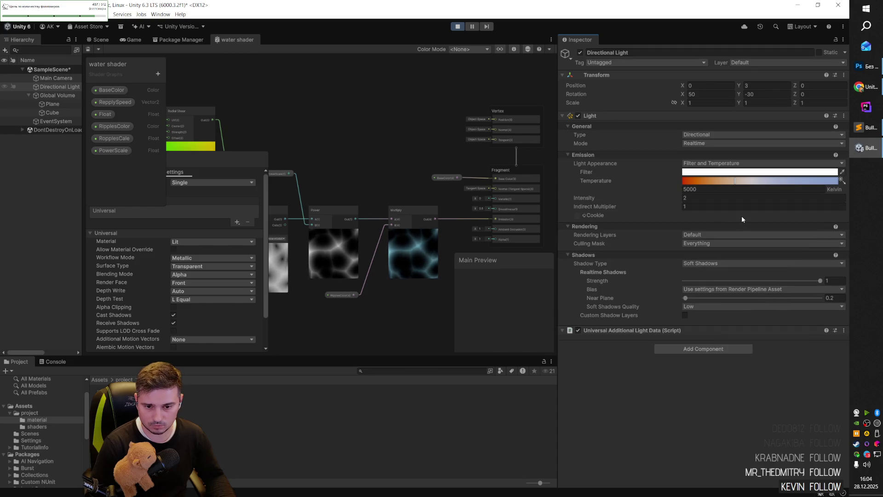
- Delete the Plane from the scene and select the Cube
click(100, 40)
mouse_move(202, 78)
mouse_down()
mouse_move(272, 184)
mouse_move(199, 197)
mouse_up()
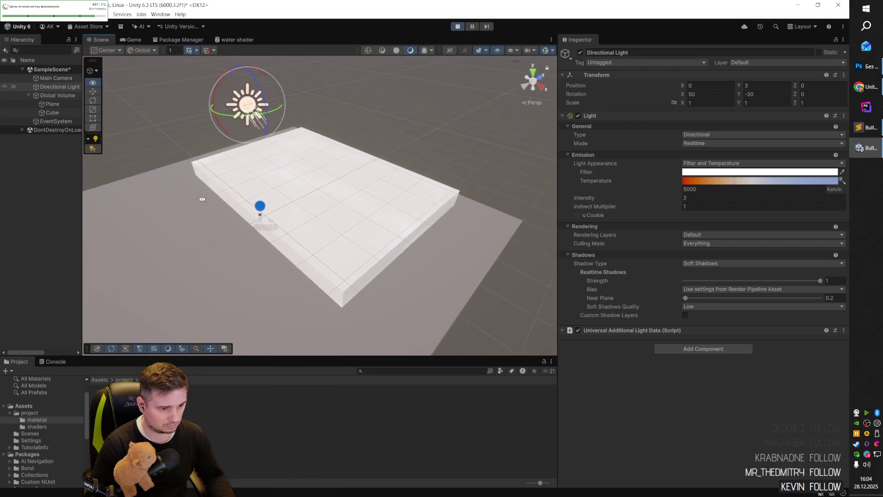
click(422, 282)
key(Delete)
click(341, 235)
- Tilt the Cube to Rotation X 137.454 with the rotate tool
key(w)
mouse_move(335, 228)
mouse_down()
mouse_move(152, 233)
mouse_move(139, 204)
mouse_move(386, 230)
mouse_move(244, 204)
mouse_move(292, 235)
mouse_move(313, 73)
mouse_move(332, 217)
mouse_move(357, 289)
mouse_move(359, 250)
mouse_move(501, 275)
mouse_move(491, 291)
mouse_move(396, 251)
mouse_up()
key(e)
mouse_move(364, 174)
mouse_down()
mouse_move(556, 280)
mouse_move(558, 289)
mouse_move(511, 279)
mouse_up()
click(500, 273)
mouse_move(463, 214)
mouse_down()
mouse_move(366, 231)
mouse_move(479, 217)
mouse_move(509, 223)
mouse_move(416, 229)
mouse_up()
click(420, 232)
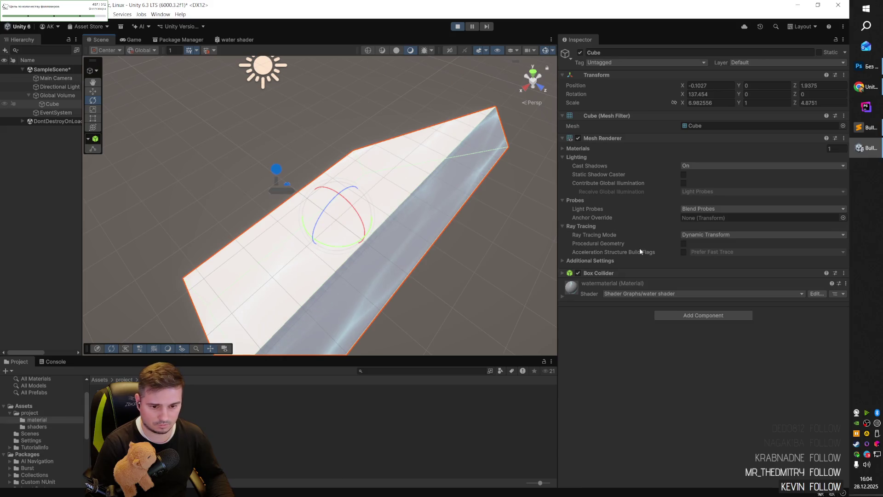
- Toggle the Cube's Box Collider and Mesh Renderer off and back on, then expand watermaterial's properties
click(578, 273)
click(579, 273)
click(578, 138)
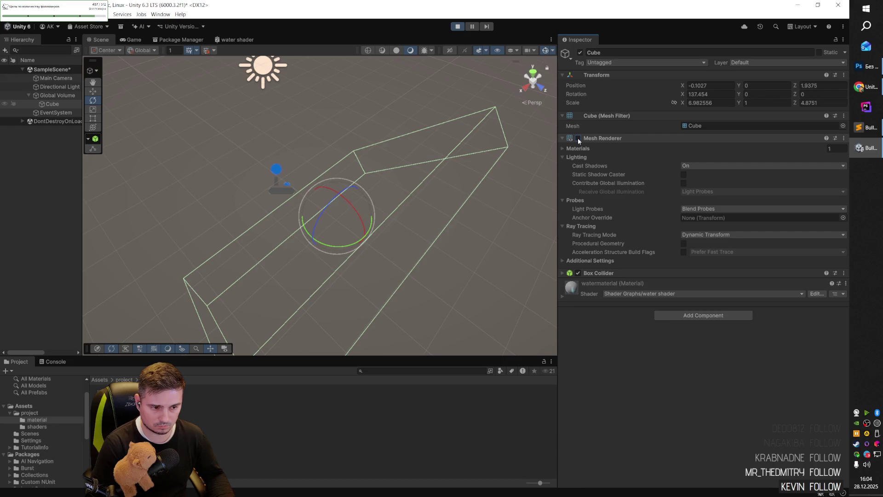
click(578, 138)
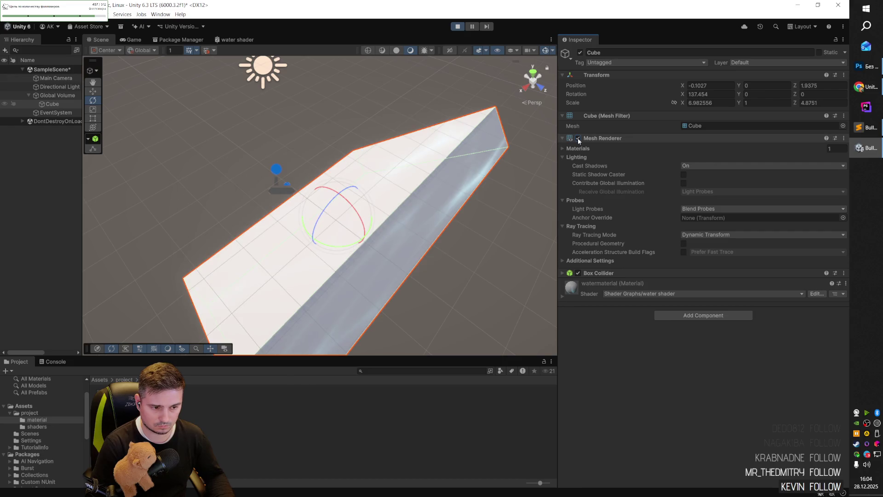
click(562, 296)
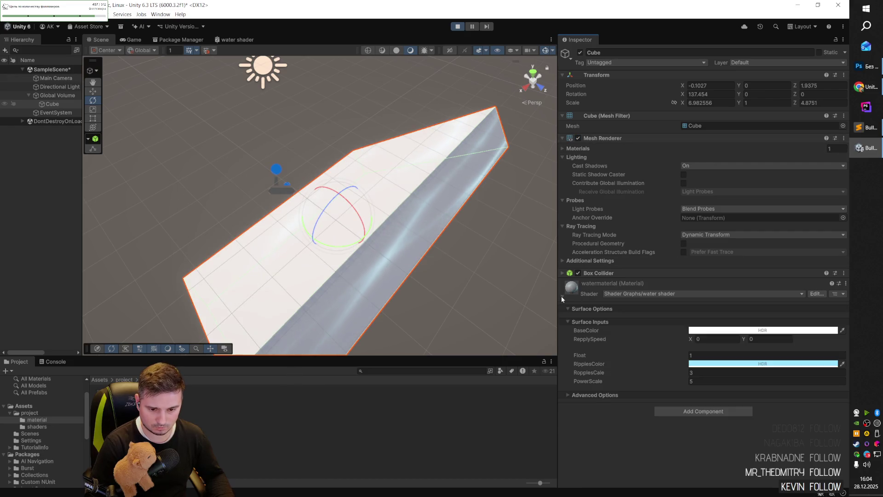
- Set the watermaterial BaseColor to deep blue (RGB 0, 5, 96)
click(769, 332)
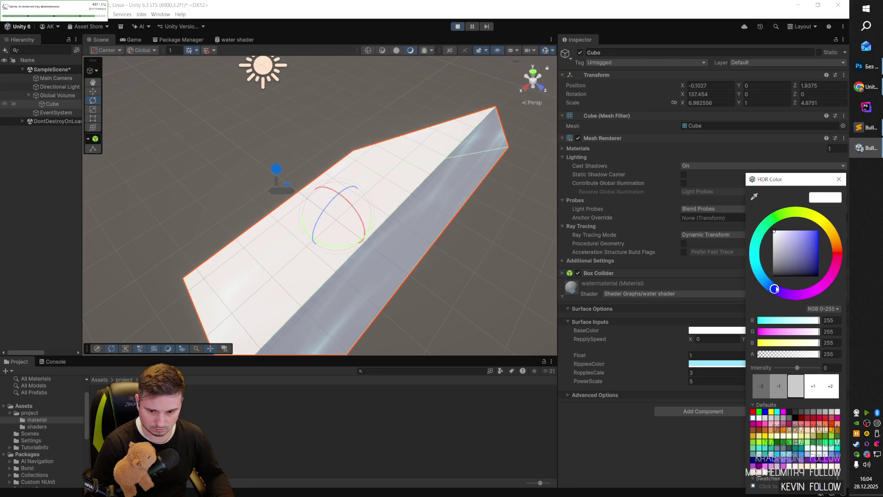
click(805, 268)
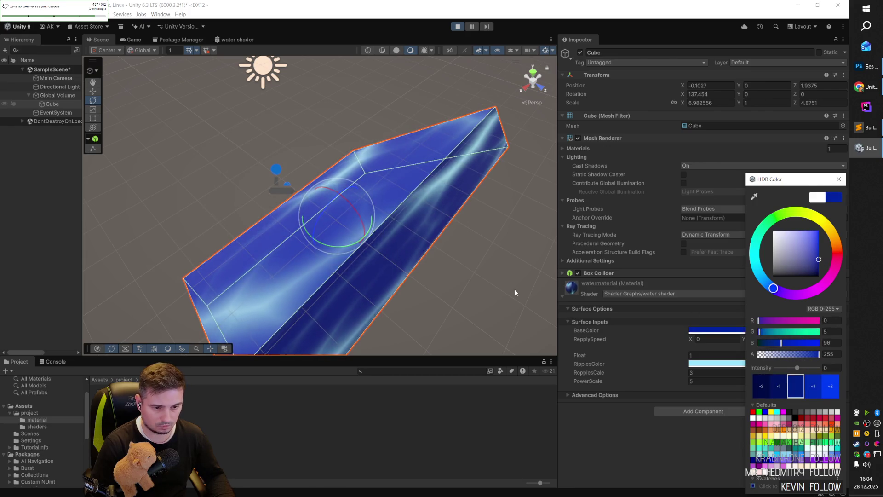
click(419, 271)
drag(419, 272, 479, 249)
- Select the Cube and edit its Scale fields, leaving Scale at 1, 0, 0
click(438, 240)
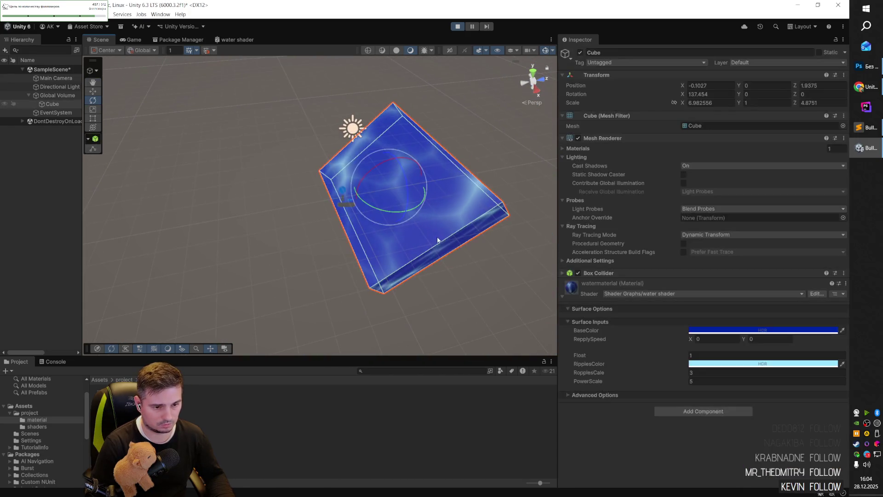
click(800, 103)
text(0)
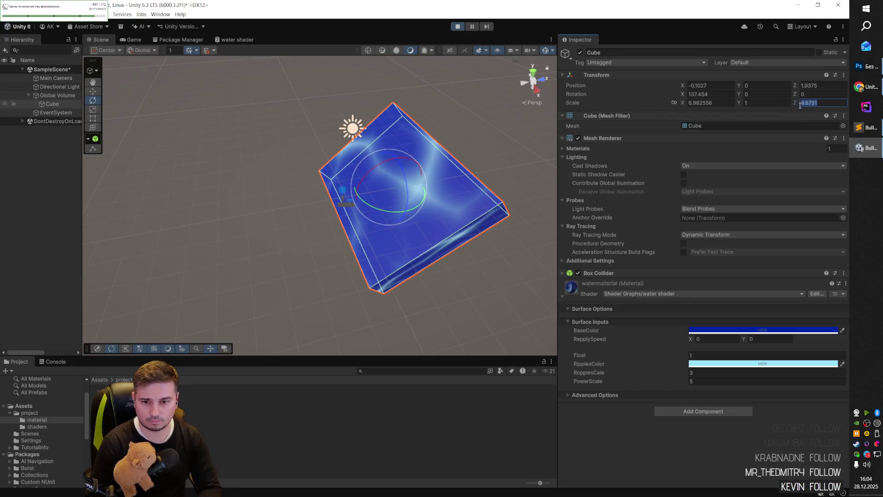
click(748, 104)
text(0)
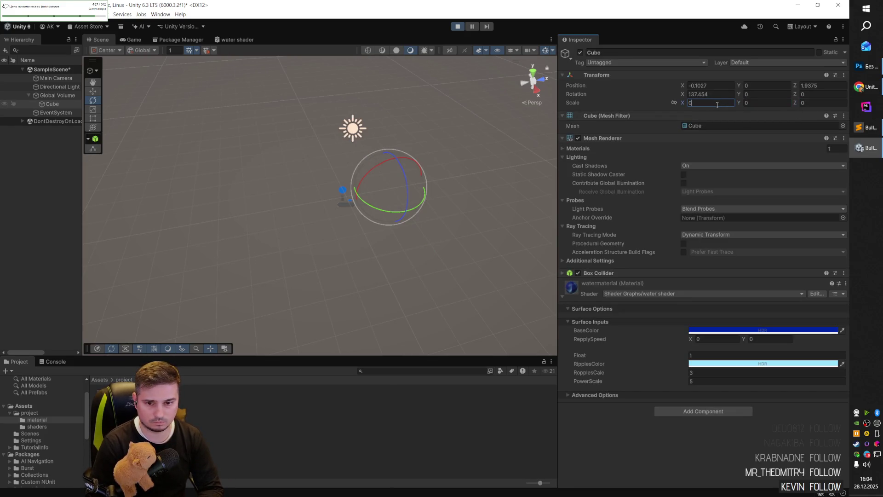
click(754, 102)
text(11)
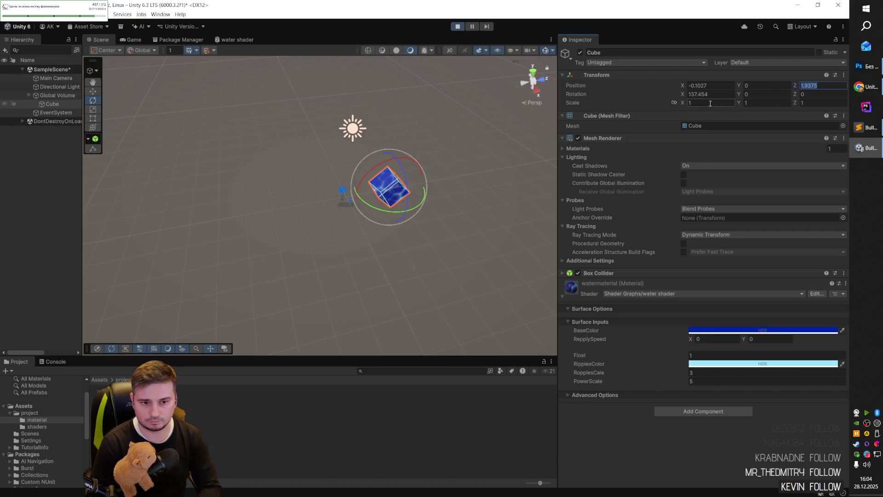
text(0)
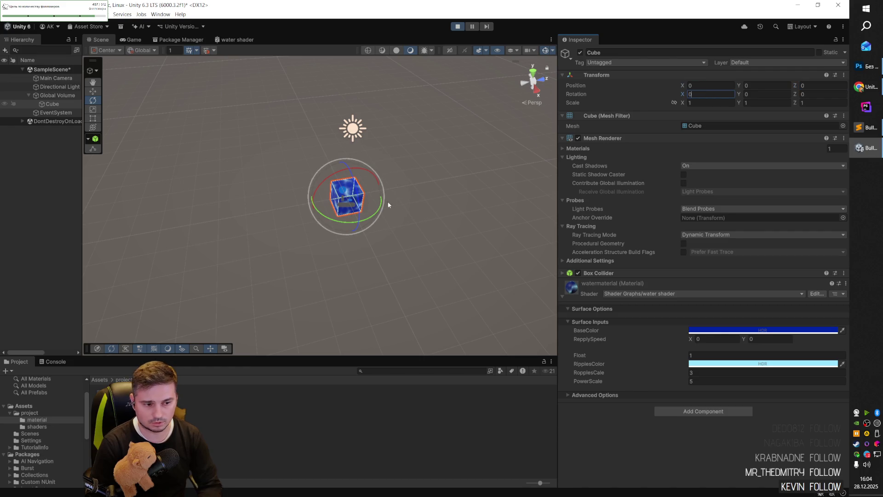
- Stretch the Cube out along Z with the scale tool
mouse_move(346, 197)
mouse_down()
mouse_move(303, 203)
mouse_move(441, 192)
mouse_up()
scroll(441, 191, up, 5)
click(424, 241)
mouse_move(424, 241)
mouse_down()
mouse_move(397, 260)
mouse_move(442, 233)
mouse_up()
scroll(444, 217, down, 4)
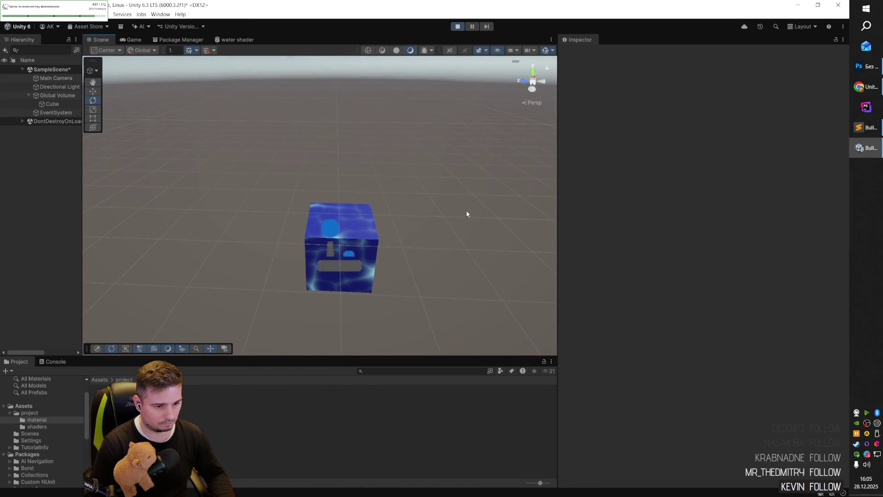
click(374, 226)
mouse_move(379, 276)
mouse_down()
mouse_move(398, 263)
mouse_move(402, 298)
mouse_move(400, 195)
mouse_move(402, 296)
mouse_up()
key(r)
drag(355, 244, 536, 244)
drag(303, 241, 99, 237)
- Widen and lengthen the slab to scale 29.25371, 1, 21.6014, then switch to the tutorial video
mouse_move(414, 207)
mouse_down()
mouse_move(233, 213)
mouse_move(193, 228)
mouse_up()
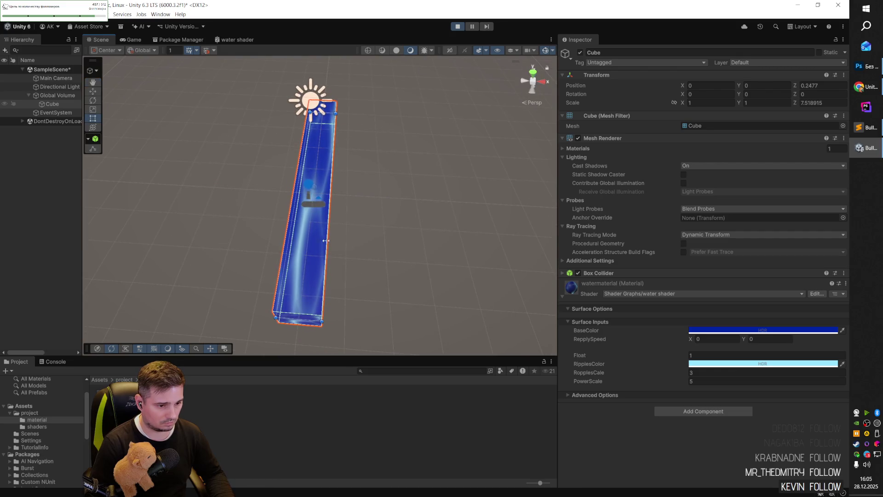
drag(327, 241, 520, 241)
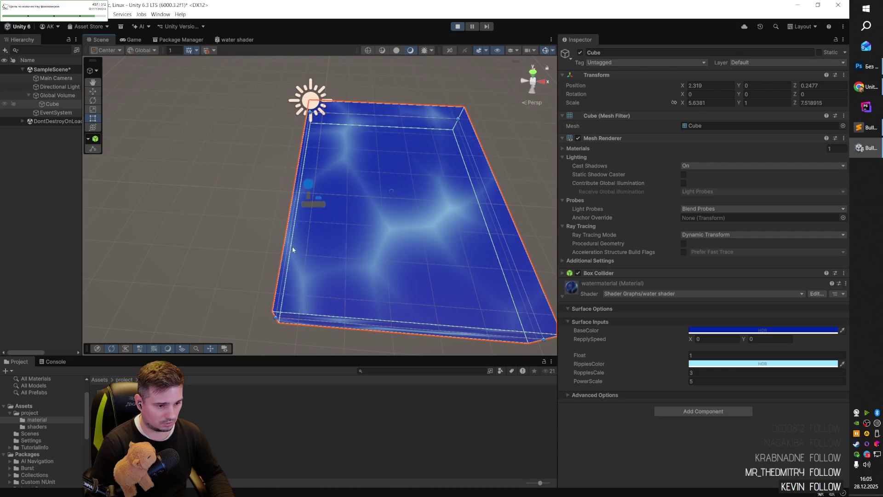
drag(286, 247, 120, 237)
scroll(312, 154, down, 5)
mouse_move(312, 154)
mouse_down()
mouse_move(328, 222)
mouse_move(469, 200)
mouse_up()
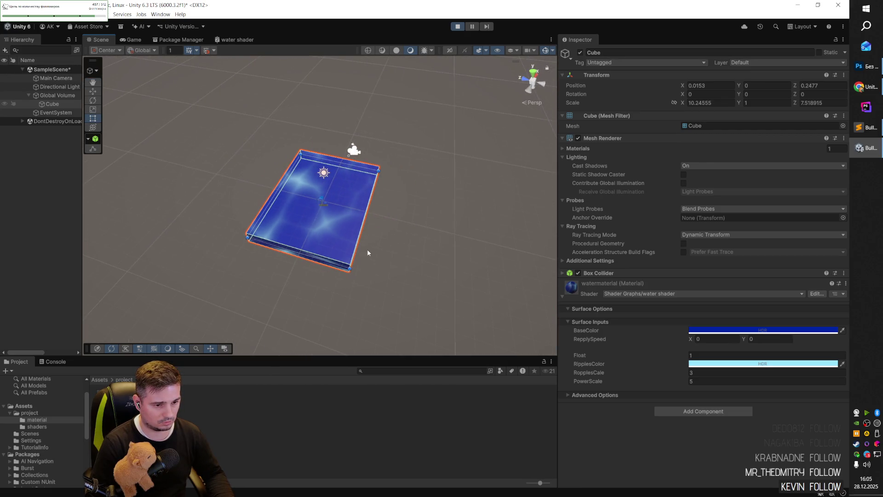
mouse_move(357, 248)
mouse_down()
mouse_move(469, 232)
mouse_move(436, 253)
mouse_move(433, 308)
mouse_up()
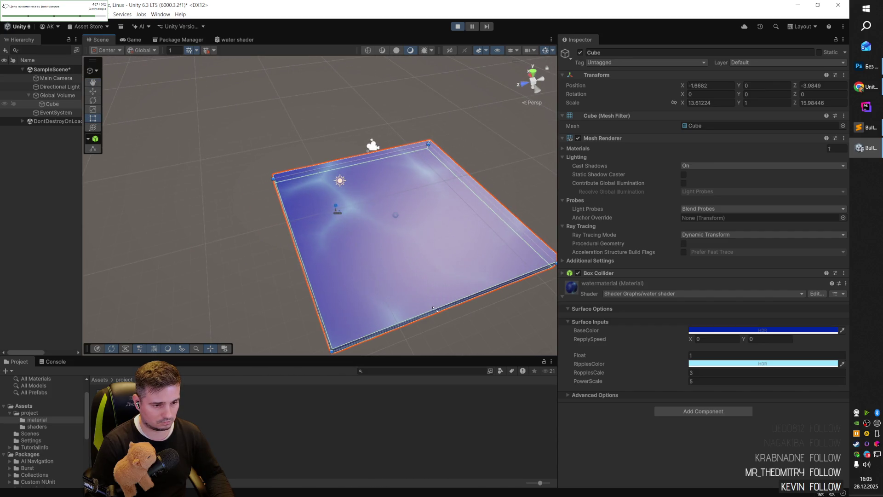
mouse_move(302, 262)
mouse_down()
mouse_move(250, 257)
mouse_move(289, 249)
mouse_move(173, 260)
mouse_up()
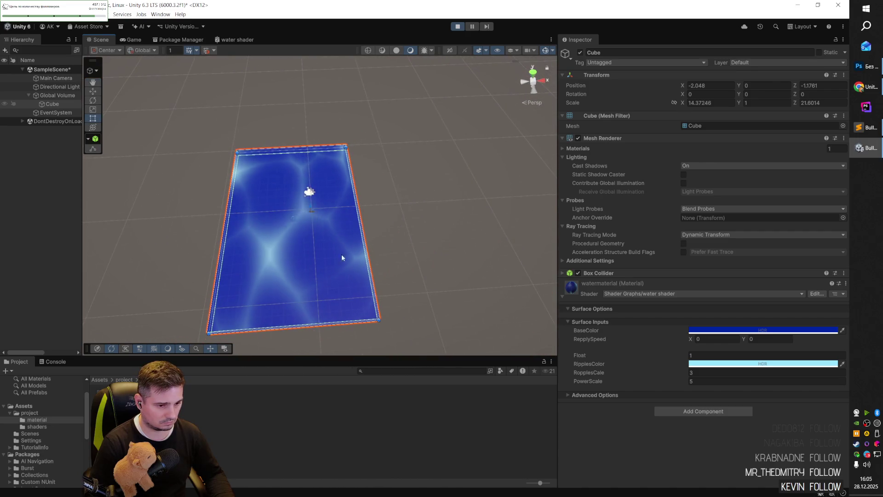
mouse_move(365, 249)
mouse_down()
mouse_move(520, 248)
mouse_move(384, 256)
mouse_move(419, 268)
mouse_move(469, 262)
mouse_move(361, 274)
mouse_move(495, 257)
mouse_up()
scroll(518, 228, down, 10)
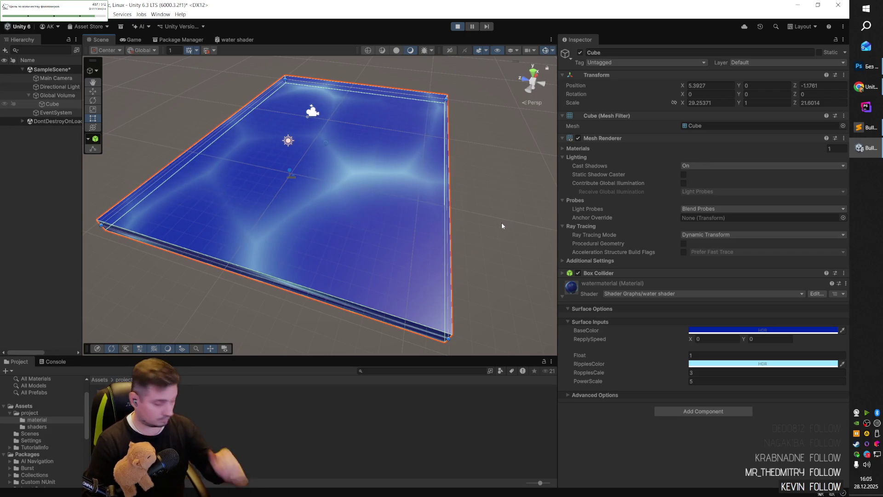
drag(457, 178, 575, 189)
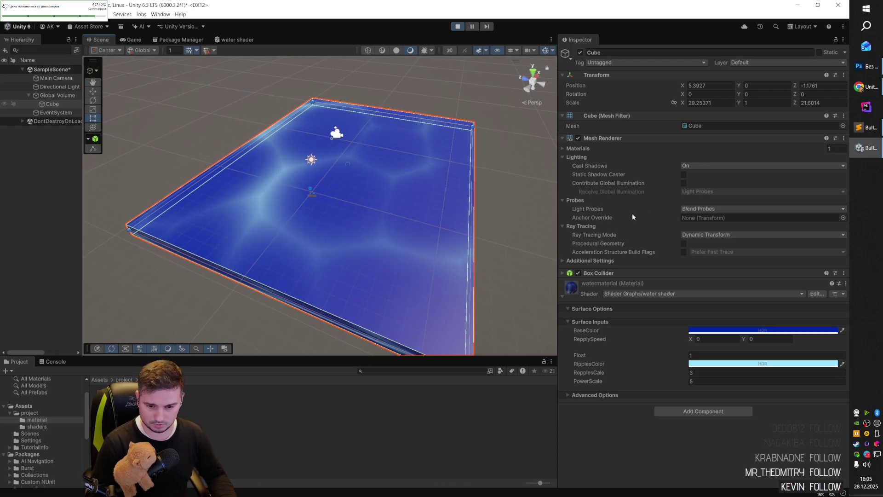
key(alt+Tab)
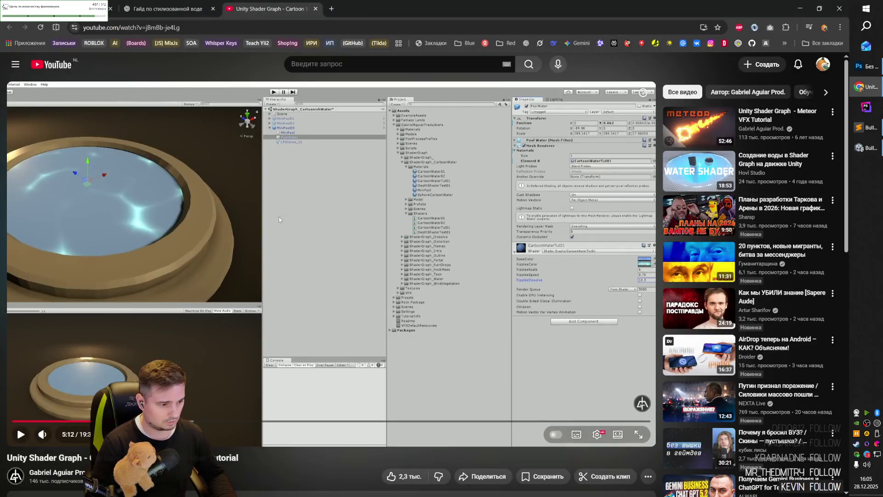
- Play the tutorial, skip ahead past 5:53 to its material settings, pause, and return to Unity
click(353, 332)
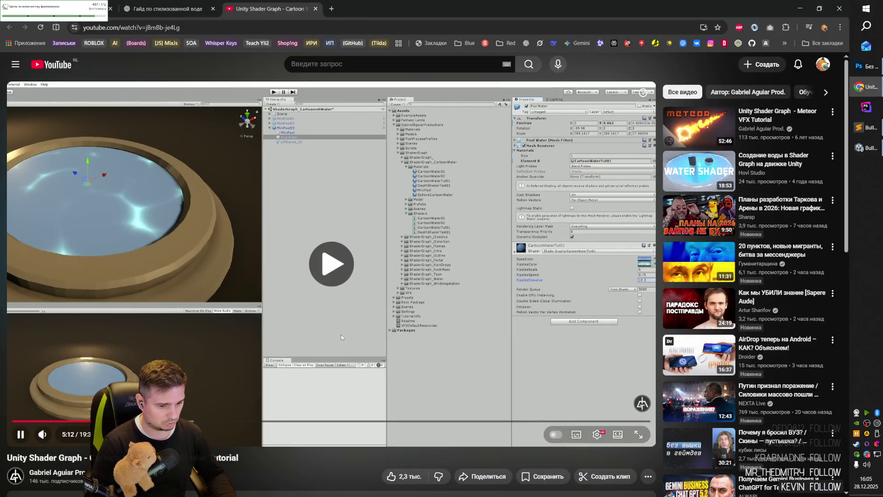
key(alt+Tab)
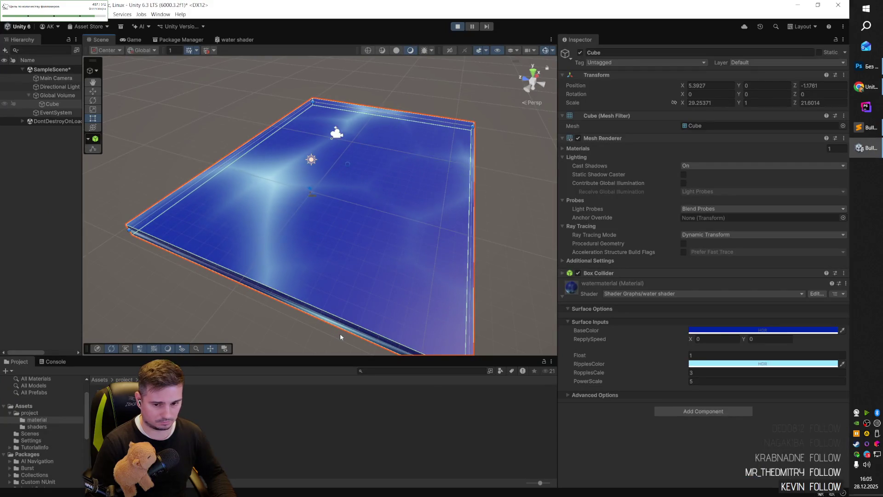
key(alt+Tab)
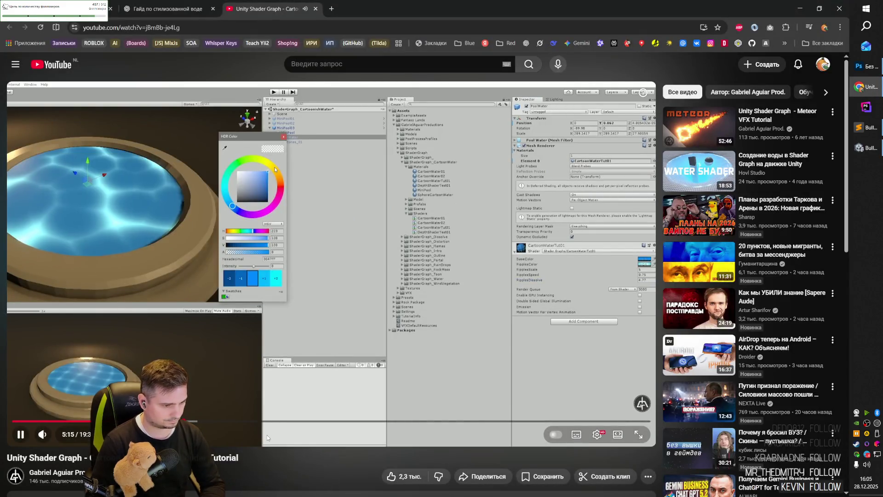
key(Right)
key(Right)
key(Right)
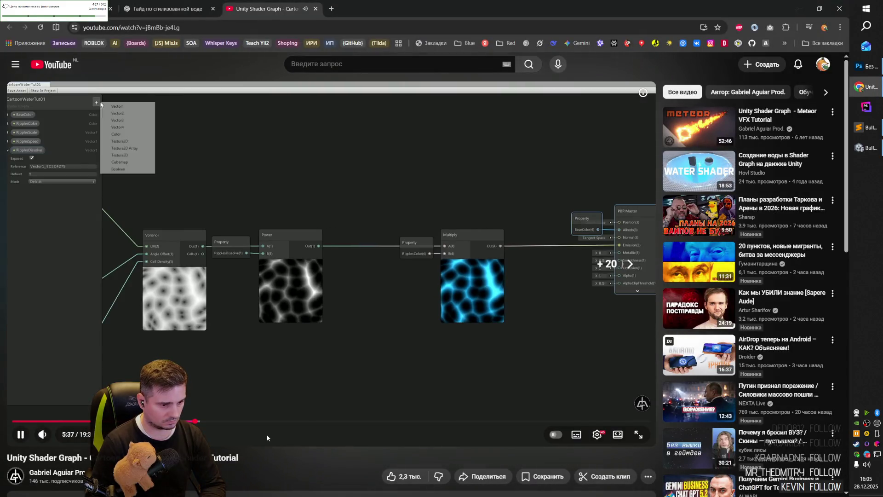
key(Right)
key(Right)
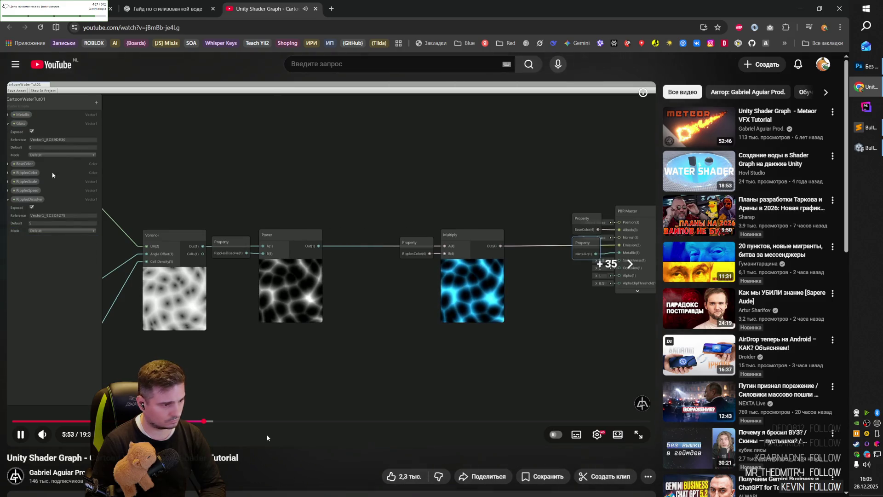
key(Right)
key(Right)
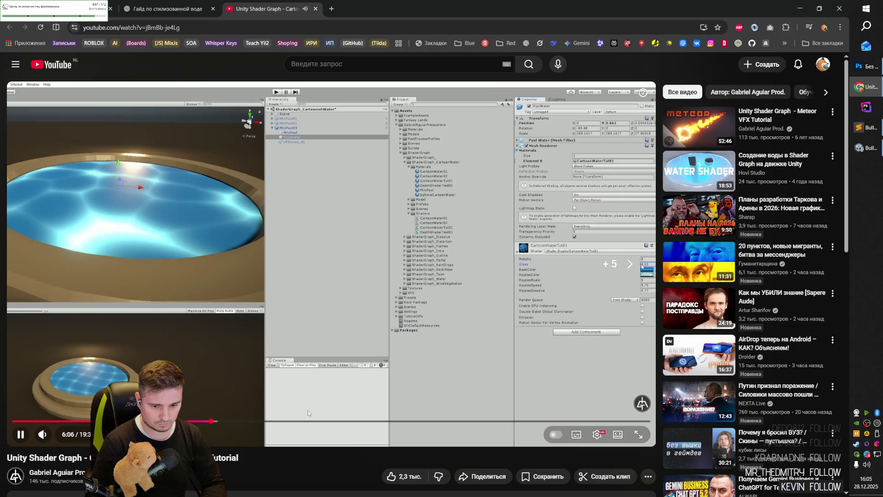
key(space)
key(alt+Tab)
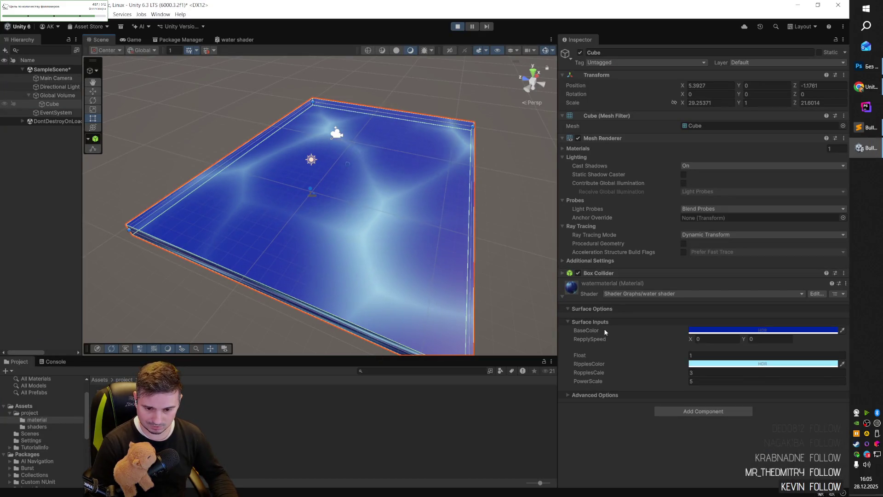
- Try changing the watermaterial's Sorting Priority, then undo the change
click(562, 296)
click(562, 297)
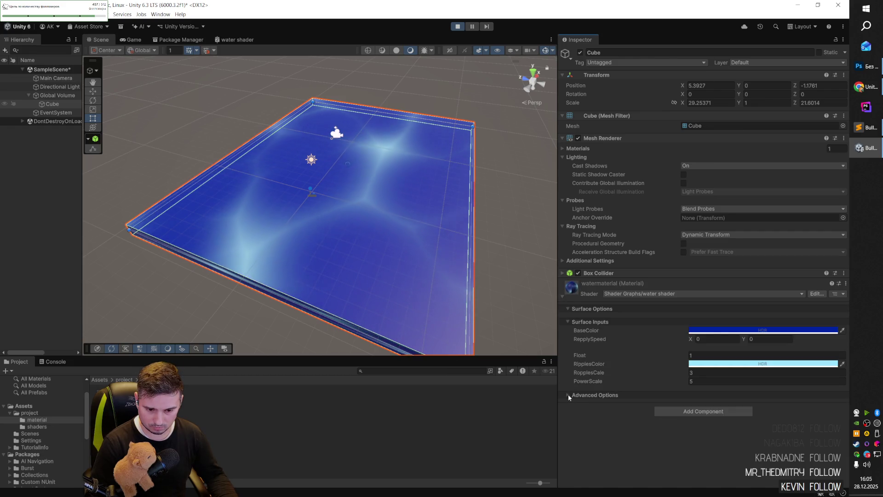
mouse_move(756, 413)
mouse_down()
mouse_move(713, 415)
mouse_move(797, 415)
mouse_move(713, 413)
mouse_up()
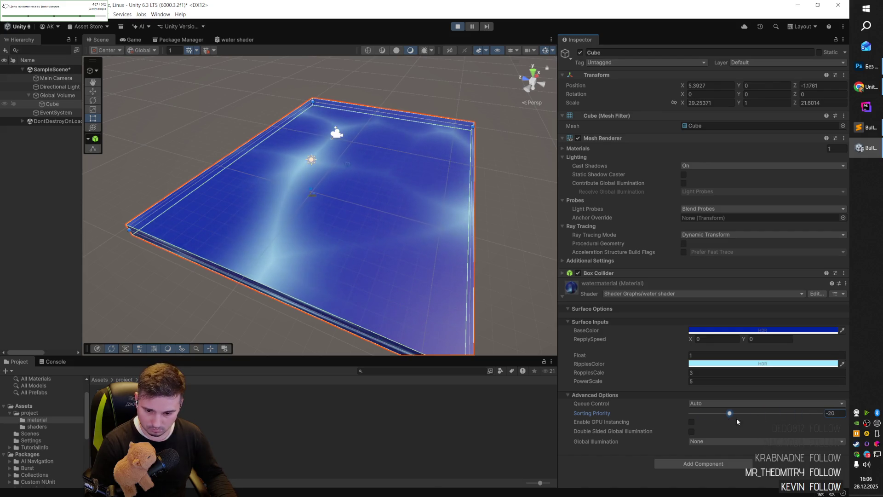
drag(713, 413, 752, 422)
key(ctrl+z)
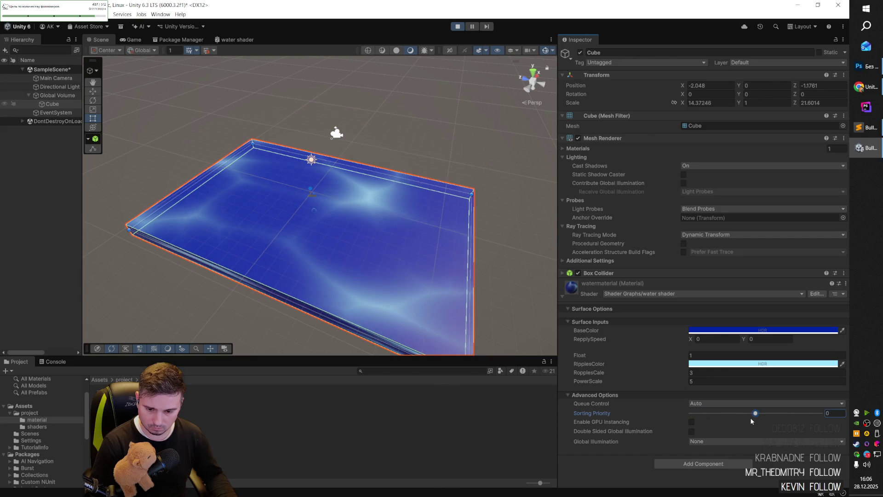
- Switch Queue Control to User Override, then revert it to Auto
click(737, 405)
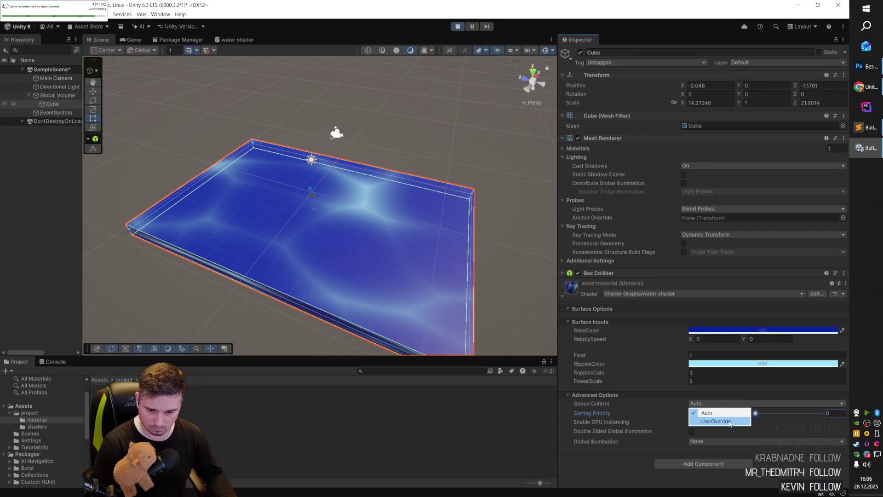
click(730, 422)
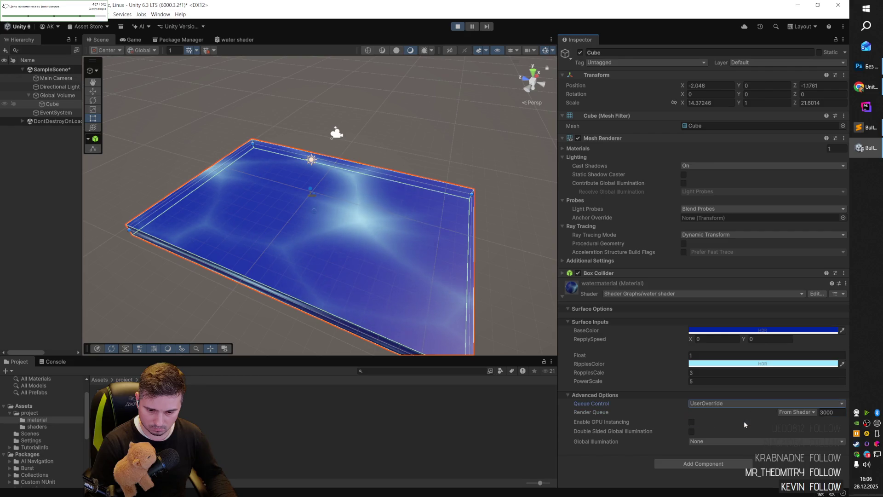
click(811, 413)
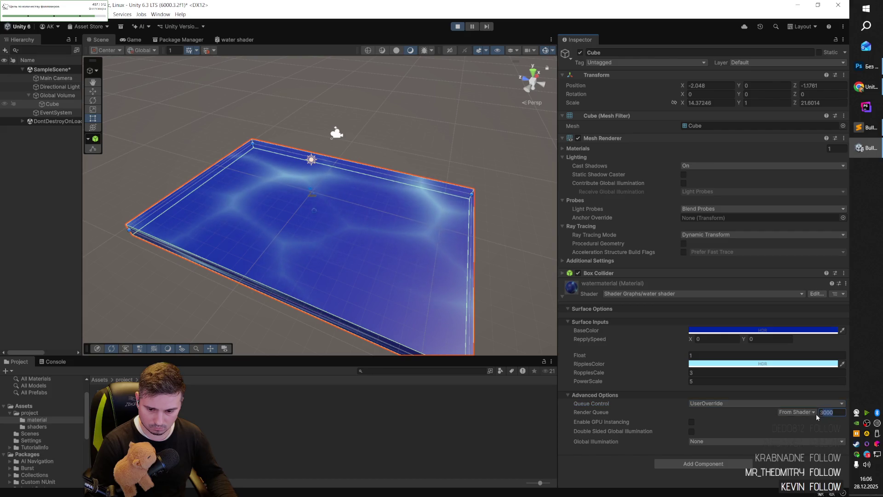
text(1000)
key(Return)
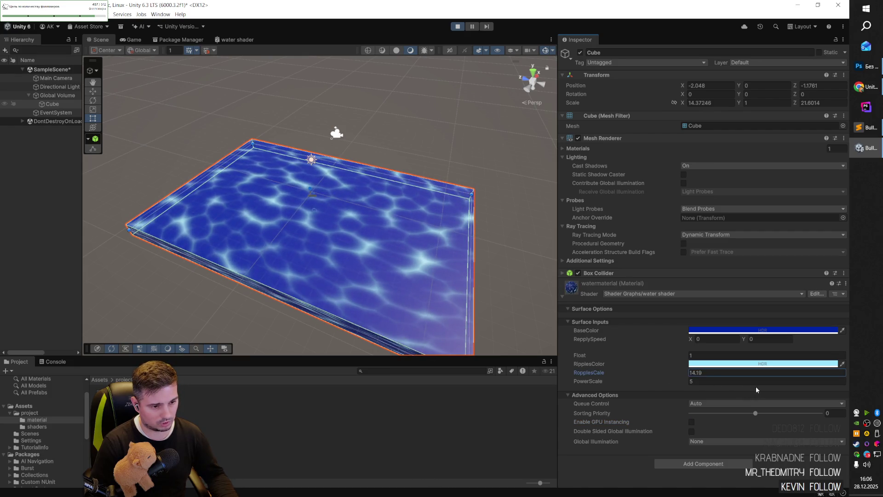
- Lower PowerScale to 5.54 and make the ripple colour bluer, with HDR intensity +1
mouse_move(667, 382)
mouse_down()
mouse_move(564, 383)
mouse_move(600, 388)
mouse_up()
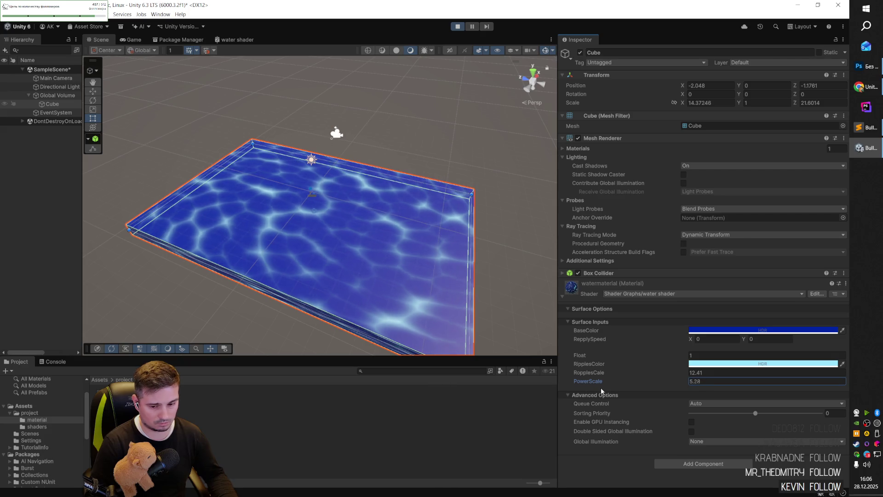
click(703, 366)
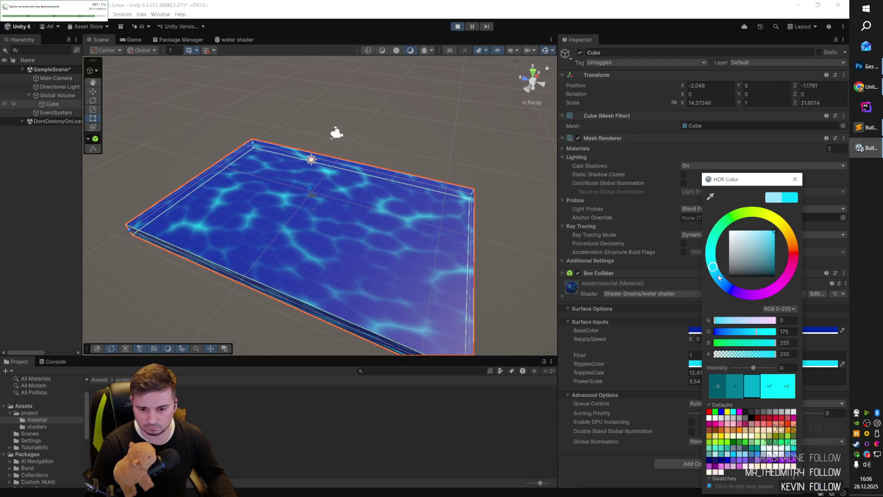
drag(720, 277, 728, 279)
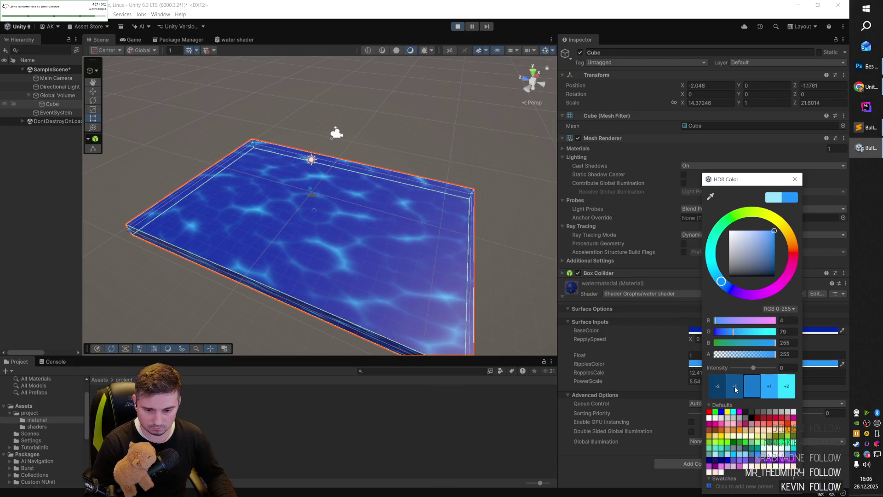
click(770, 388)
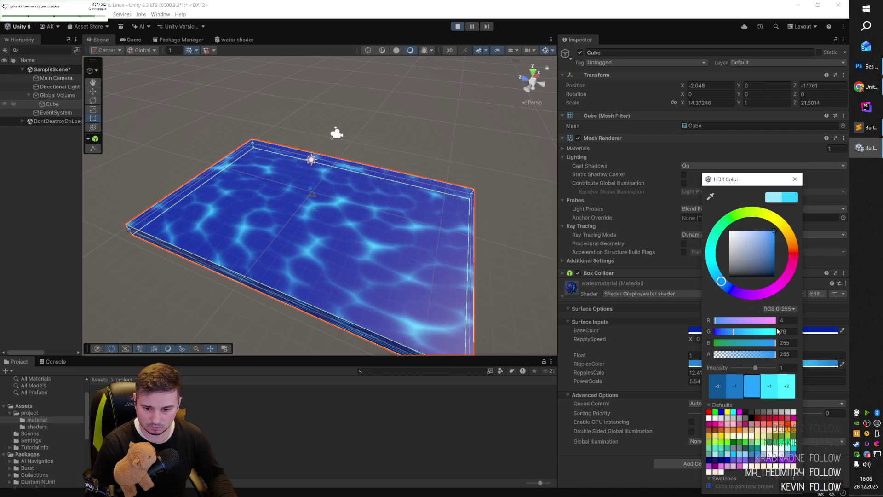
- Set the water material's Float to -2
click(718, 355)
text(-2)
mouse_move(509, 301)
mouse_down()
mouse_move(394, 280)
mouse_move(572, 282)
mouse_move(309, 244)
mouse_move(420, 264)
mouse_move(490, 263)
mouse_up()
- Stretch the water slab wider along X and inspect it from a low angle
drag(398, 235, 414, 240)
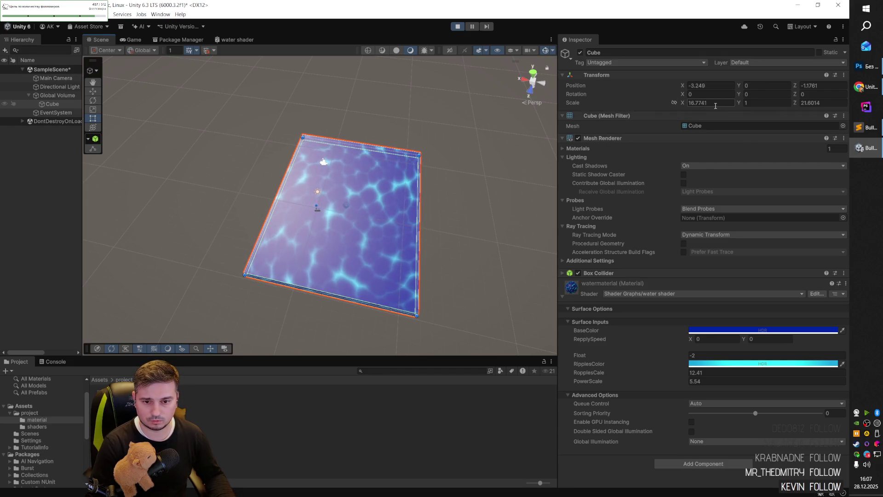
click(811, 105)
text(20)
click(521, 204)
mouse_move(461, 208)
mouse_down()
mouse_move(423, 187)
mouse_move(366, 227)
mouse_move(404, 174)
mouse_move(395, 191)
mouse_move(433, 235)
mouse_move(465, 130)
mouse_move(481, 189)
mouse_move(397, 178)
mouse_move(412, 179)
mouse_move(428, 204)
mouse_move(372, 215)
mouse_move(412, 191)
mouse_move(441, 191)
mouse_up()
scroll(441, 191, up, 5)
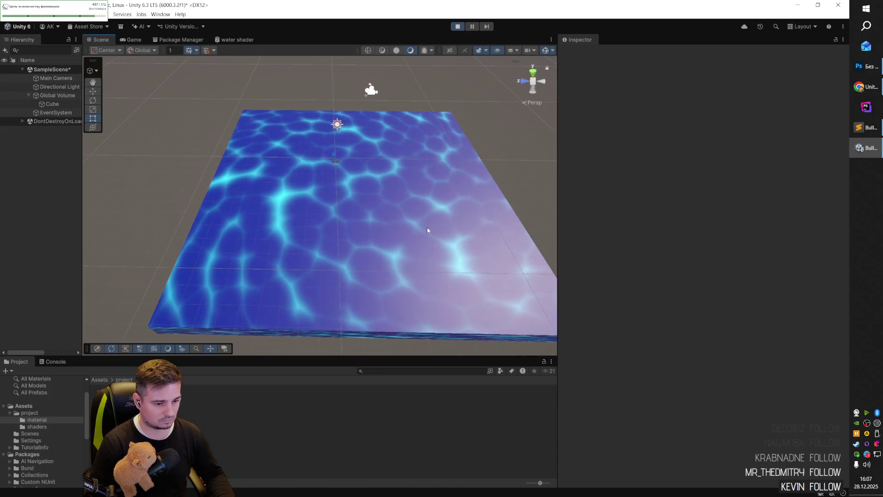
mouse_move(445, 233)
mouse_down()
mouse_move(424, 238)
mouse_move(319, 229)
mouse_move(278, 167)
mouse_move(294, 201)
mouse_move(373, 172)
mouse_move(469, 258)
mouse_move(449, 209)
mouse_move(441, 214)
mouse_up()
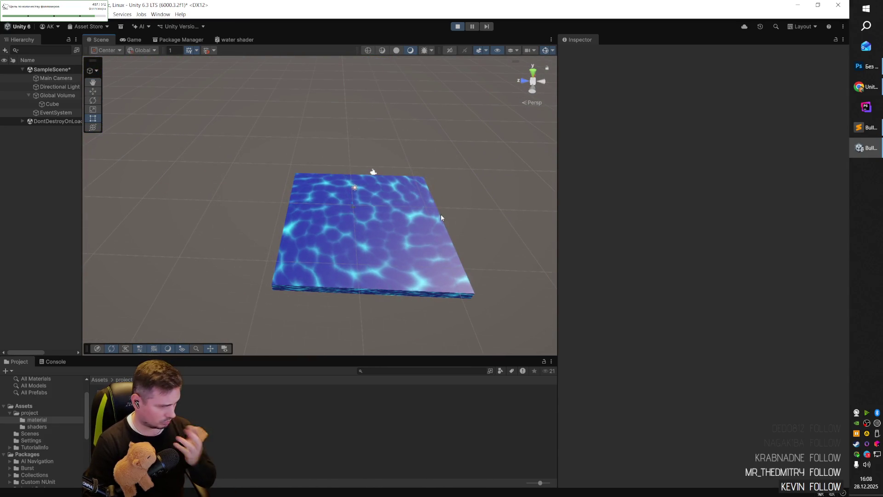
click(390, 262)
mouse_move(394, 256)
mouse_down()
mouse_move(390, 236)
mouse_move(378, 247)
mouse_move(279, 231)
mouse_up()
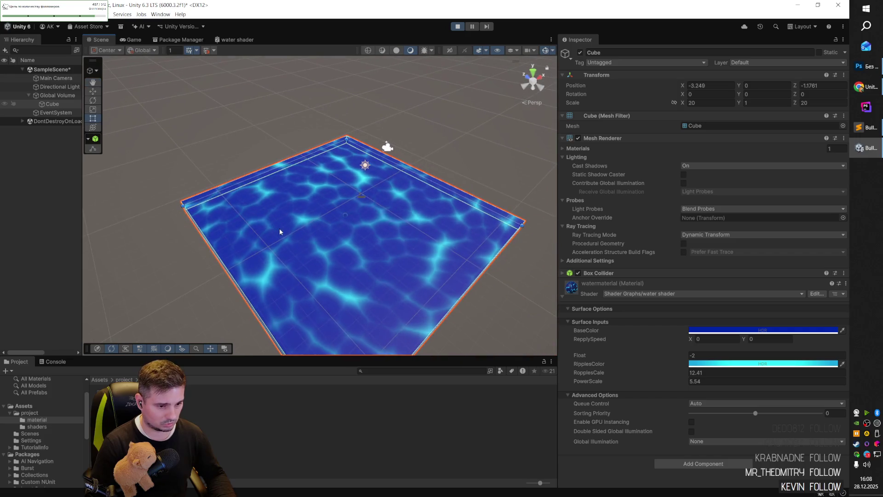
- Try saving with Ctrl+S, then exit play mode
key(ctrl+s)
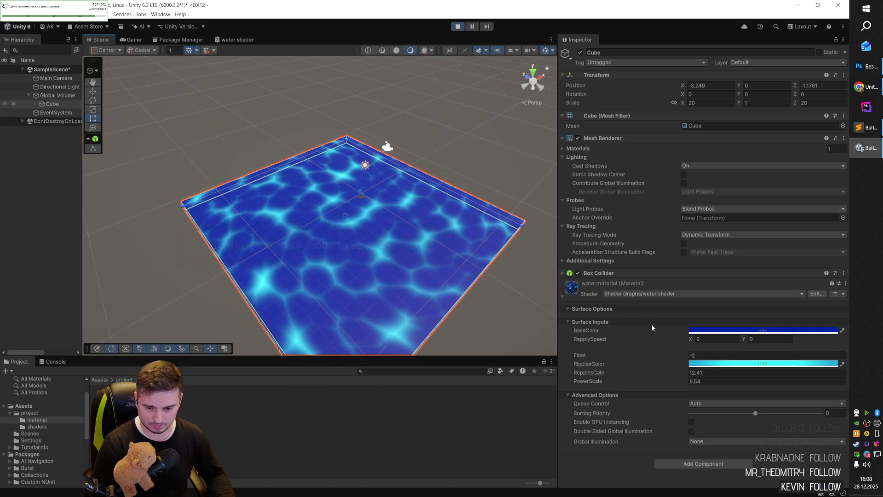
right_click(641, 331)
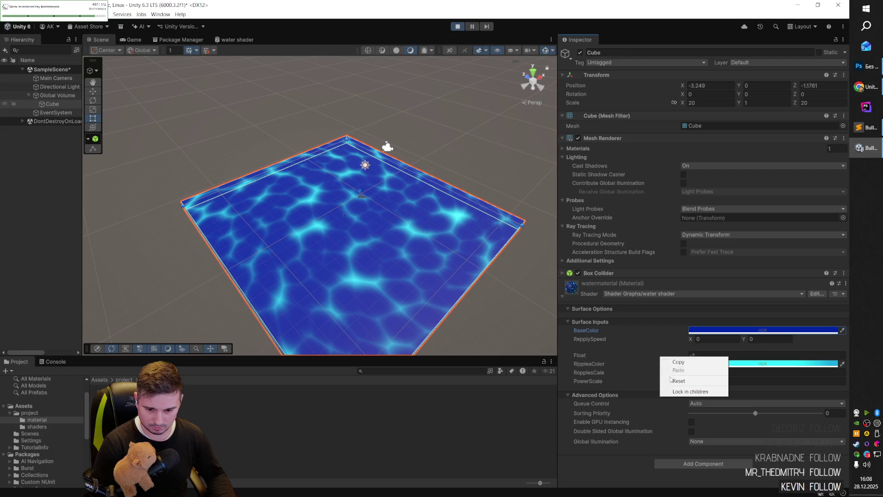
click(639, 350)
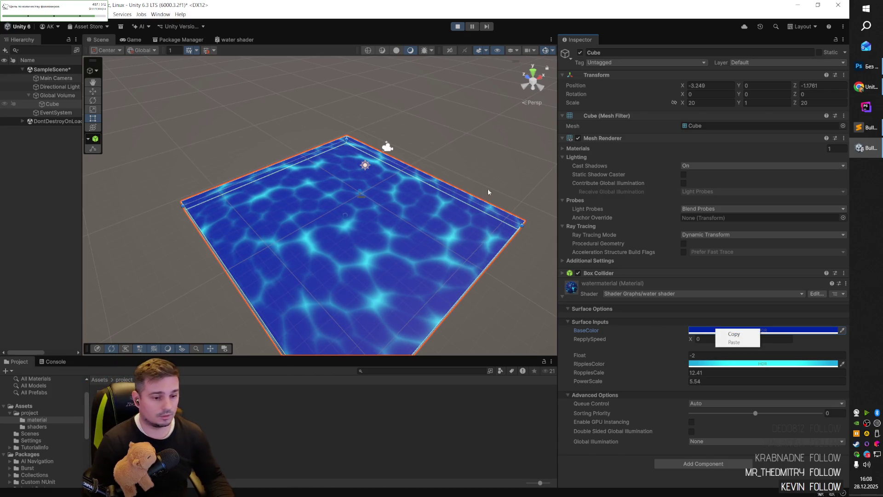
click(458, 26)
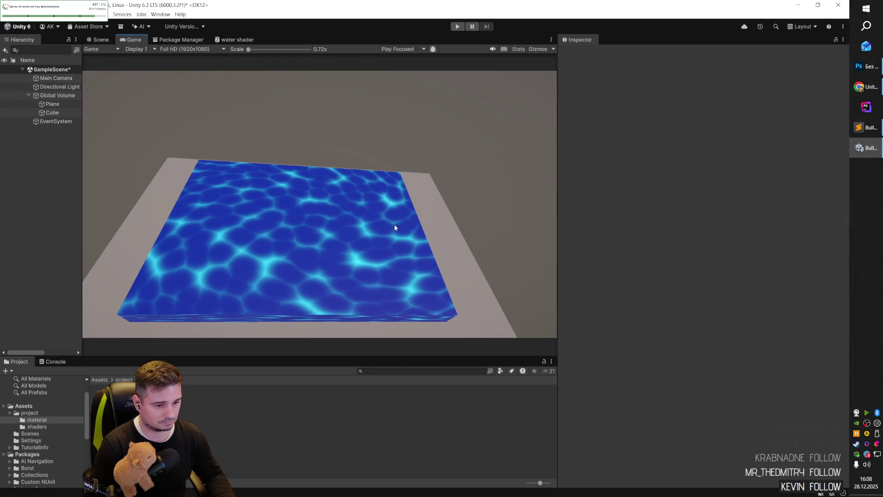
- Back in the Scene view, set the water cube's RipplesCale to 12
key(ctrl+1)
scroll(370, 177, up, 3)
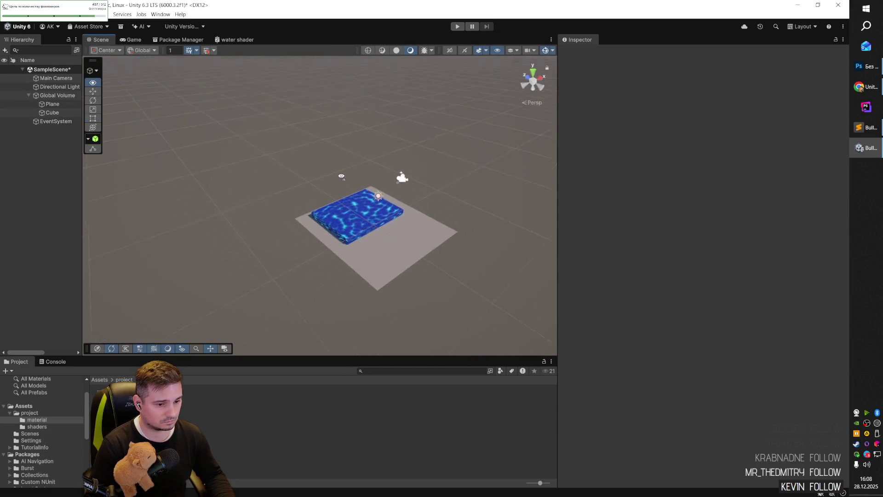
scroll(370, 177, up, 5)
click(405, 197)
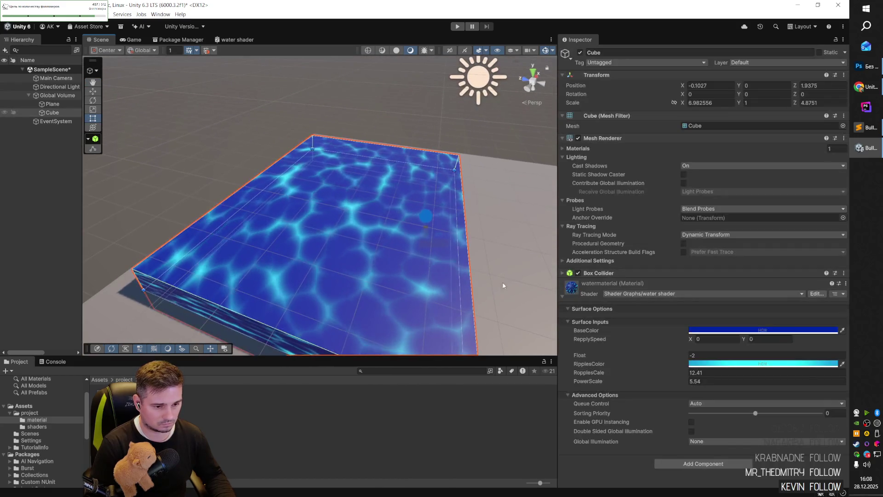
click(702, 373)
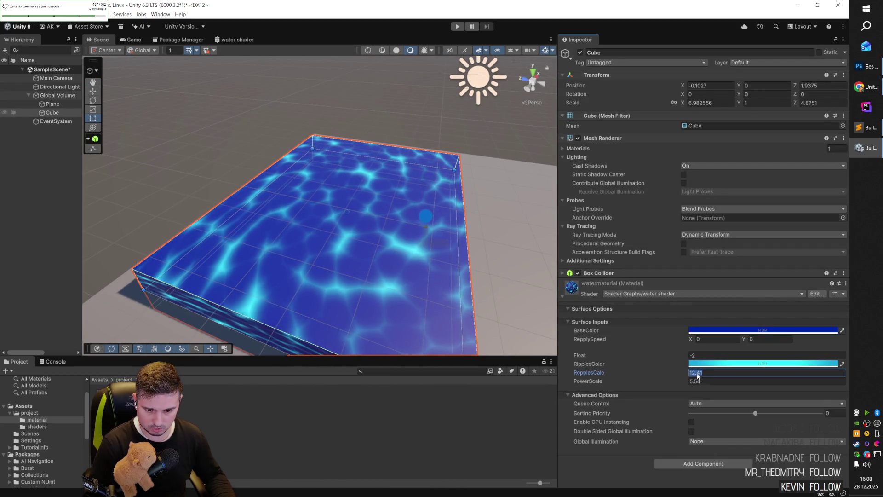
text(120)
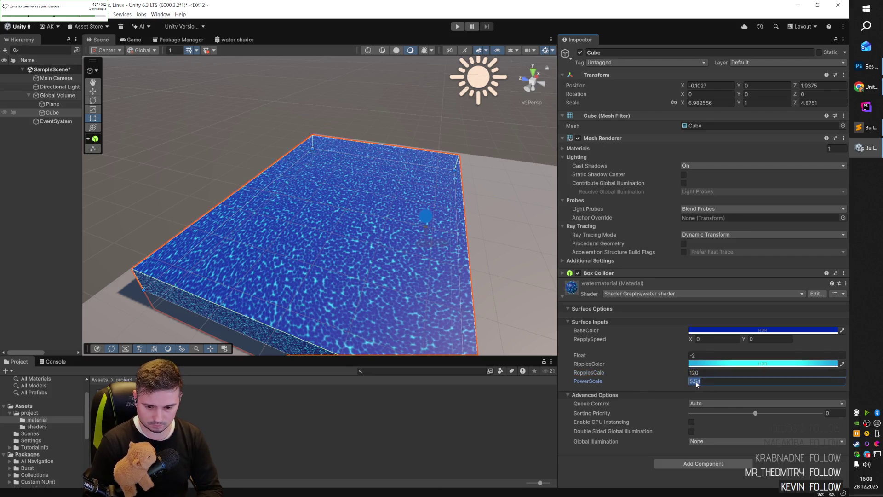
key(BackSpace)
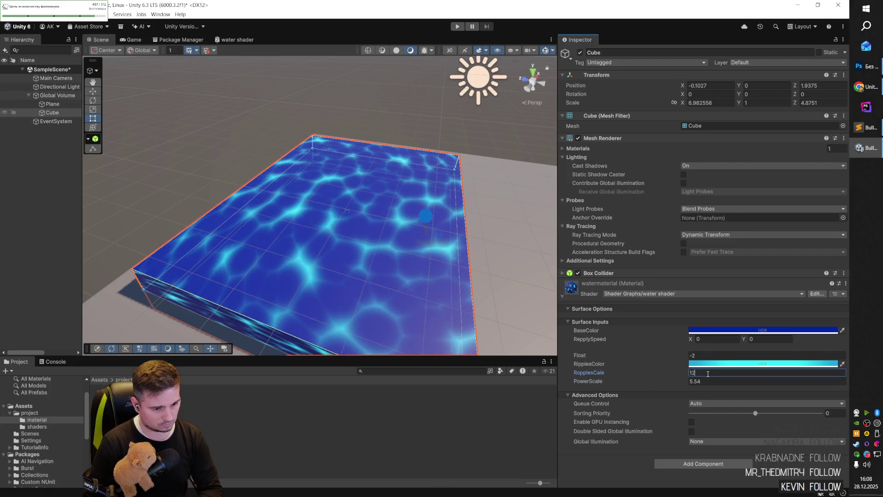
- Set PowerScale to 6 and reselect the water cube
click(700, 385)
text(6)
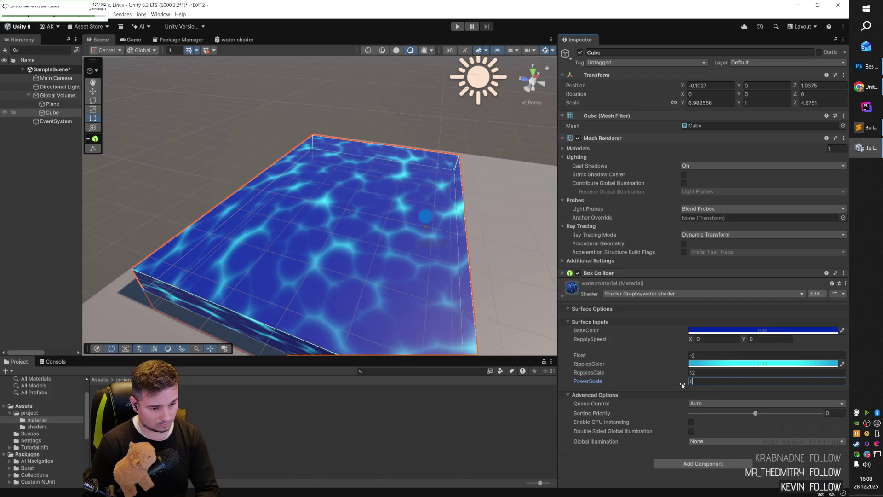
click(512, 266)
mouse_move(512, 264)
mouse_down()
mouse_move(361, 227)
mouse_move(381, 240)
mouse_move(398, 231)
mouse_move(425, 240)
mouse_move(394, 240)
mouse_up()
click(394, 241)
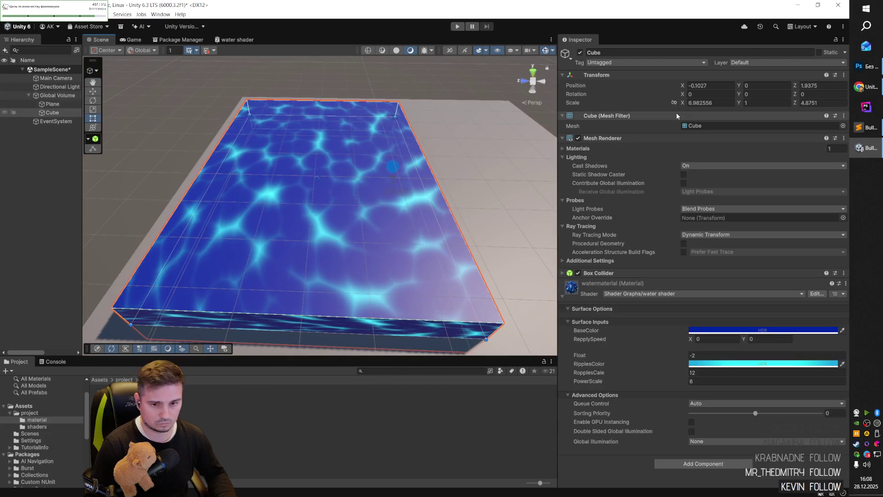
- Set the water cube's Scale X and Z to 20
click(711, 103)
text(20)
click(820, 103)
text(20)
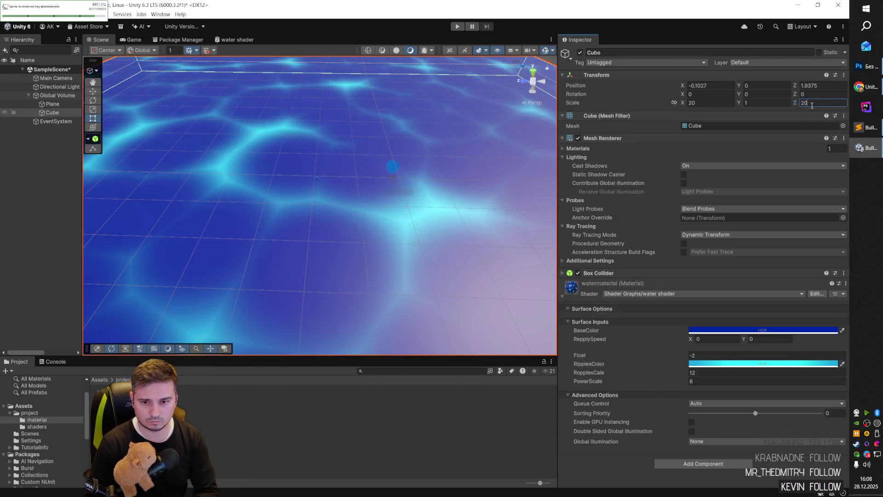
scroll(387, 200, down, 5)
scroll(352, 194, up, 5)
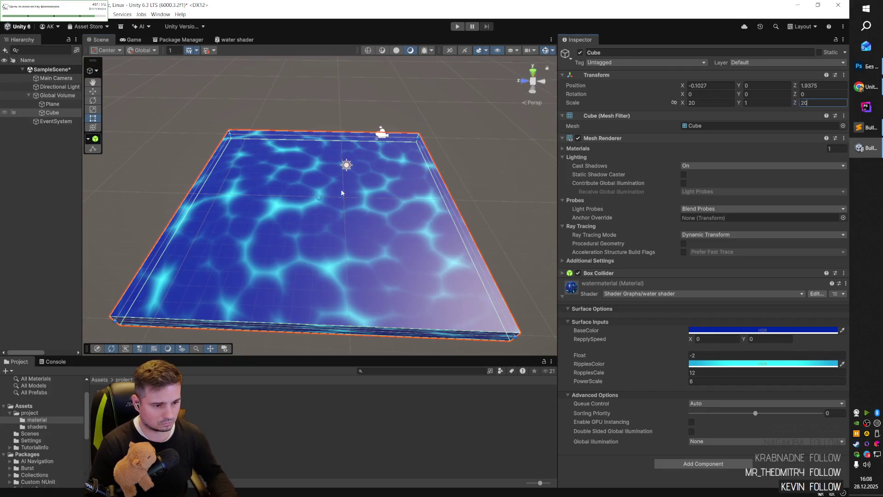
- Centre the water cube by setting Position X and Z to 0
click(711, 85)
text(0)
click(819, 85)
text(0)
mouse_move(546, 183)
mouse_down()
mouse_move(494, 155)
mouse_move(322, 163)
mouse_up()
scroll(321, 163, down, 5)
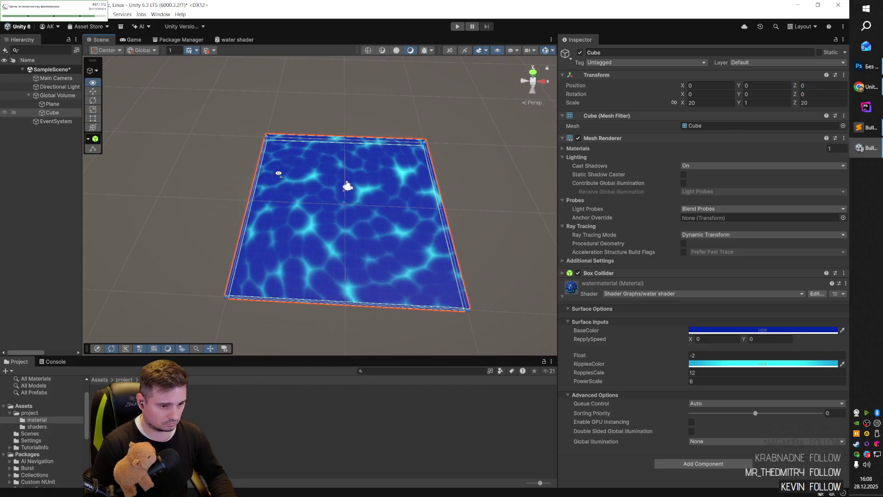
click(310, 237)
click(294, 270)
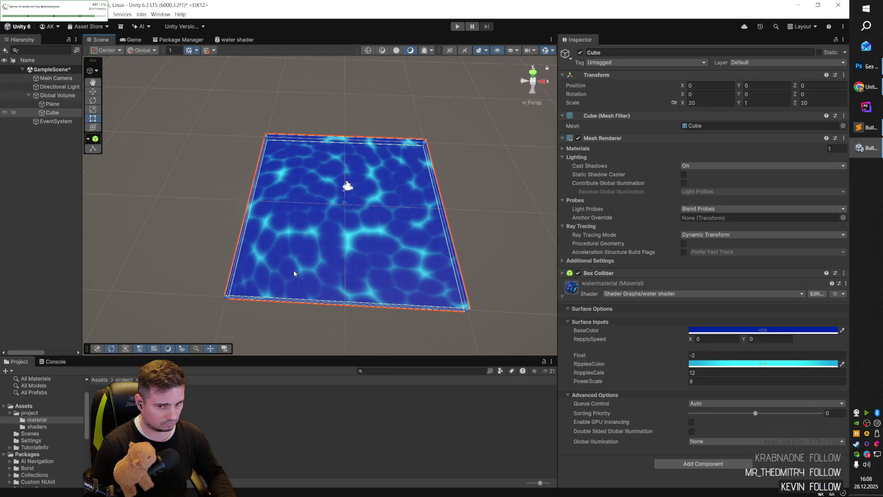
- Enlarge the water cube to Scale X and Z of 100
click(717, 103)
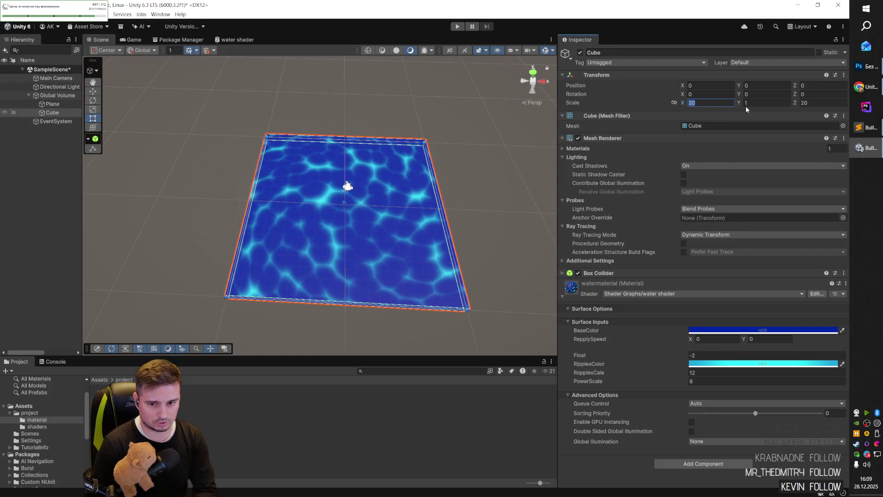
text(100)
click(816, 105)
text(100)
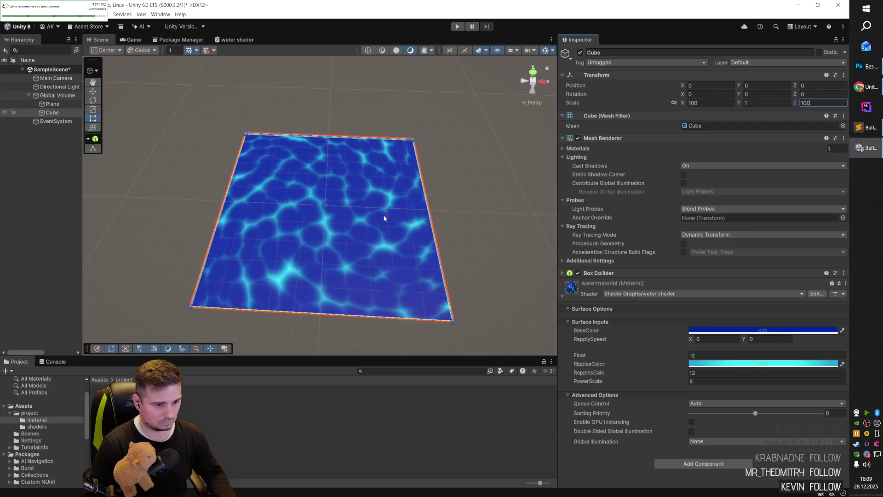
scroll(382, 219, up, 10)
mouse_move(382, 227)
alt+mouse_down()
mouse_move(376, 217)
mouse_move(283, 206)
mouse_move(351, 221)
mouse_move(430, 213)
alt+mouse_up()
scroll(282, 205, down, 10)
scroll(341, 213, up, 5)
scroll(437, 214, up, 5)
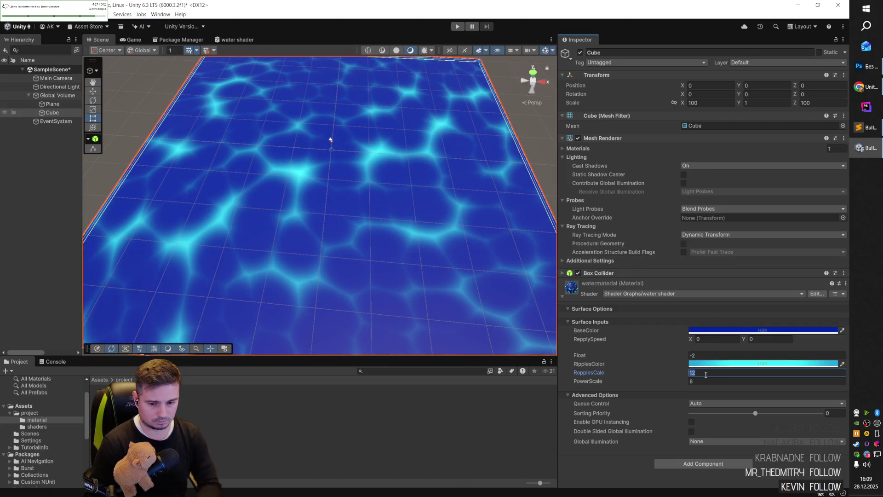
- Raise RipplesCale to 20 and preview the water from a low angle
click(706, 374)
text(20)
click(374, 180)
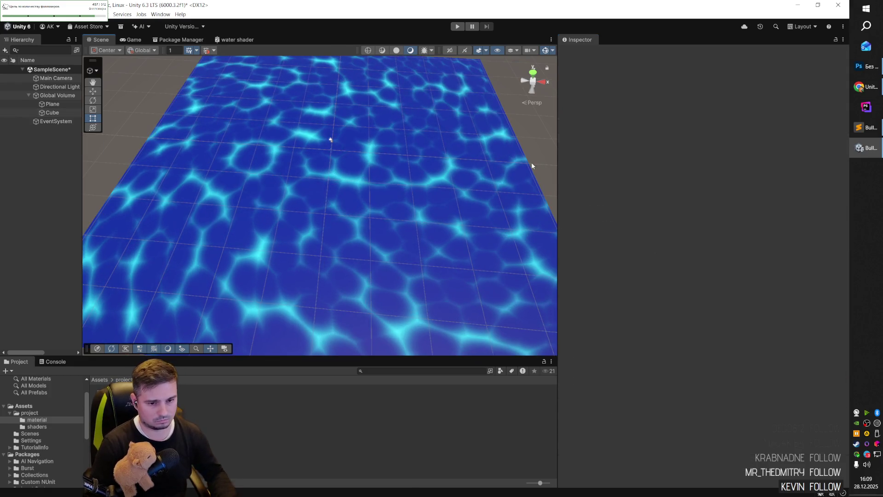
scroll(369, 177, up, 3)
mouse_move(372, 197)
mouse_down()
mouse_move(375, 183)
mouse_move(383, 205)
mouse_move(382, 186)
mouse_up()
click(58, 114)
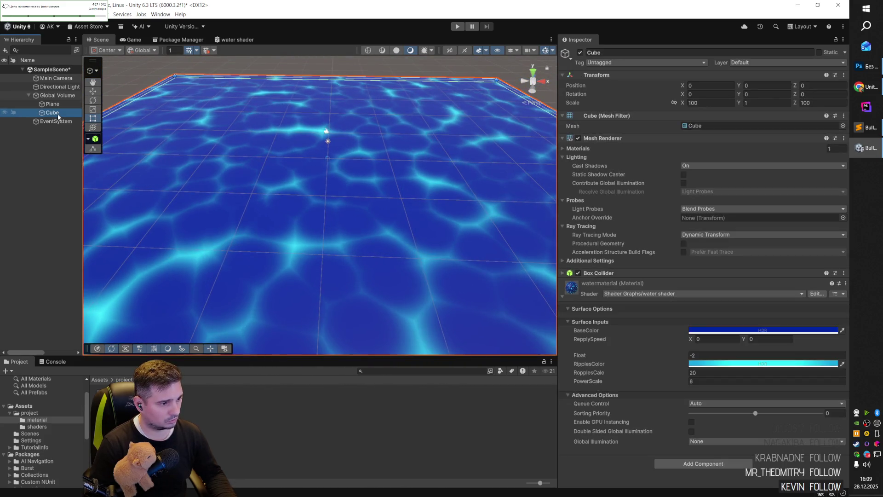
- Stretch the ground plane outward from both corners with the Rect tool
click(55, 104)
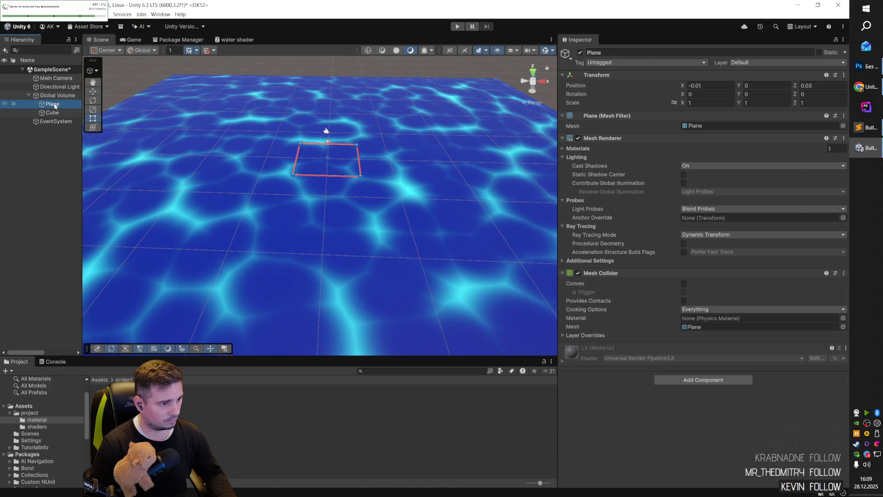
scroll(286, 177, down, 5)
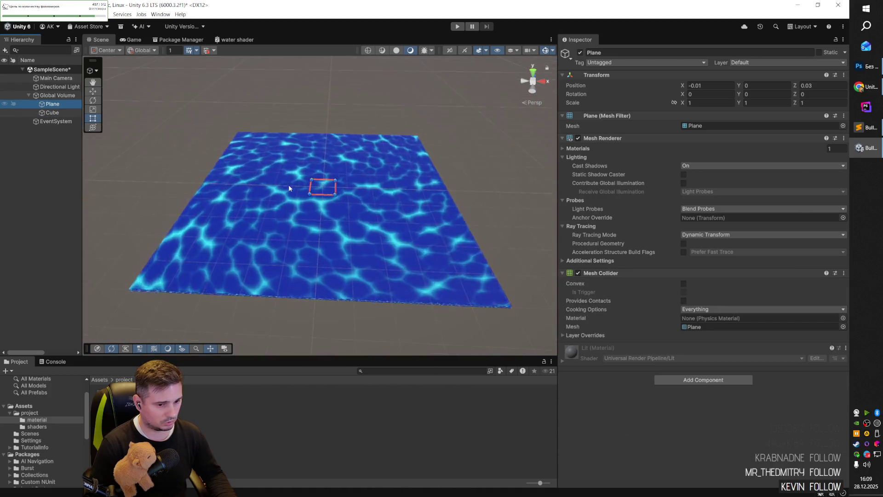
scroll(288, 184, down, 3)
key(t)
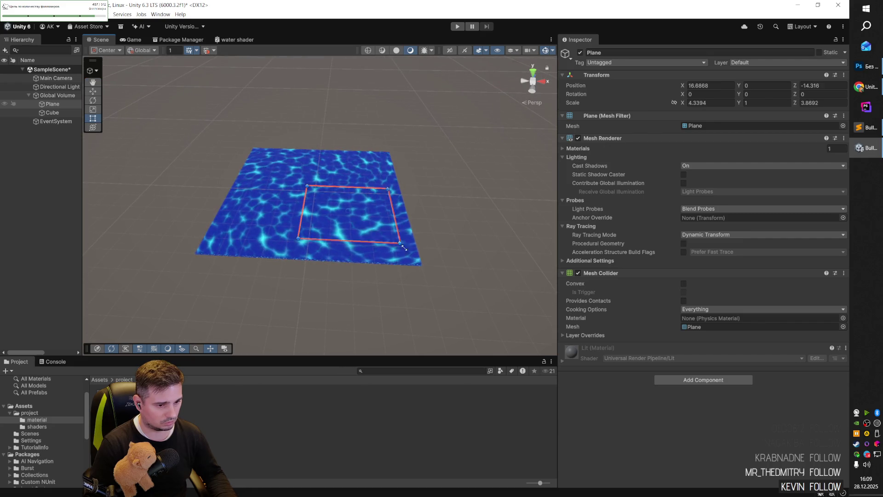
drag(403, 248, 472, 306)
drag(306, 186, 228, 128)
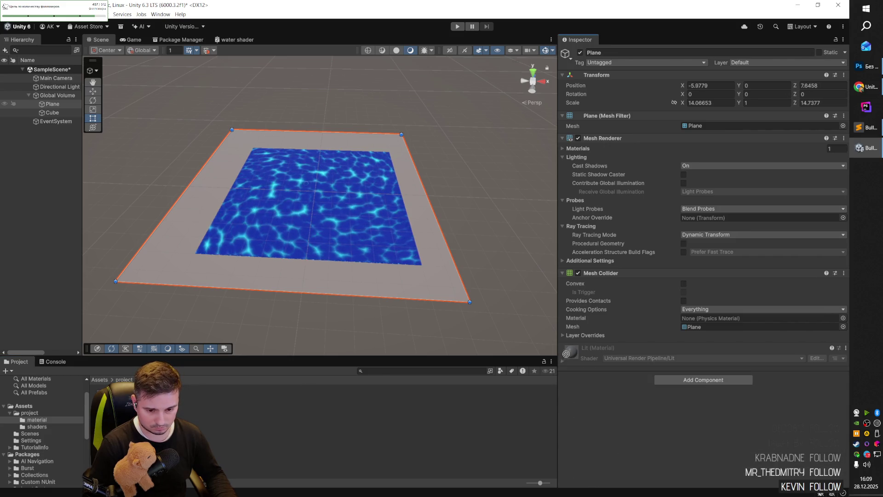
- Apply watermaterial to the plane and delete the water cube
mouse_move(574, 353)
mouse_down()
mouse_move(364, 212)
mouse_move(444, 290)
mouse_up()
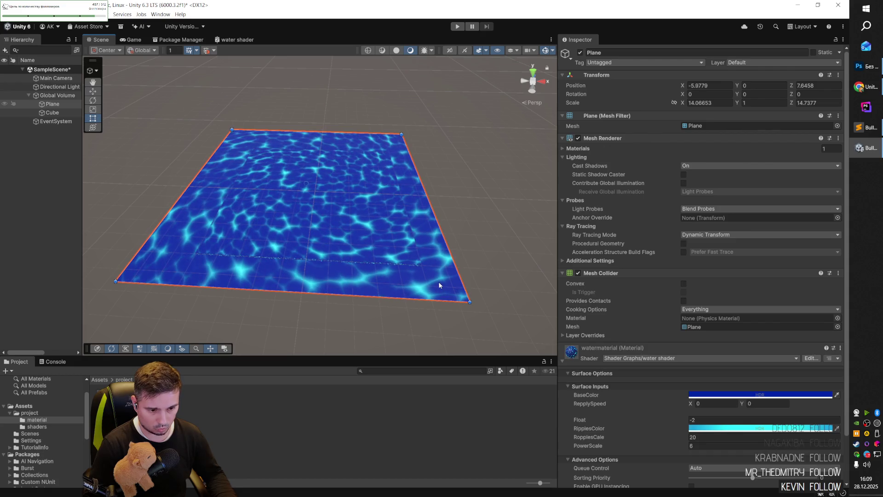
click(334, 234)
key(Delete)
- Reselect the plane and save the scene with Ctrl+S
click(323, 233)
drag(323, 234, 330, 227)
scroll(330, 223, up, 5)
key(ctrl+s)
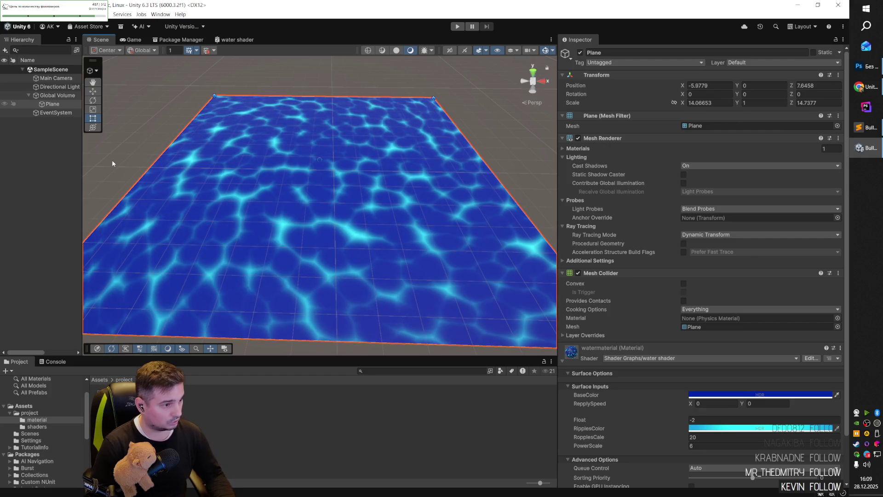
click(54, 105)
- Rename the plane to 'water' and save the scene
text(water)
key(Return)
key(ctrl+s)
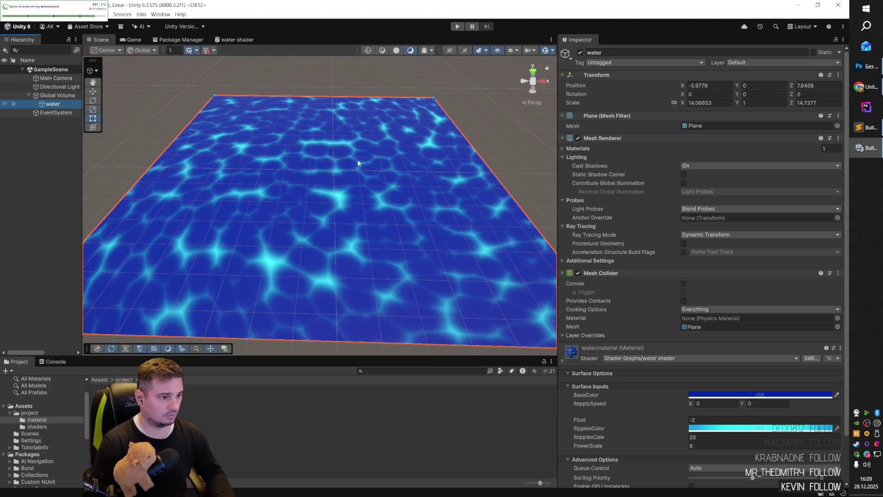
- Set the material's Float to 1 and turn off the plane's Mesh Renderer
mouse_move(358, 179)
alt+mouse_down()
mouse_move(359, 187)
mouse_move(271, 174)
mouse_move(318, 188)
mouse_move(325, 204)
alt+mouse_up()
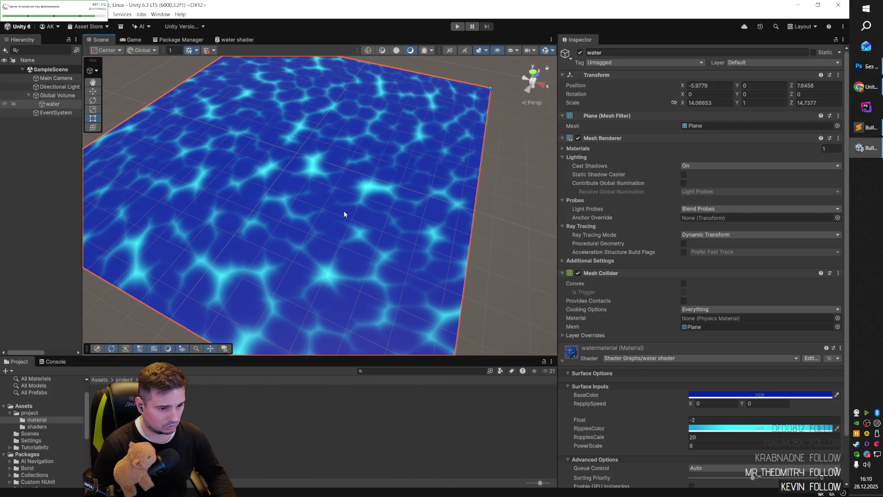
mouse_move(343, 211)
mouse_down()
mouse_move(396, 211)
mouse_move(381, 195)
mouse_move(402, 193)
mouse_up()
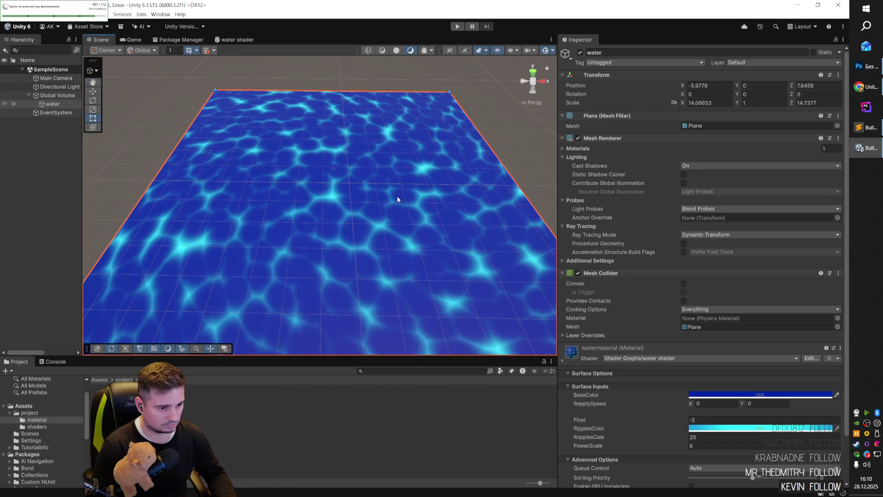
mouse_move(394, 195)
mouse_down()
mouse_move(365, 211)
mouse_move(391, 207)
mouse_up()
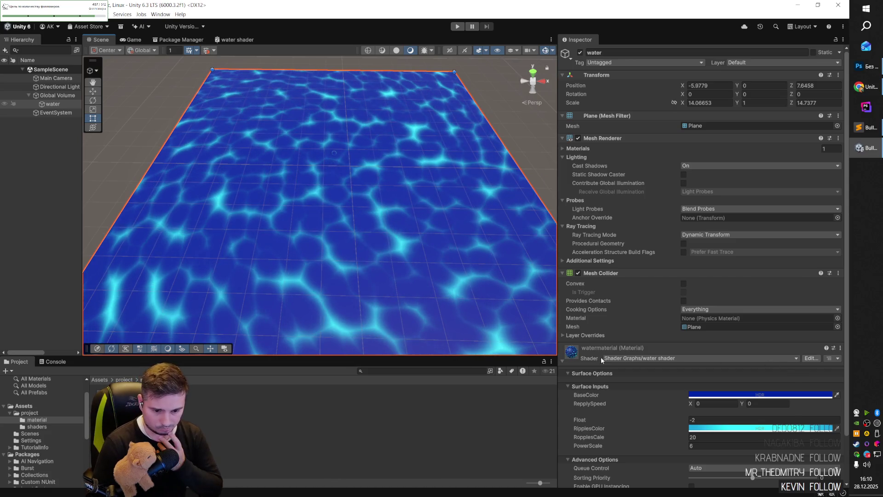
click(563, 362)
click(563, 362)
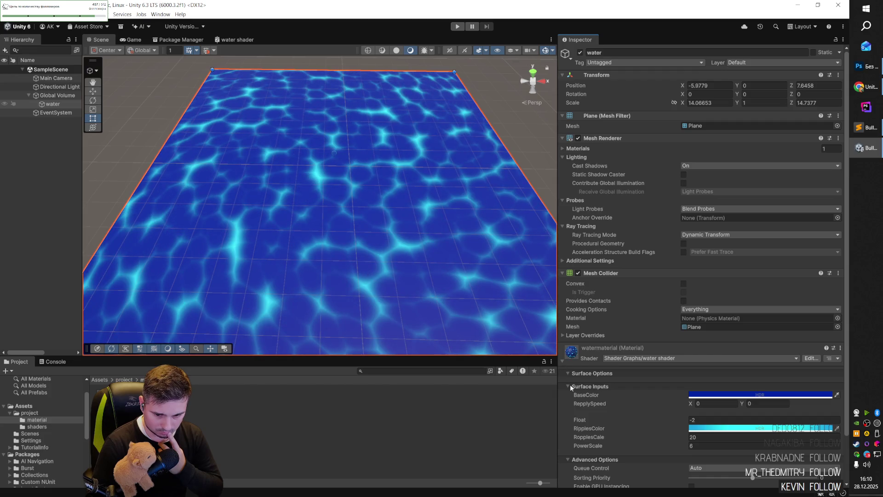
click(699, 420)
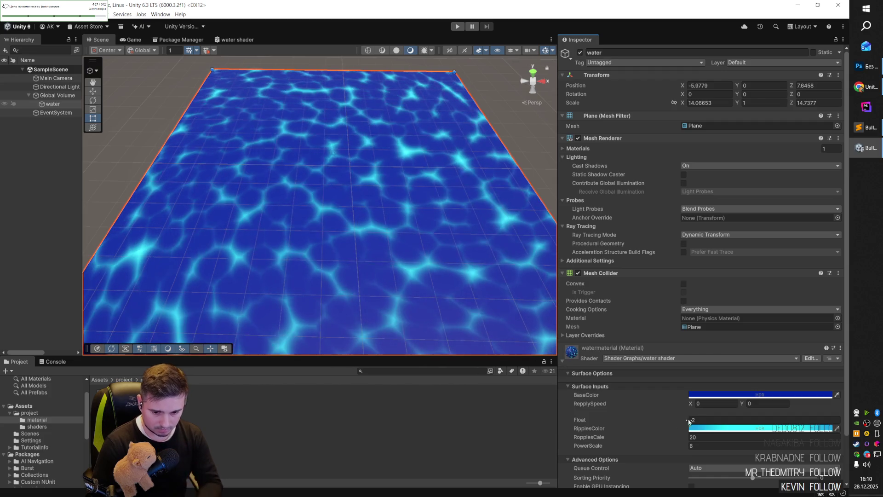
text(5)
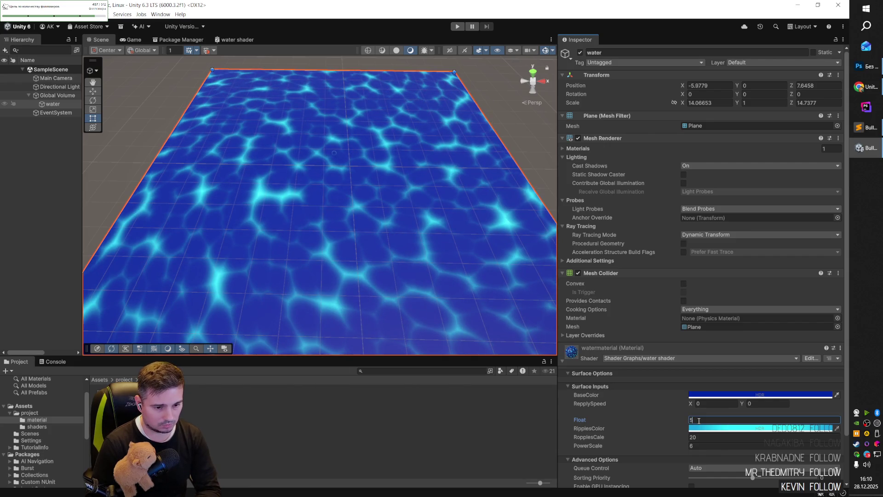
key(BackSpace)
text(1)
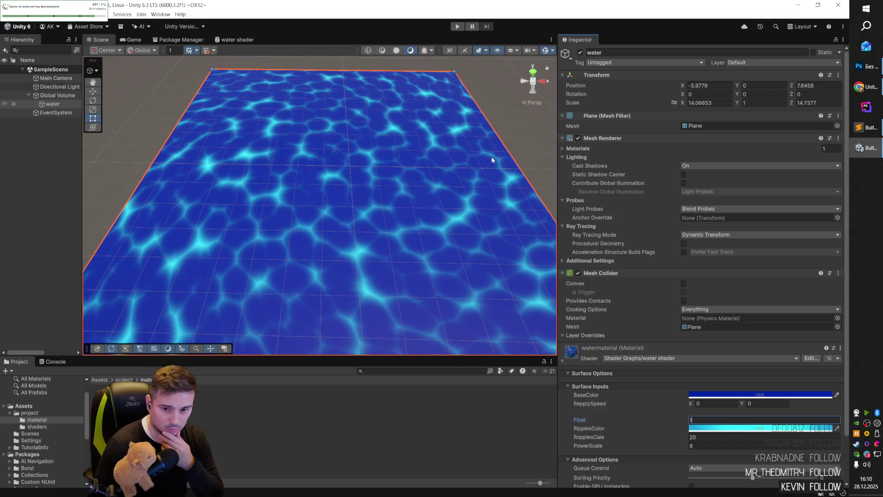
click(578, 138)
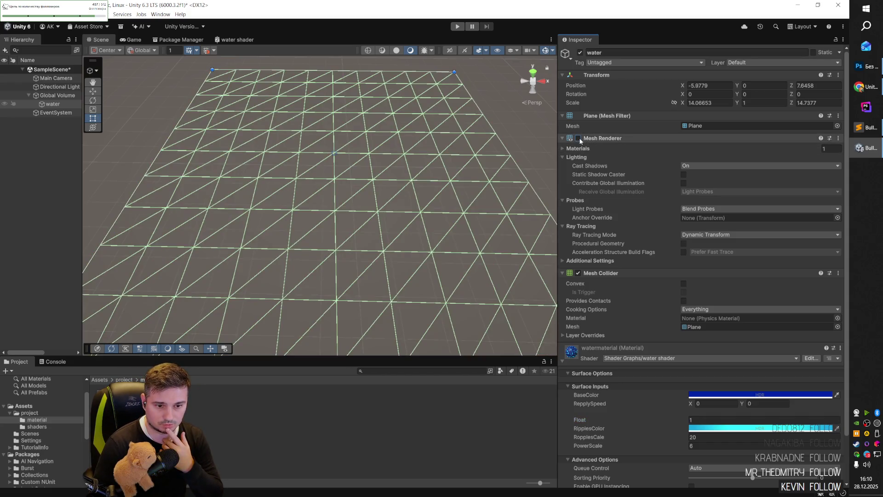
click(473, 137)
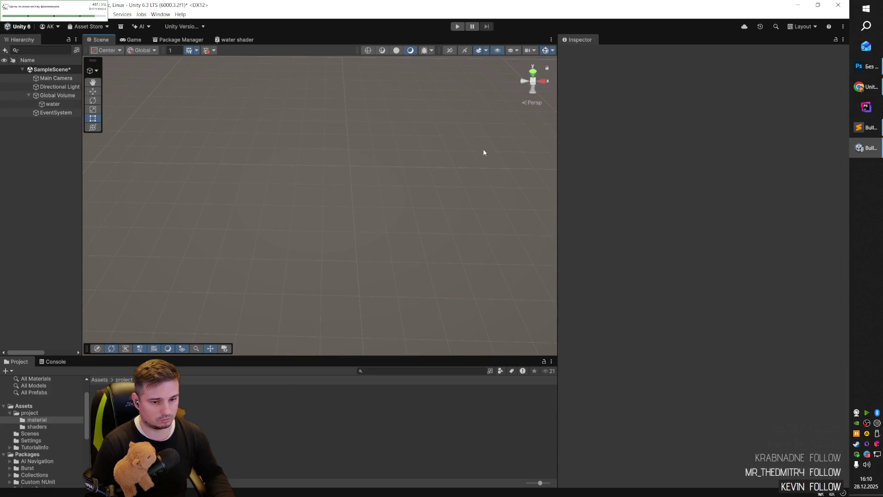
- Re-enable the water plane's Mesh Renderer and set Position X and Z to 0
click(53, 103)
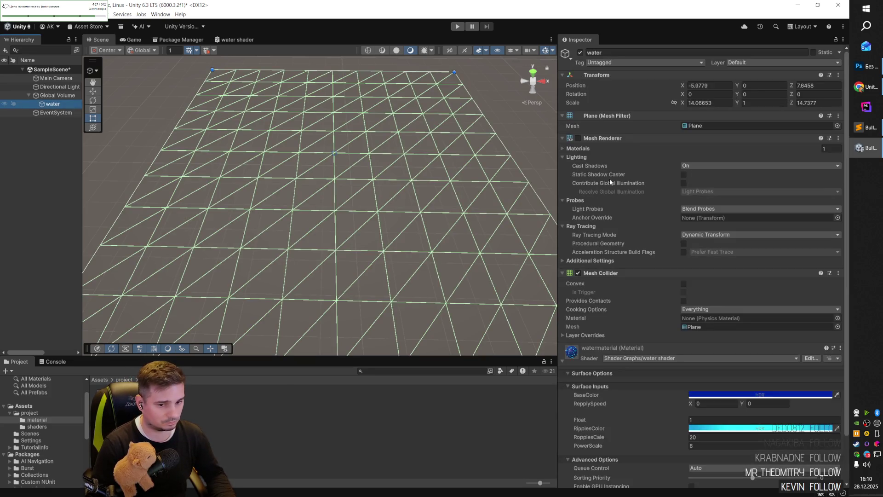
click(578, 138)
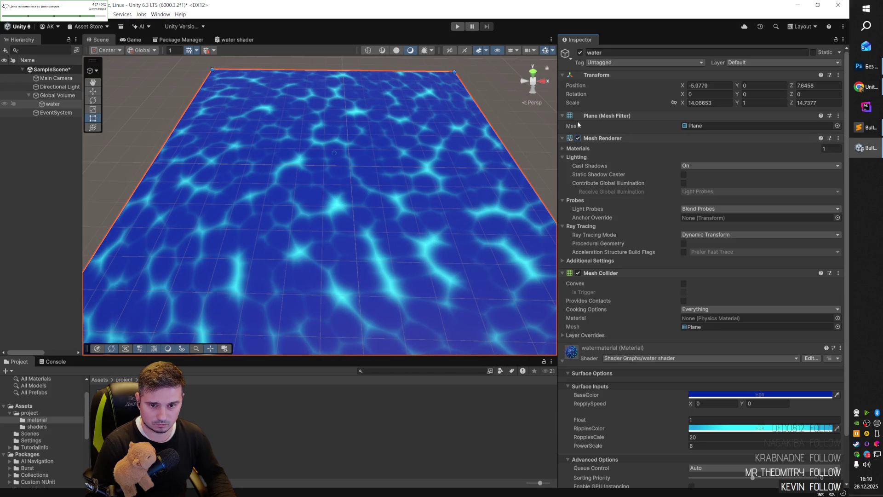
double_click(704, 85)
text(0)
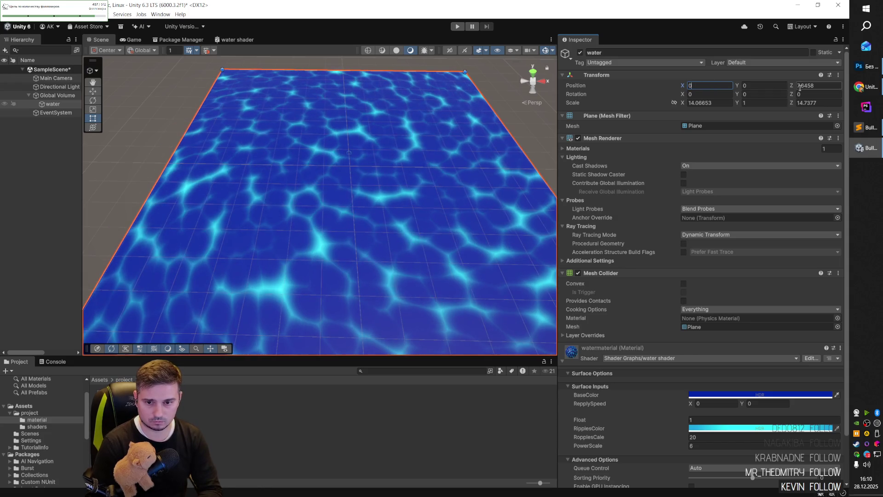
double_click(804, 85)
text(0)
- Scale the water plane to 100 on both X and Z
double_click(810, 103)
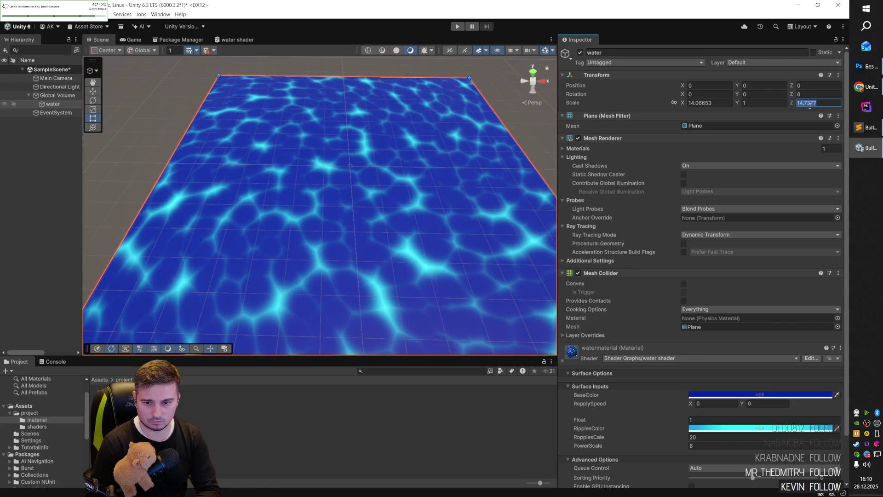
text(100)
double_click(708, 103)
text(100)
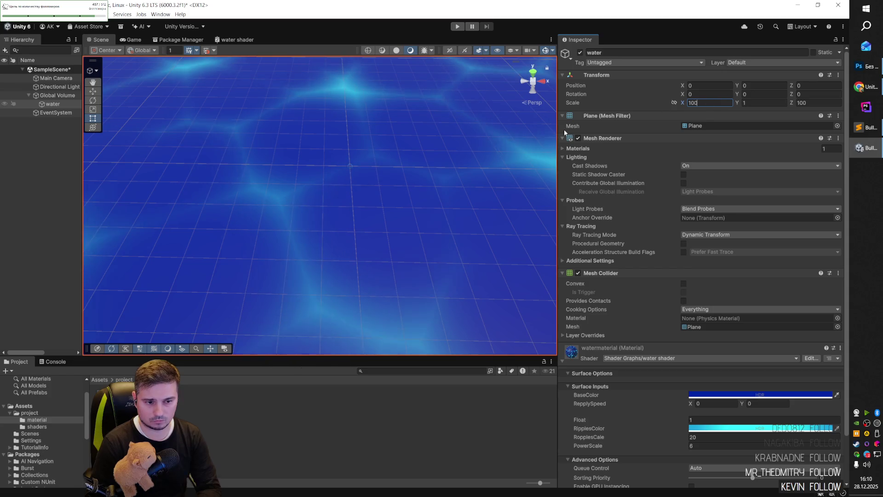
scroll(401, 191, down, 10)
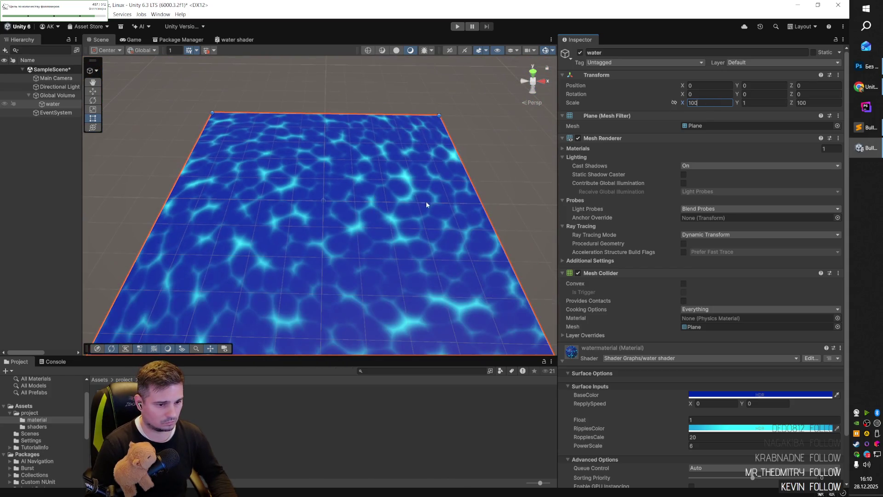
click(419, 208)
scroll(326, 217, up, 8)
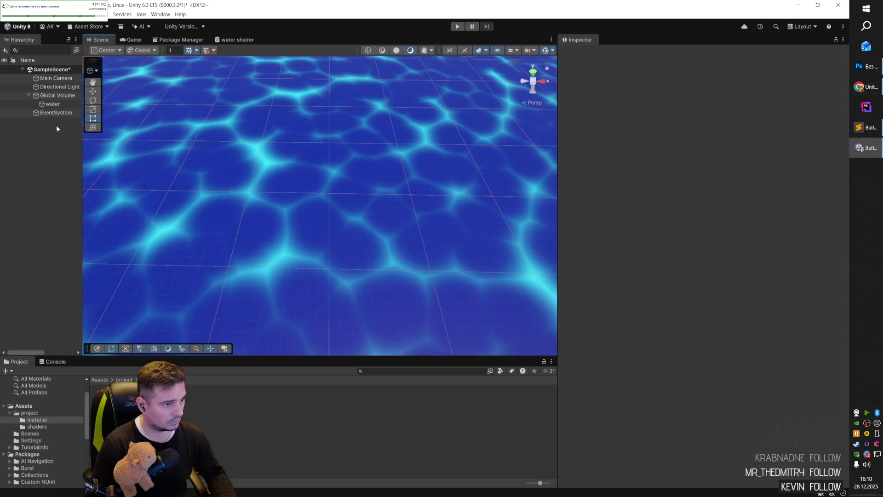
click(366, 202)
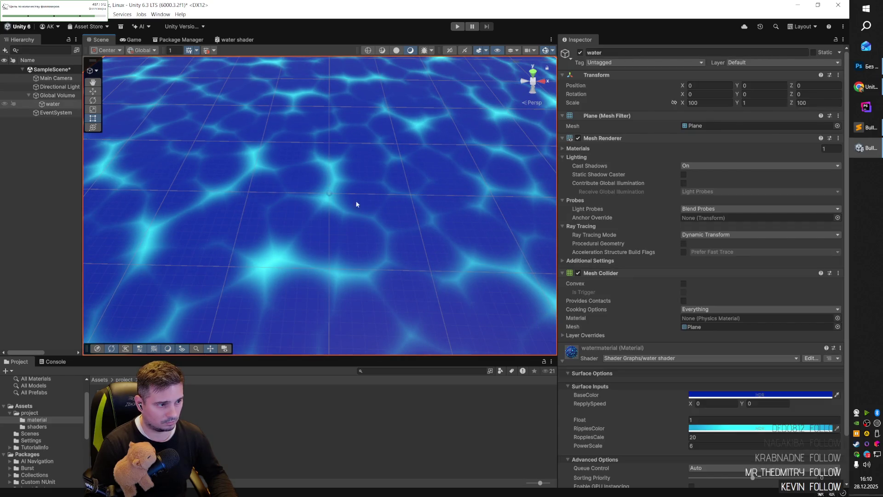
- Duplicate the water plane and name the copy 'water_Mask'
key(ctrl+d)
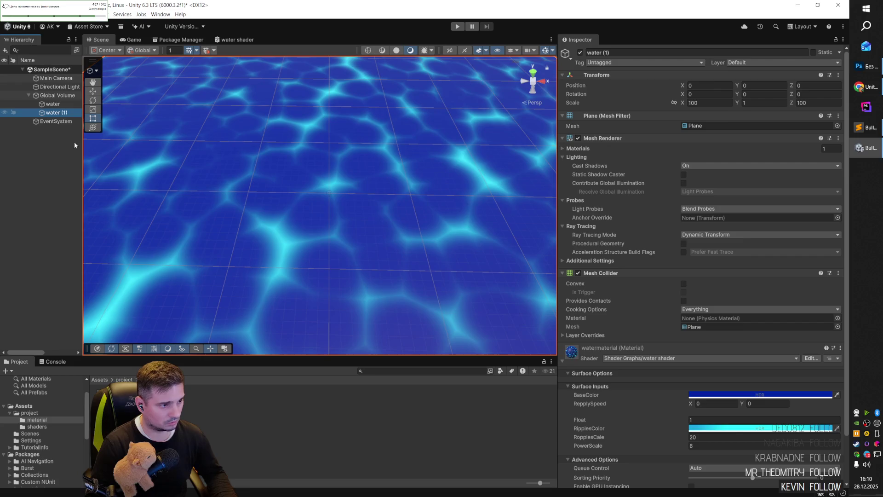
click(65, 113)
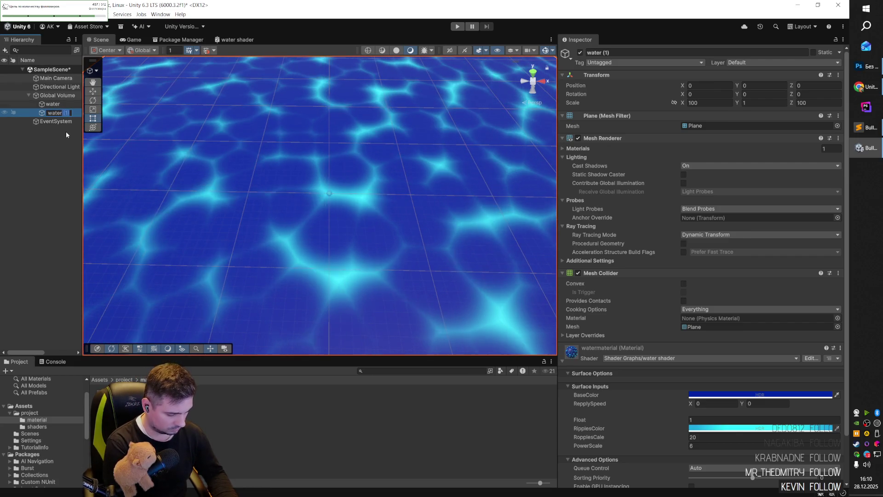
text(Mask)
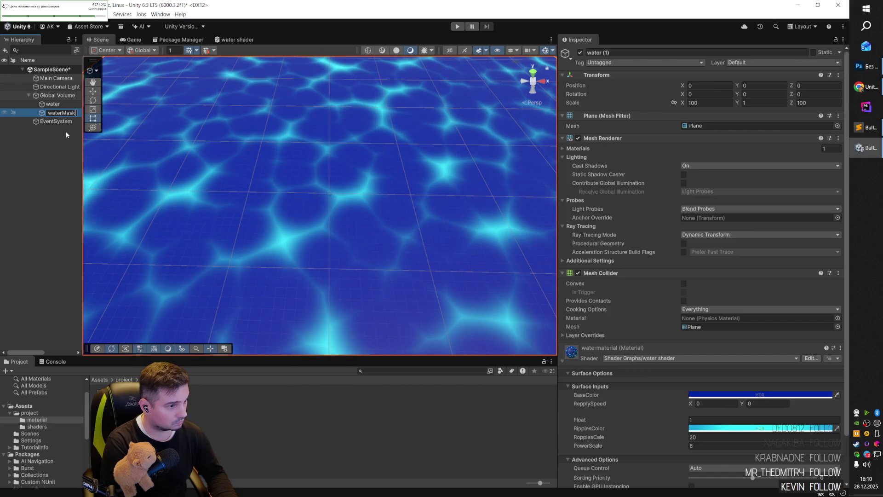
key(Left)
key(Left)
key(Left)
text(_)
key(Return)
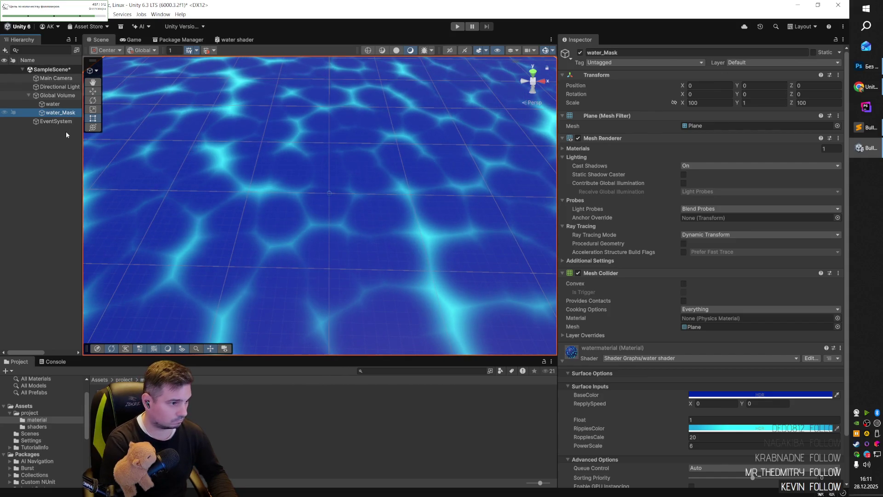
- Deactivate the original water plane, keeping water_Mask selected
click(53, 104)
click(580, 52)
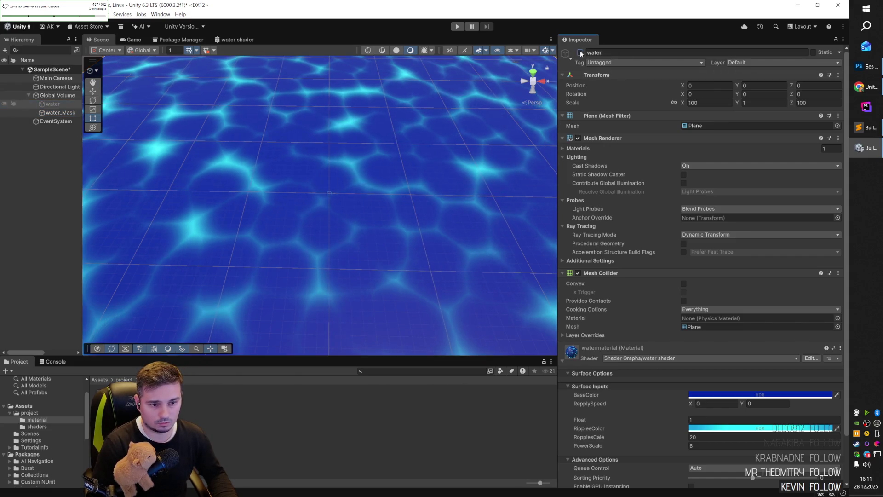
click(58, 112)
scroll(616, 349, down, 2)
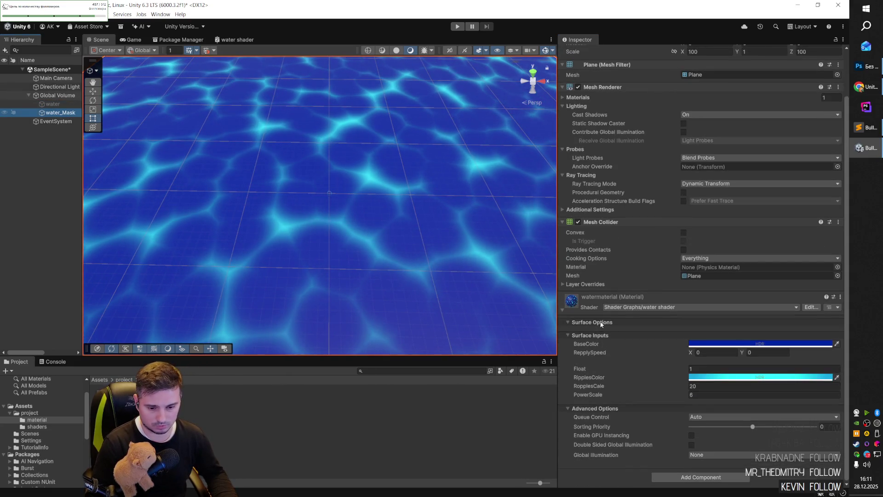
- Reset watermaterial to defaults, remove unused properties, and delete water_Mask
right_click(577, 303)
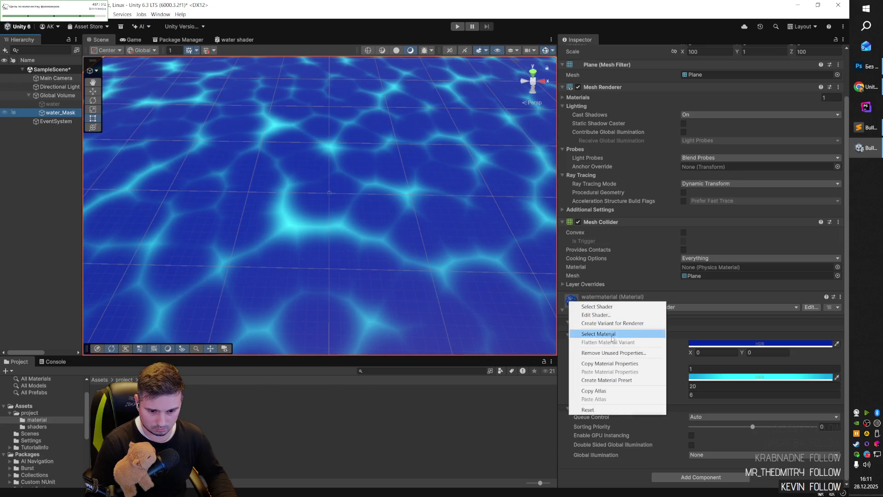
click(594, 409)
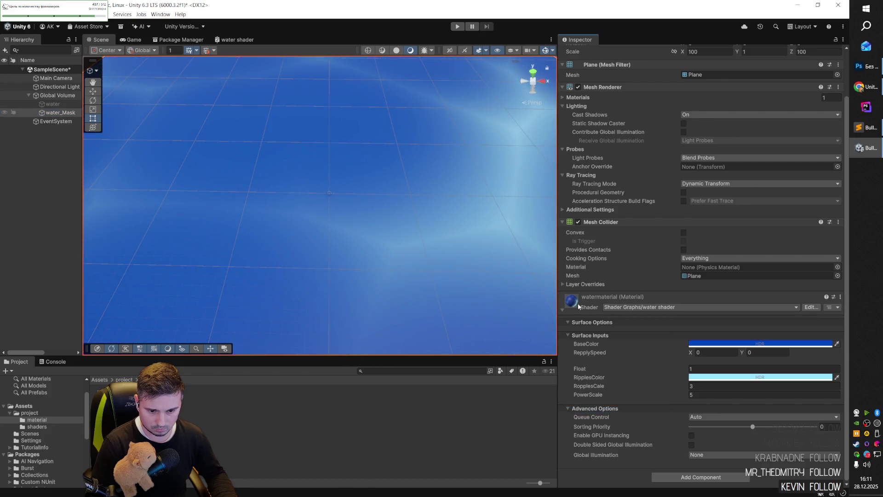
right_click(577, 304)
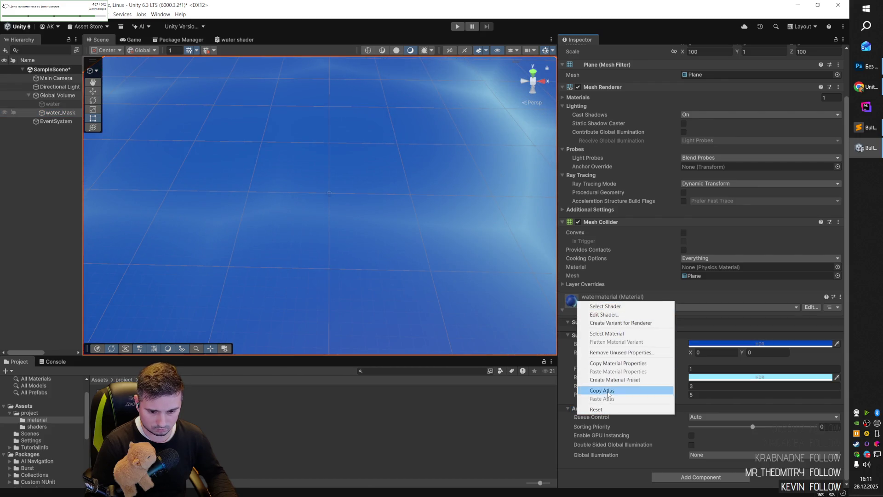
click(603, 352)
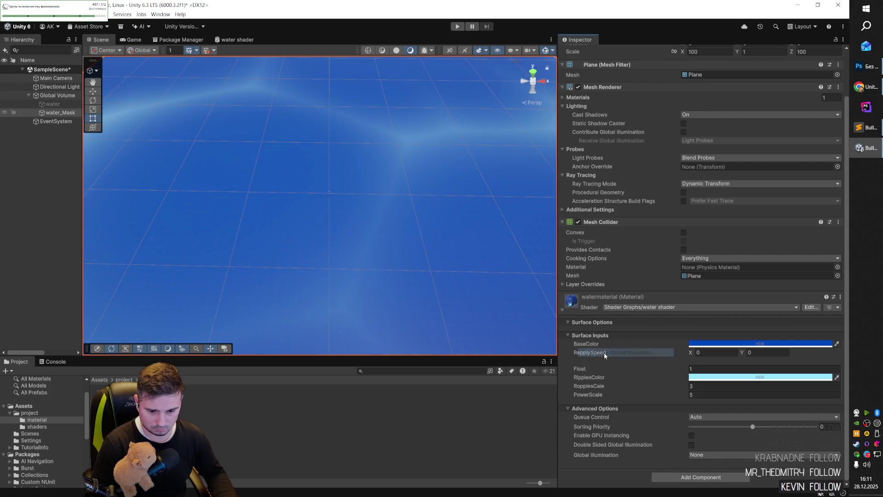
click(797, 307)
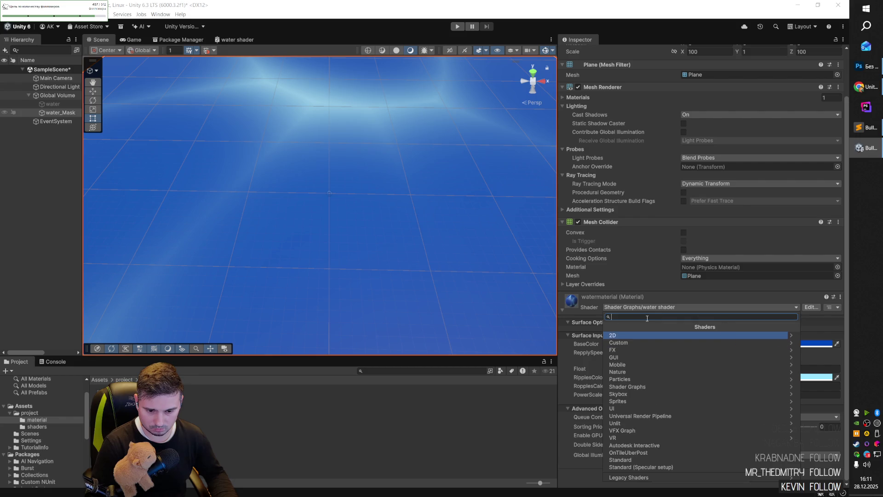
key(Escape)
scroll(402, 236, down, 5)
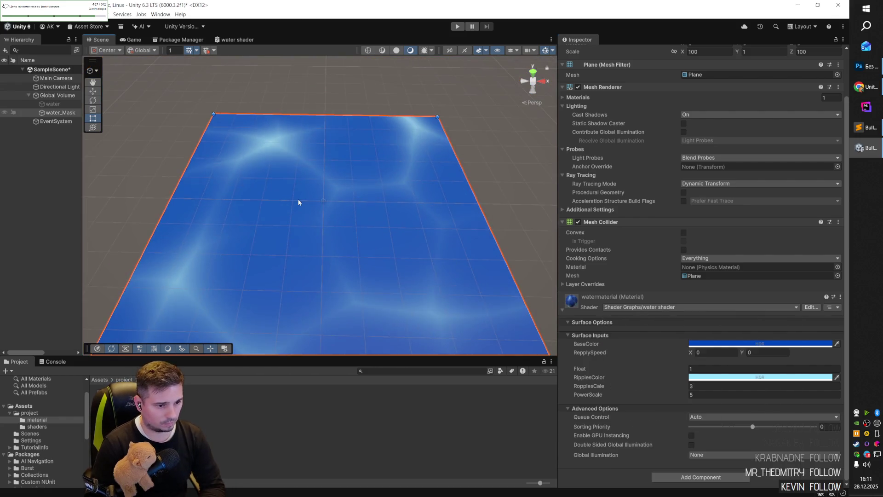
key(Delete)
- Create a new 3D Plane under Global Volume
right_click(49, 96)
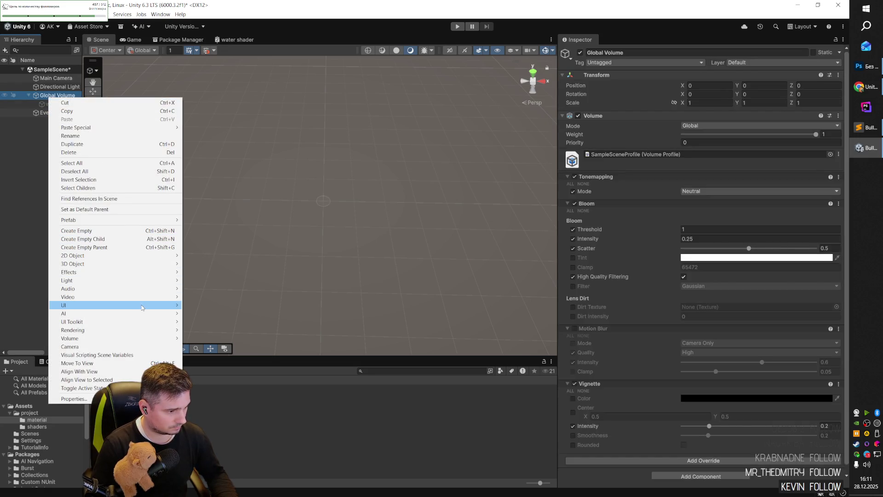
mouse_move(142, 307)
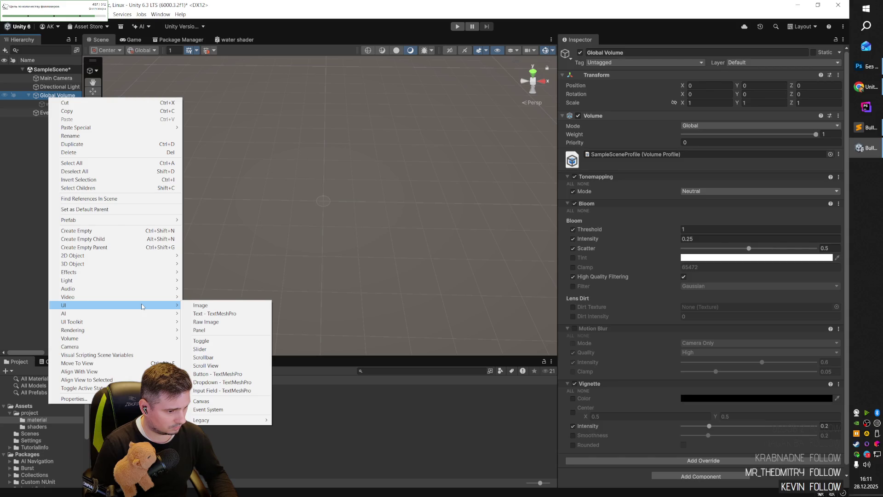
mouse_move(148, 257)
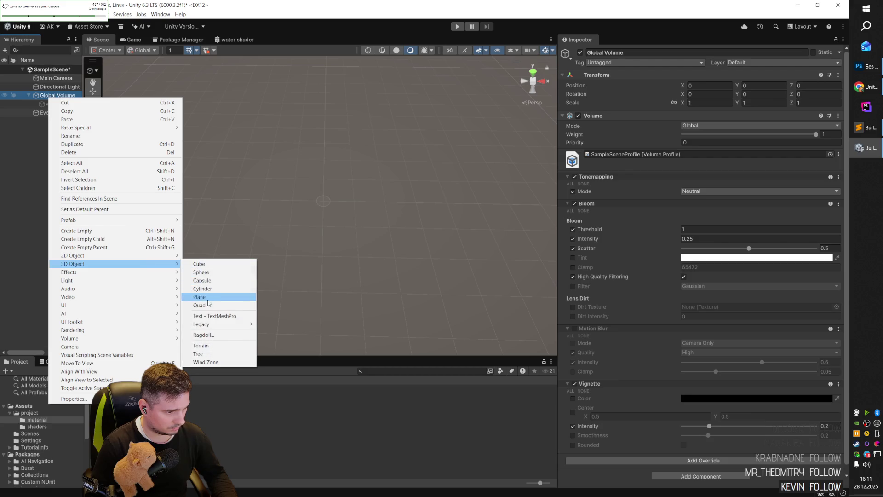
click(202, 297)
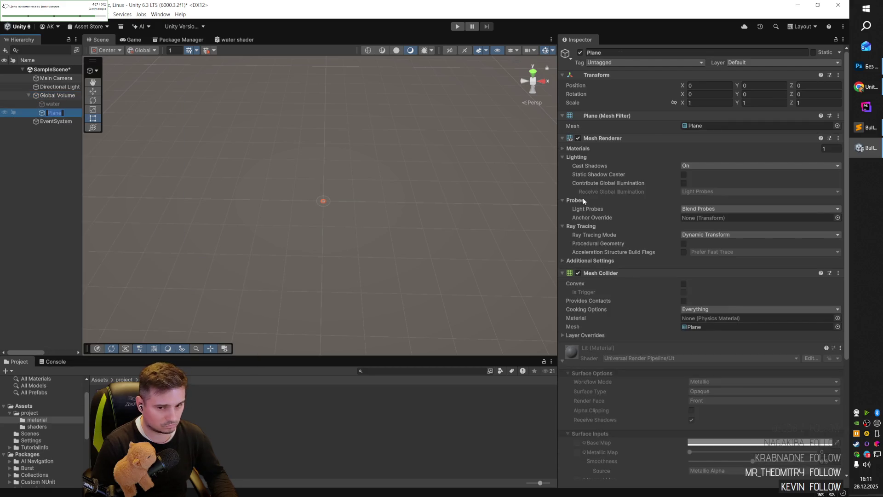
- Set the new Plane's Scale X and Z to 100
click(714, 101)
text(100)
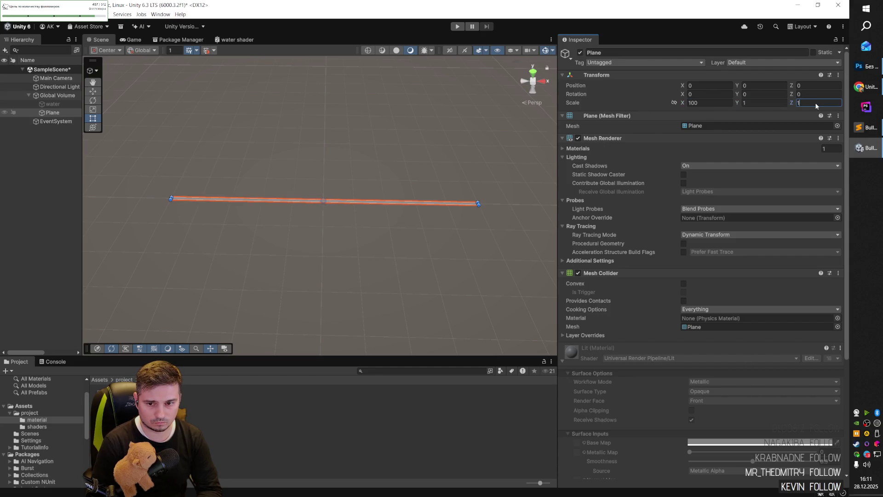
text(100)
click(473, 198)
click(474, 202)
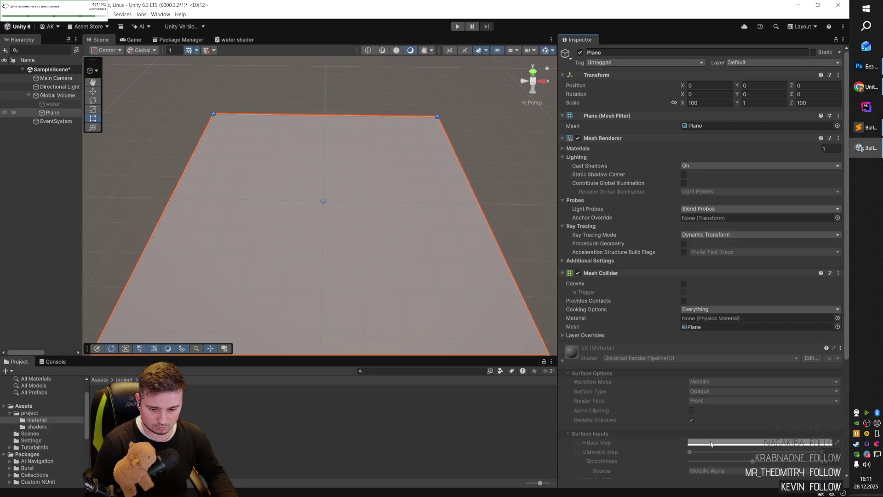
scroll(736, 345, down, 5)
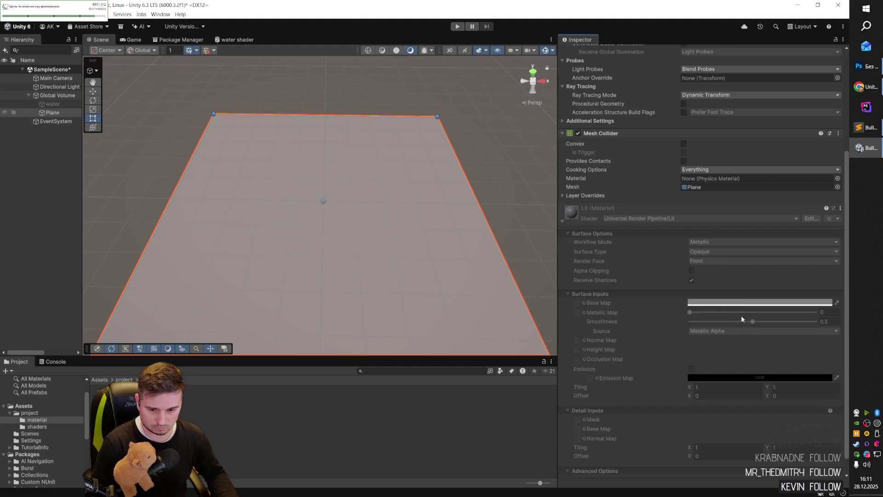
- Create a new Lit material named waterBase and apply it to the plane
right_click(142, 406)
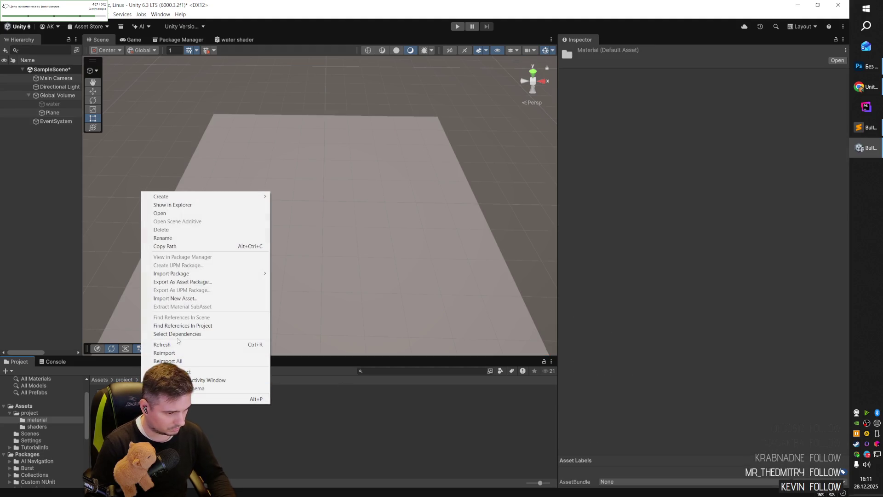
mouse_move(203, 199)
click(309, 205)
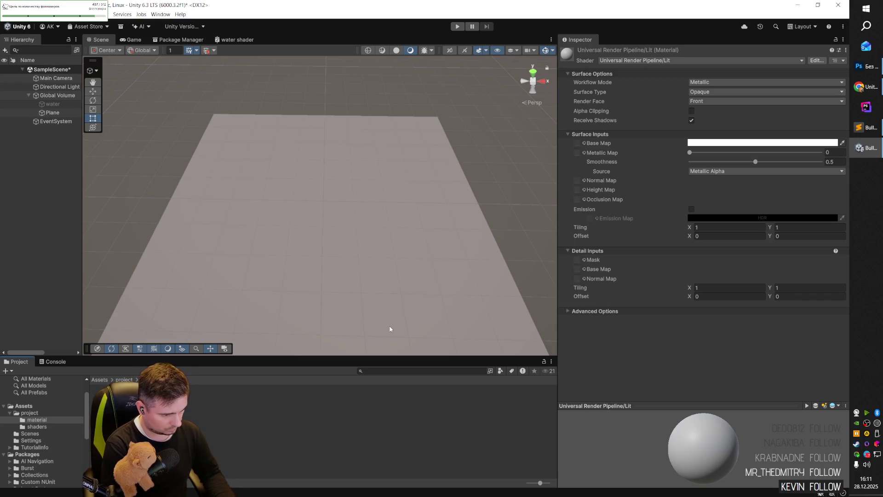
key(Return)
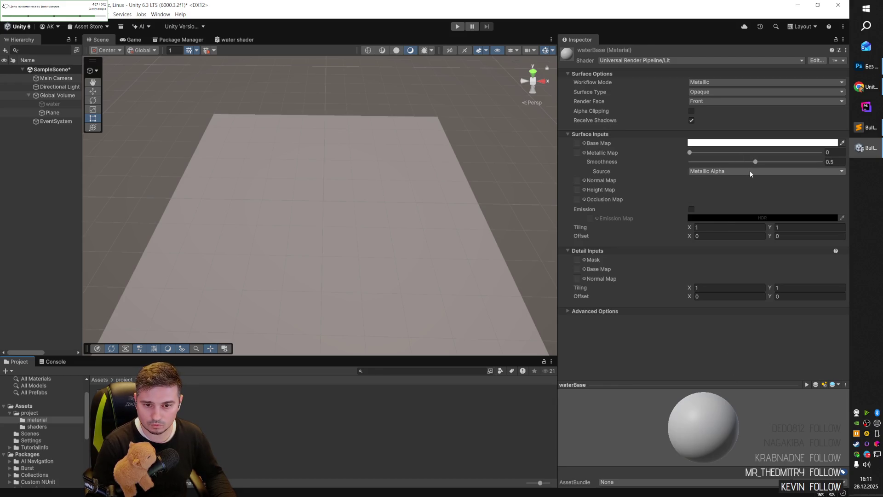
click(262, 318)
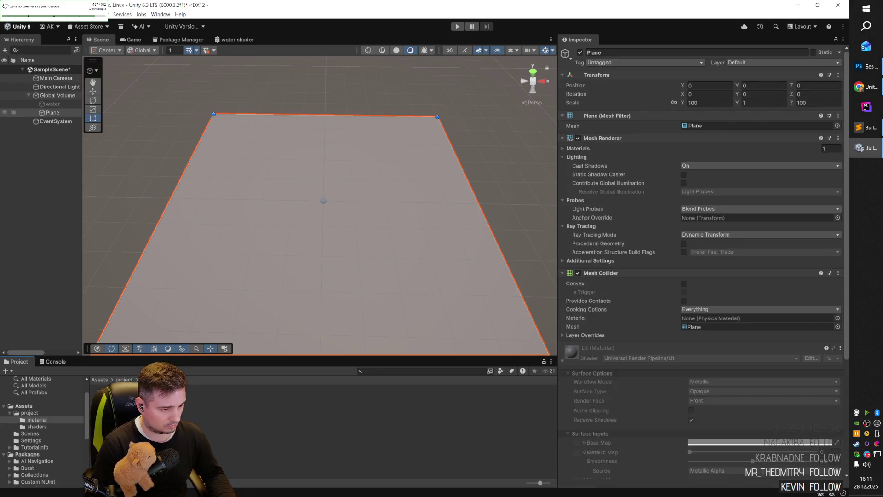
drag(115, 405, 264, 288)
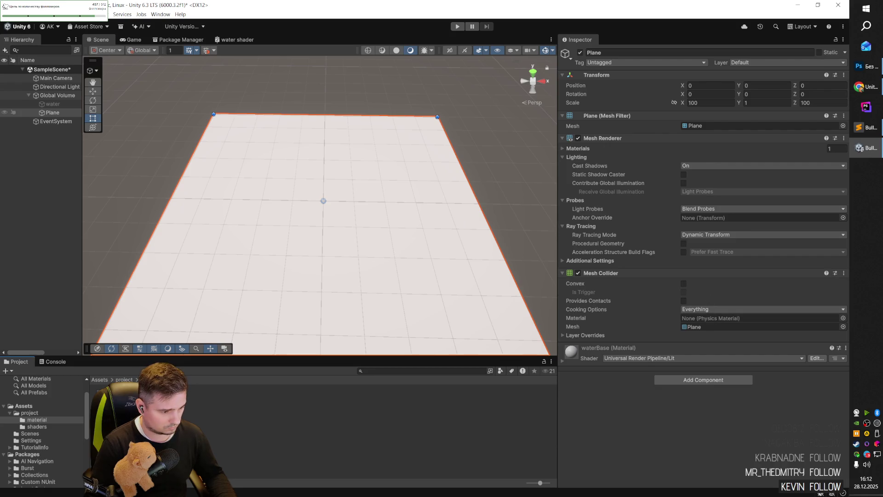
- Set the waterBase Base Map colour to a deep, saturated blue
click(261, 406)
click(567, 312)
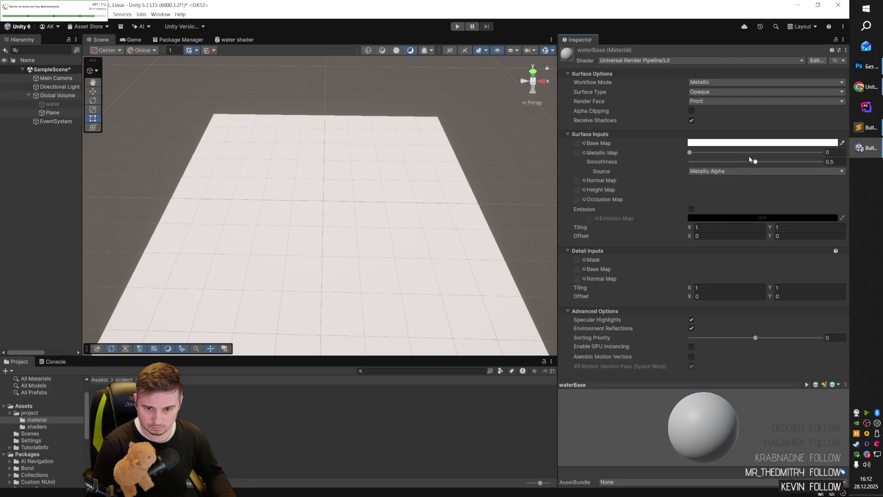
click(752, 142)
click(765, 239)
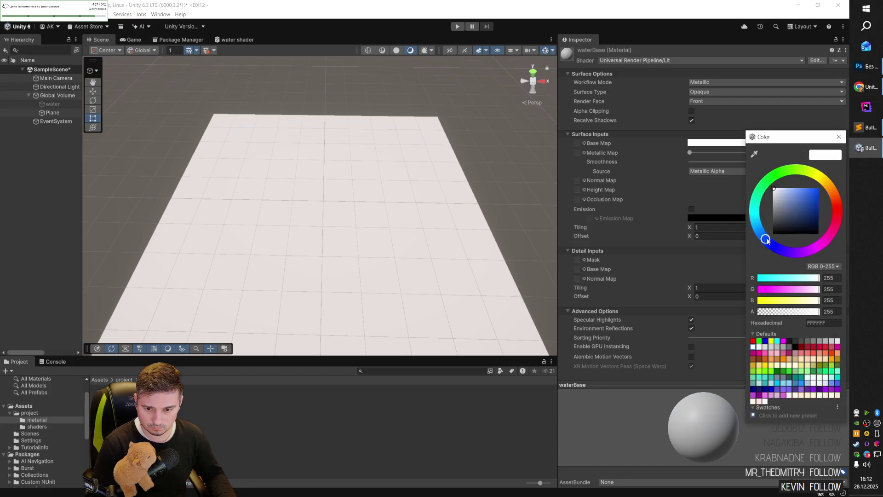
drag(767, 241, 783, 231)
click(765, 239)
drag(796, 194, 806, 188)
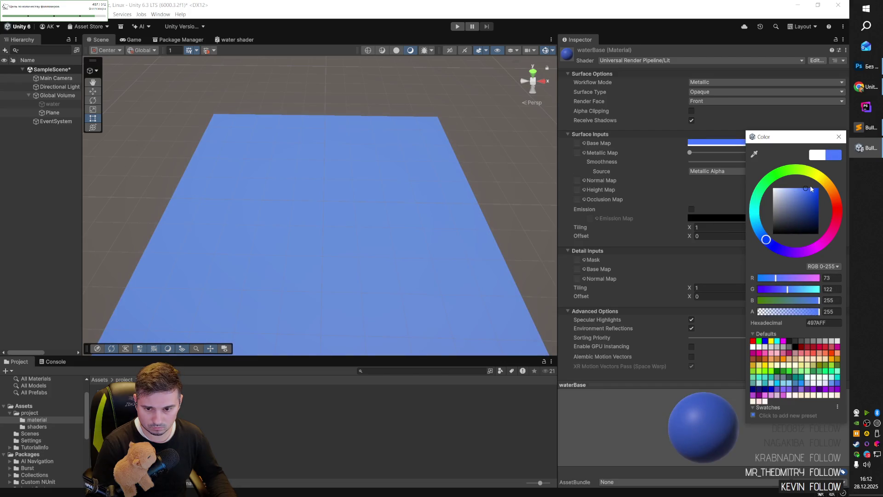
click(809, 191)
click(511, 166)
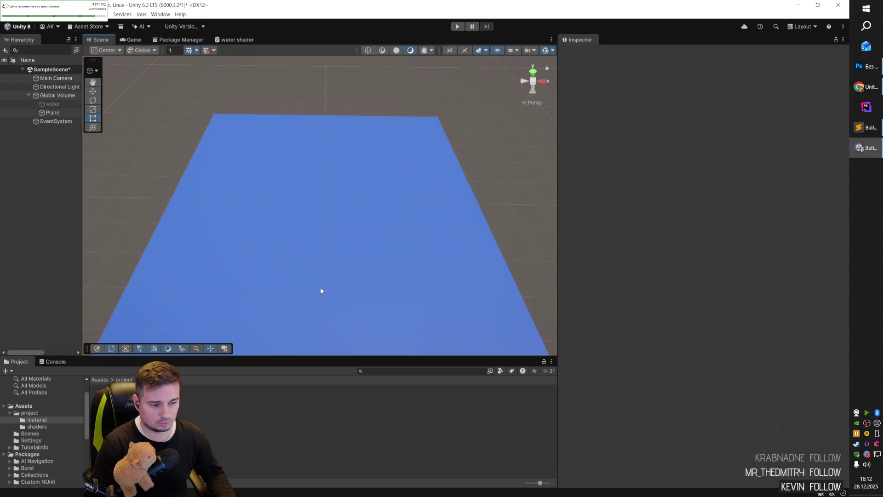
- Rename the plane to waterCranch in the Hierarchy
click(55, 112)
click(55, 111)
text(waterCranch)
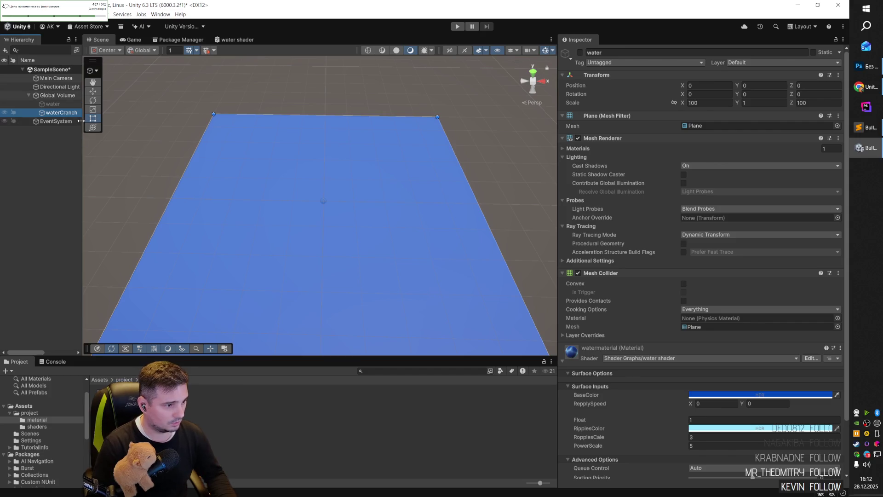
drag(81, 133, 99, 140)
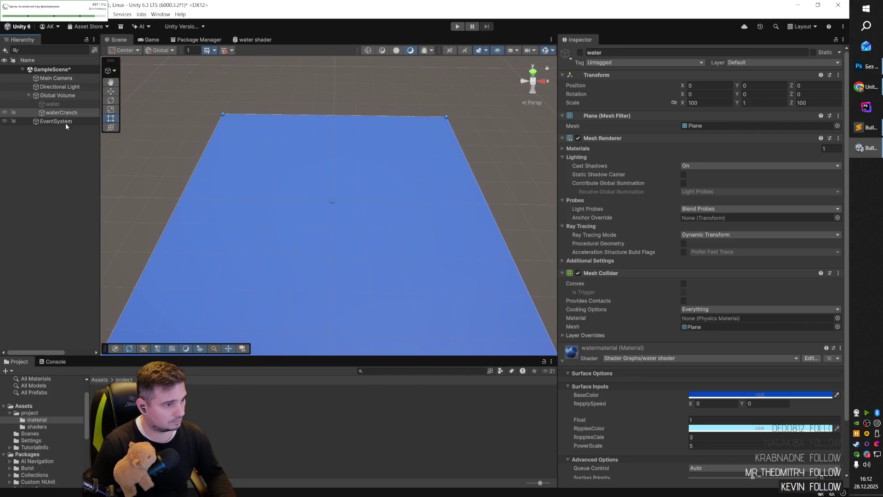
right_click(57, 96)
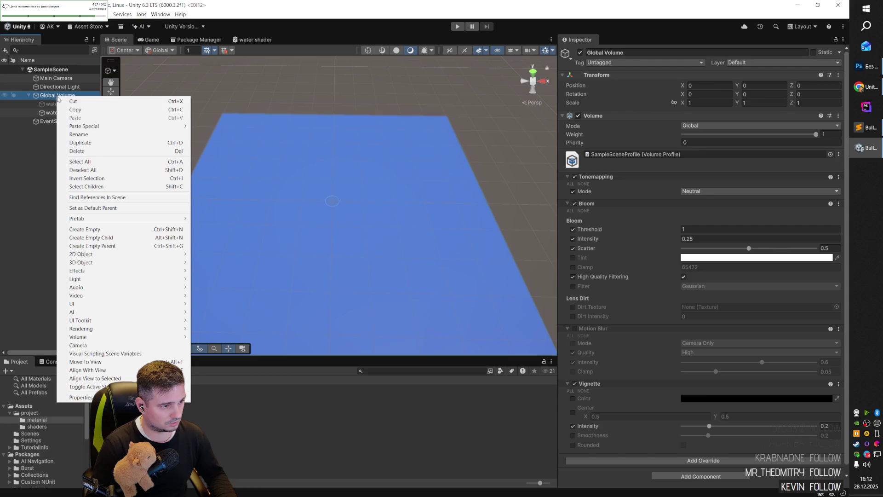
- Add a new 3D cube to the scene and bring it into view
mouse_move(155, 266)
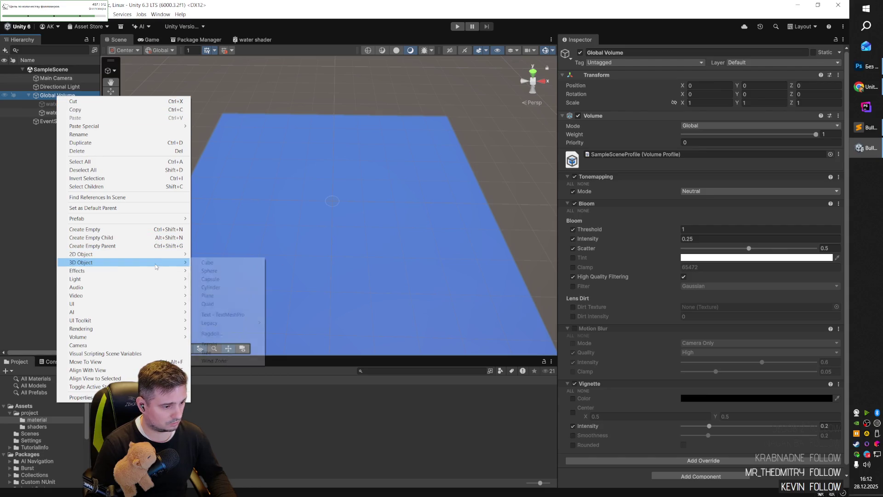
click(227, 264)
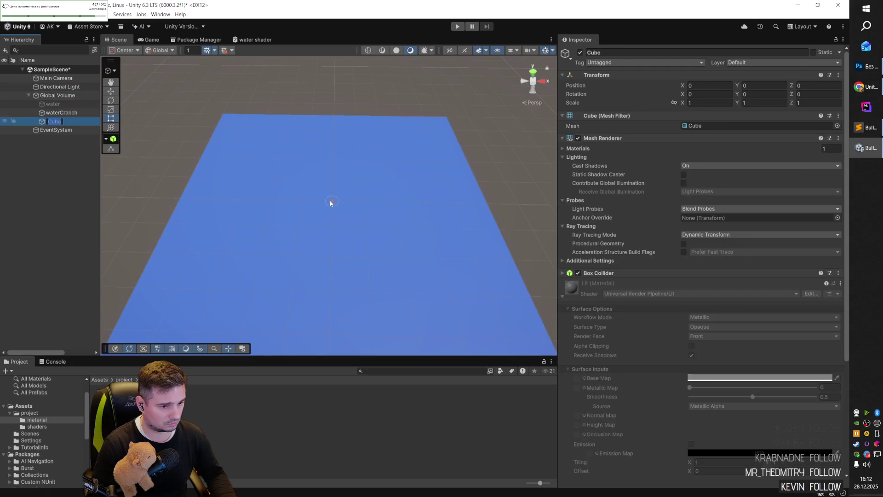
scroll(349, 193, up, 5)
drag(357, 186, 442, 76)
scroll(369, 197, up, 5)
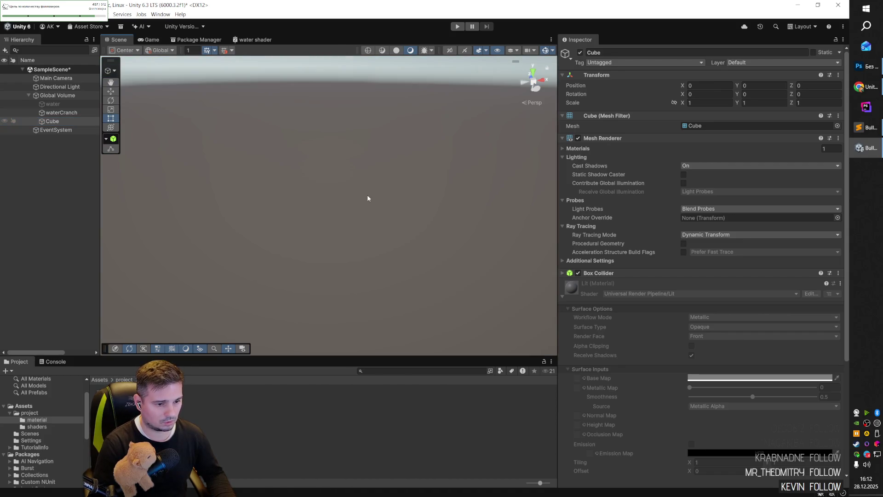
scroll(355, 202, down, 5)
- Duplicate the cube twice, placing the copies at Z 3 and Z 6
key(ctrl+z)
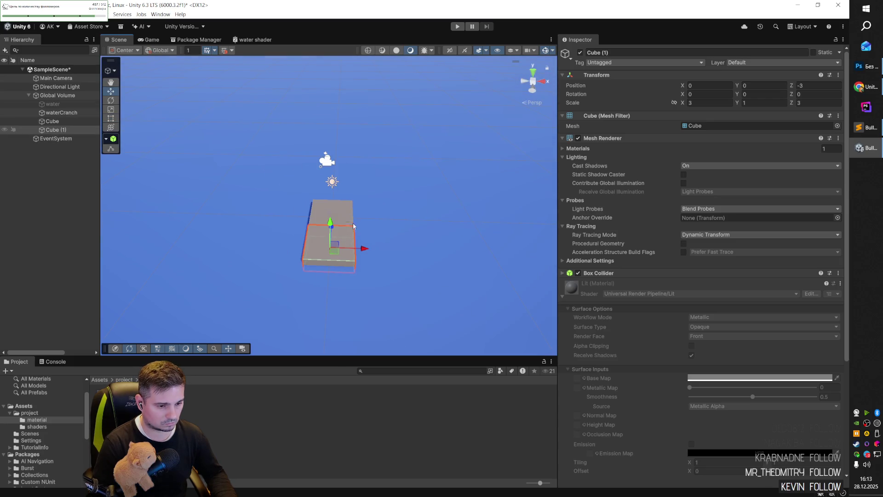
key(ctrl+d)
mouse_move(333, 238)
mouse_down()
mouse_move(333, 182)
mouse_move(335, 191)
mouse_up()
click(819, 85)
text(3)
mouse_move(396, 175)
mouse_down()
mouse_move(388, 172)
mouse_move(418, 193)
mouse_move(345, 177)
mouse_up()
key(ctrl+d)
mouse_move(302, 153)
mouse_down()
mouse_move(308, 129)
mouse_move(306, 138)
mouse_up()
click(792, 86)
text(6water)
- Duplicate the end plank as a corner piece at X 3
drag(323, 148, 385, 152)
key(ctrl+z)
key(ctrl+d)
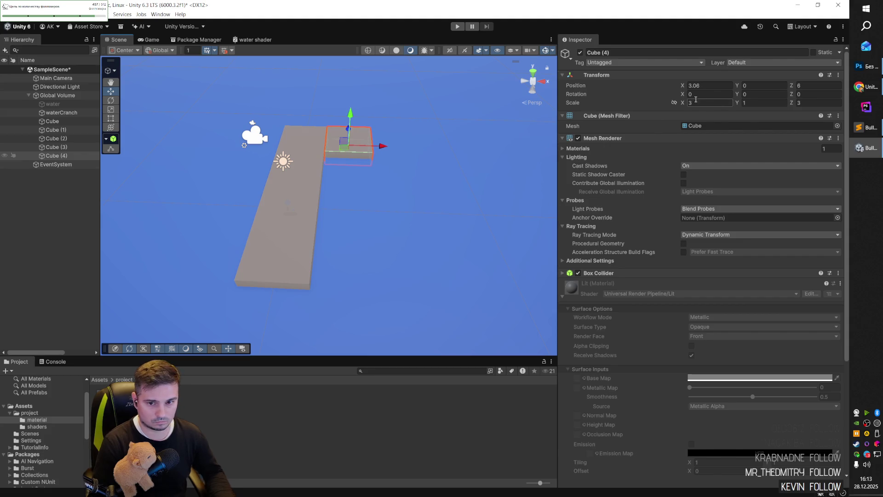
click(708, 85)
text(3water)
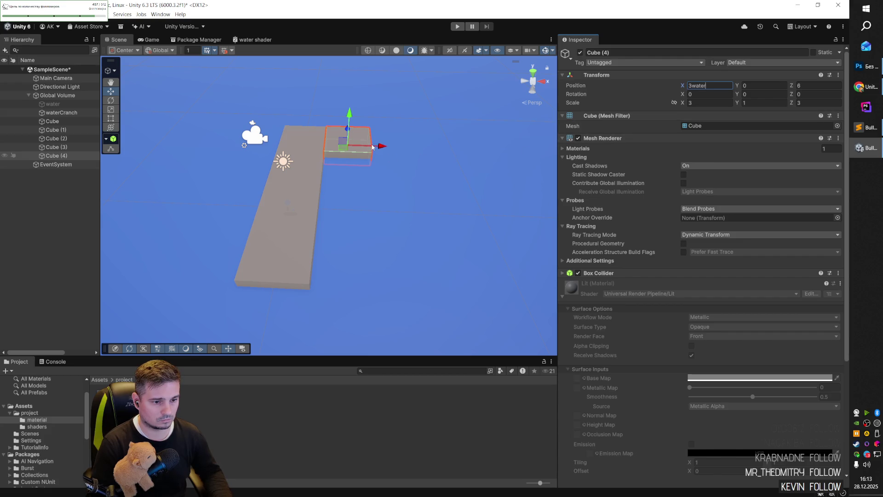
key(Return)
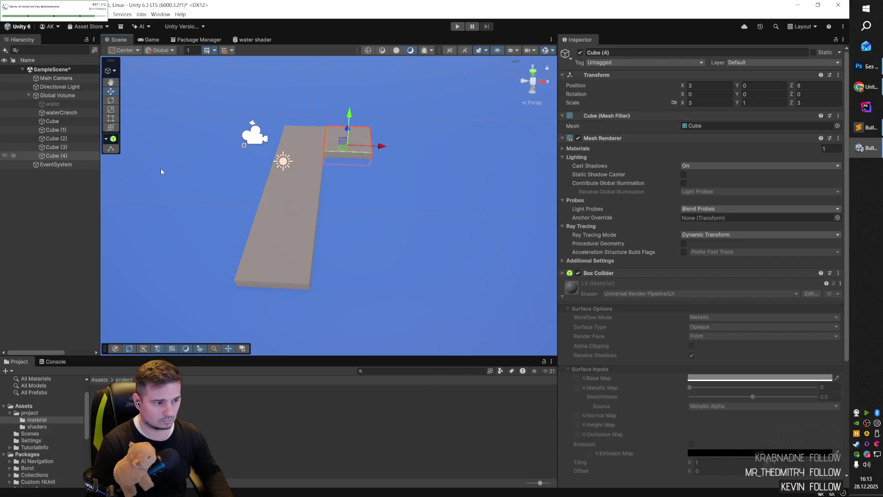
- Add two more planks extending the walkway along X up to X 9
key(ctrl+d)
mouse_move(376, 148)
mouse_down()
mouse_move(432, 154)
mouse_move(420, 154)
mouse_up()
click(718, 86)
text(6water)
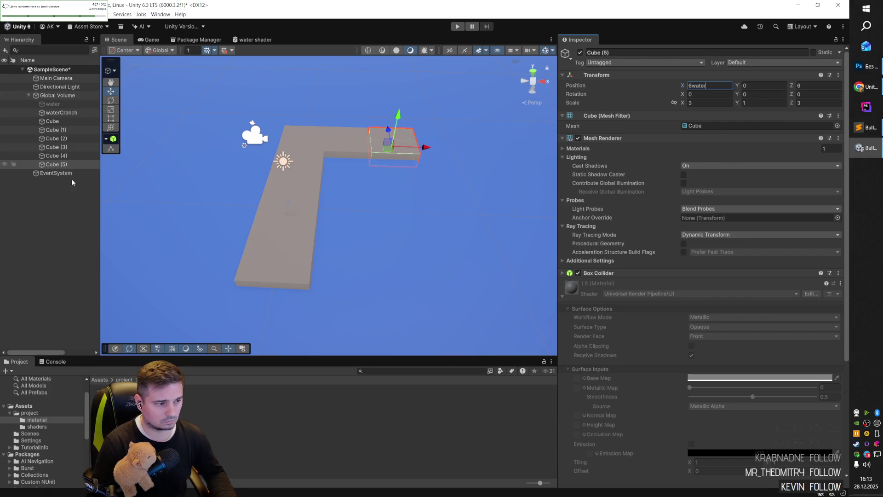
click(55, 164)
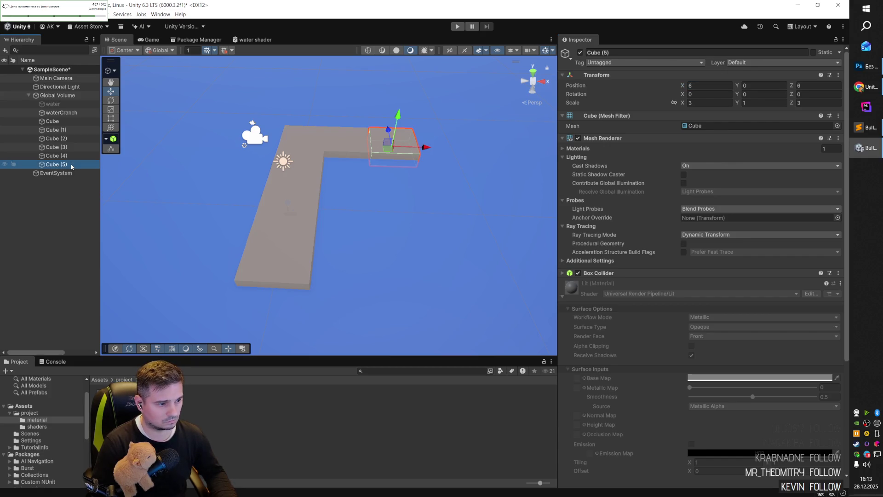
key(ctrl+d)
drag(388, 144, 456, 154)
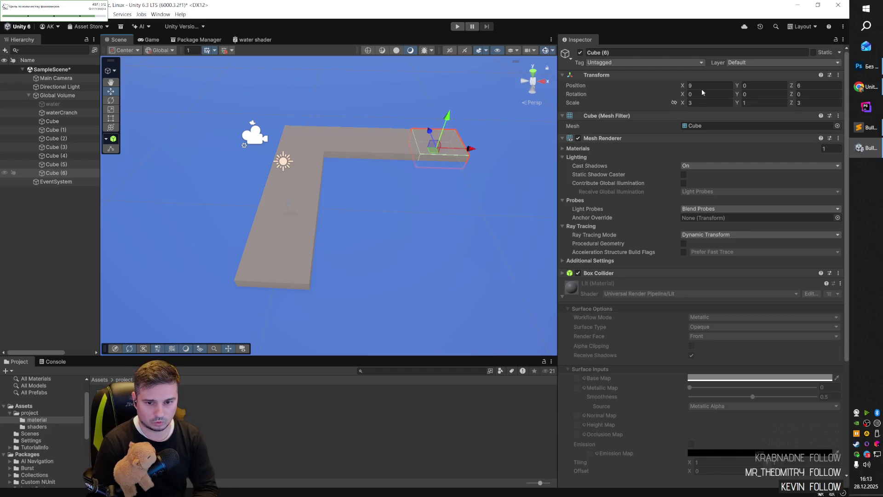
mouse_move(309, 273)
mouse_down()
mouse_move(336, 249)
mouse_move(325, 236)
mouse_move(387, 223)
mouse_up()
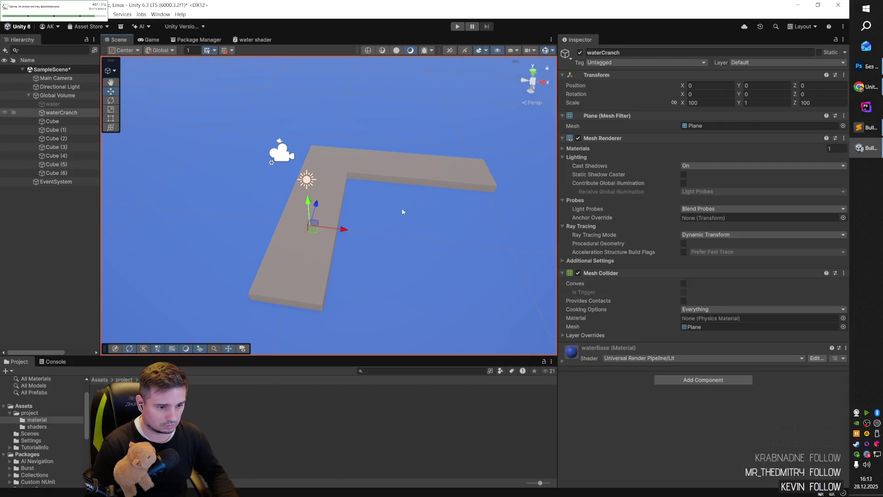
mouse_move(389, 216)
mouse_down()
mouse_move(526, 164)
mouse_move(315, 167)
mouse_move(461, 213)
mouse_move(402, 199)
mouse_up()
key(f)
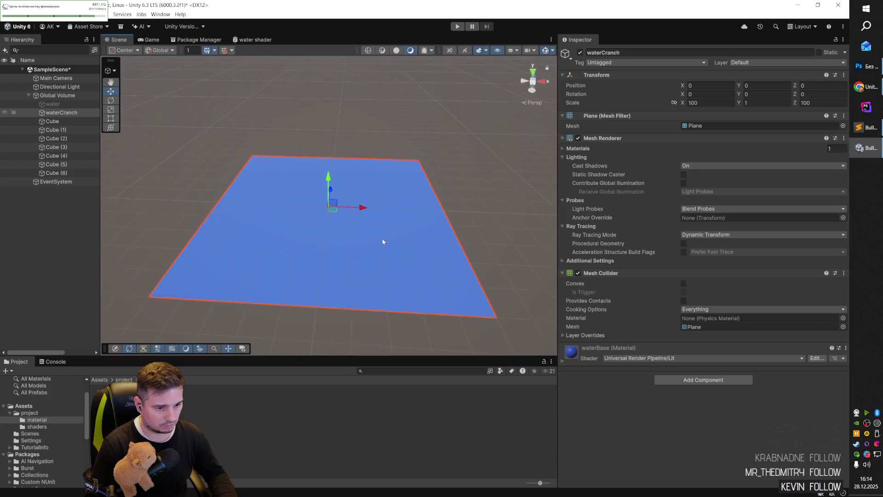
scroll(385, 237, up, 5)
scroll(341, 213, down, 5)
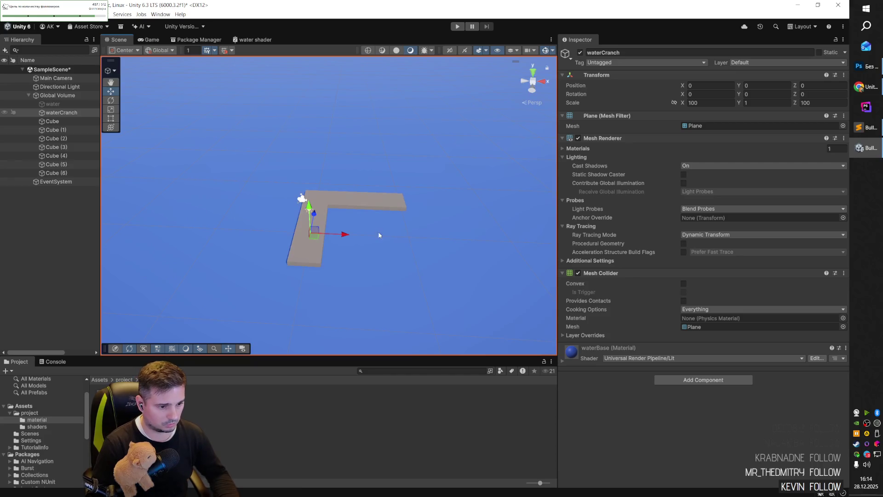
scroll(368, 236, up, 5)
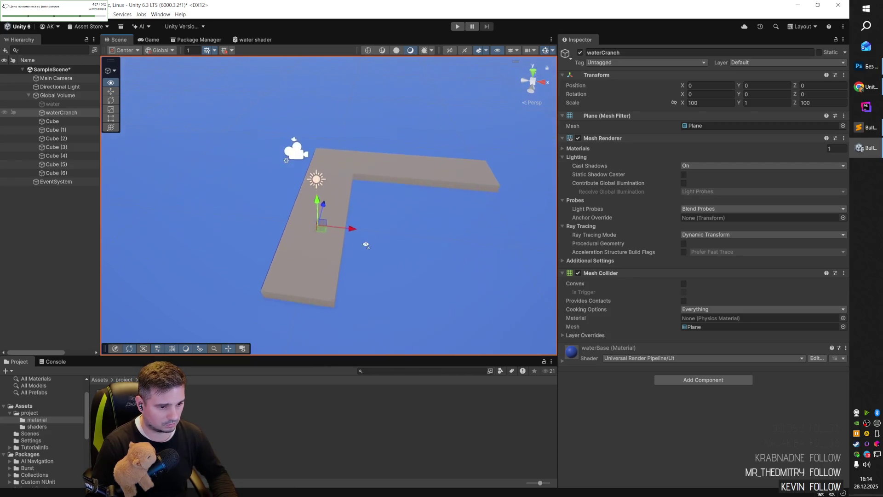
mouse_move(348, 240)
mouse_down()
mouse_move(359, 247)
mouse_move(374, 236)
mouse_up()
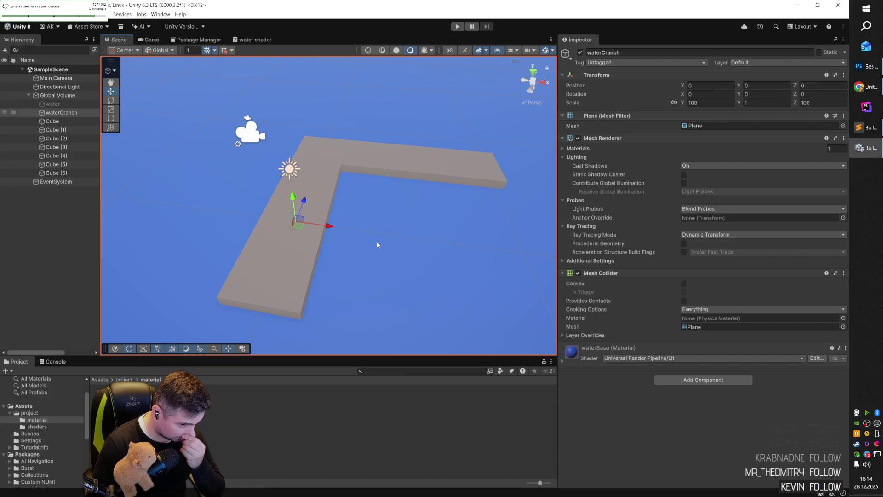
mouse_move(368, 262)
mouse_down()
mouse_move(361, 261)
mouse_move(360, 290)
mouse_move(353, 254)
mouse_move(370, 222)
mouse_up()
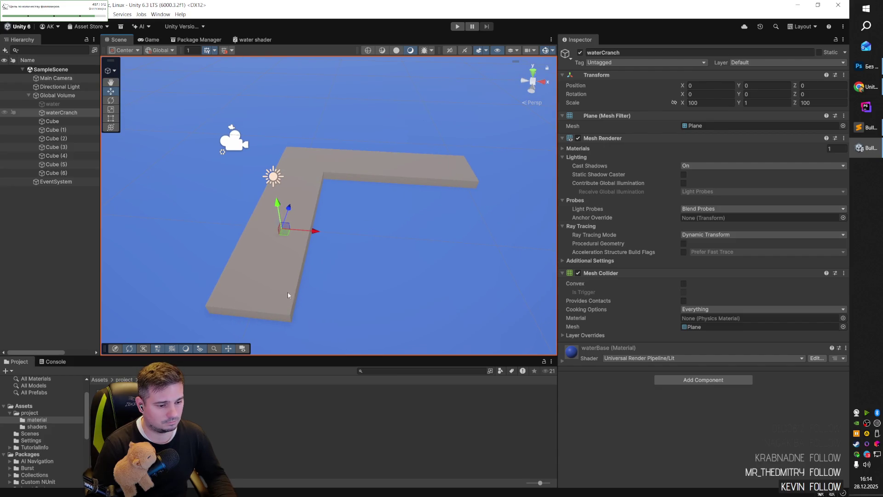
mouse_move(370, 268)
mouse_down()
mouse_move(375, 286)
mouse_move(345, 253)
mouse_move(263, 252)
mouse_move(361, 253)
mouse_up()
- Select all seven walkway planks, set their Y scale to 2, and raise them above the water
click(216, 280)
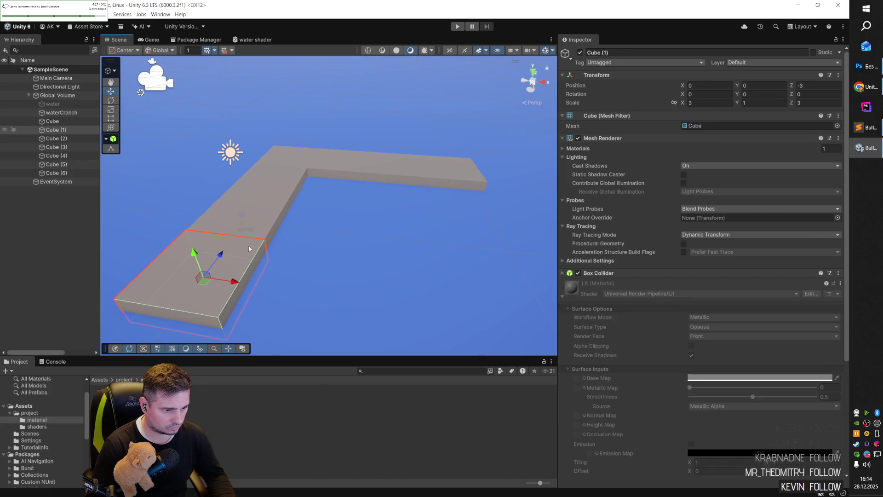
click(270, 218)
click(293, 175)
click(315, 168)
click(339, 169)
click(448, 174)
click(399, 173)
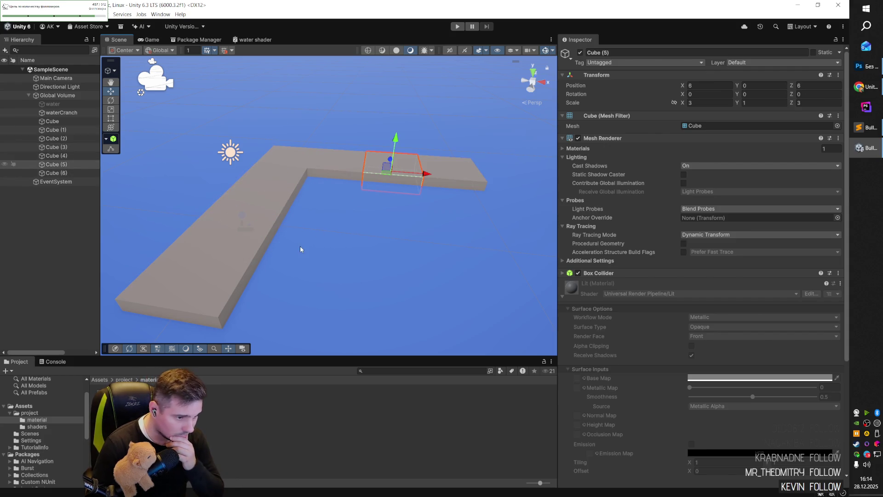
click(205, 295)
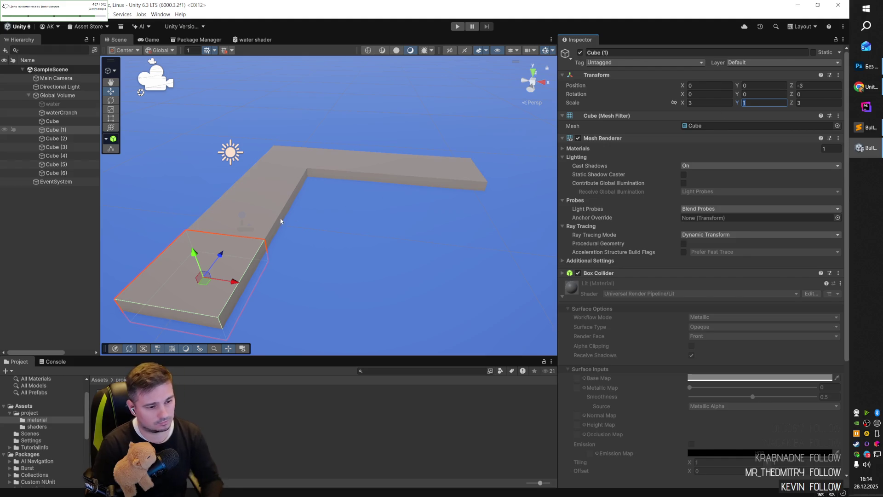
mouse_move(262, 218)
mouse_down()
mouse_move(285, 184)
mouse_move(447, 173)
mouse_up()
click(750, 102)
text(2)
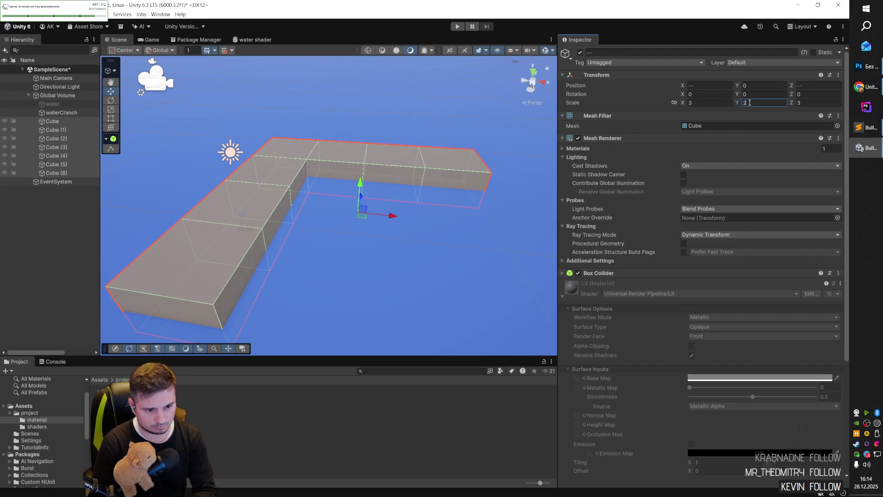
mouse_move(360, 188)
mouse_down()
mouse_move(352, 153)
mouse_move(360, 186)
mouse_up()
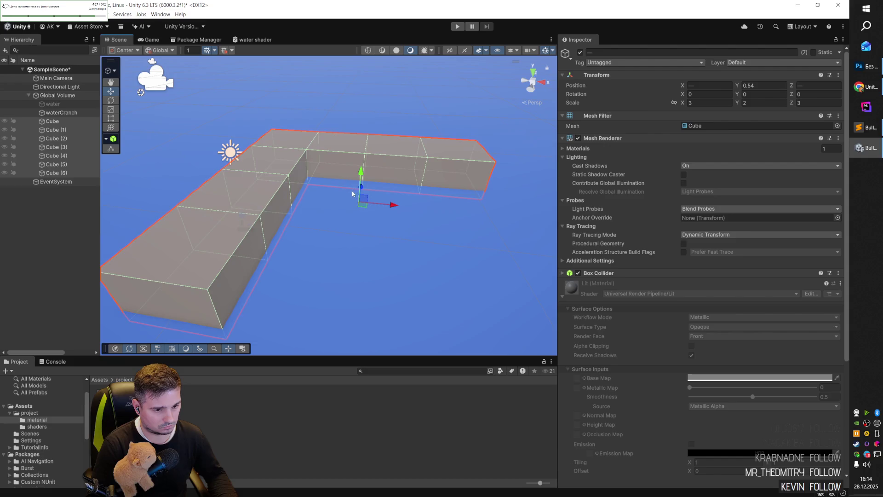
- Select Cube (1) and check the reference water shader tutorial
scroll(340, 202, down, 5)
scroll(322, 215, up, 6)
scroll(322, 214, down, 5)
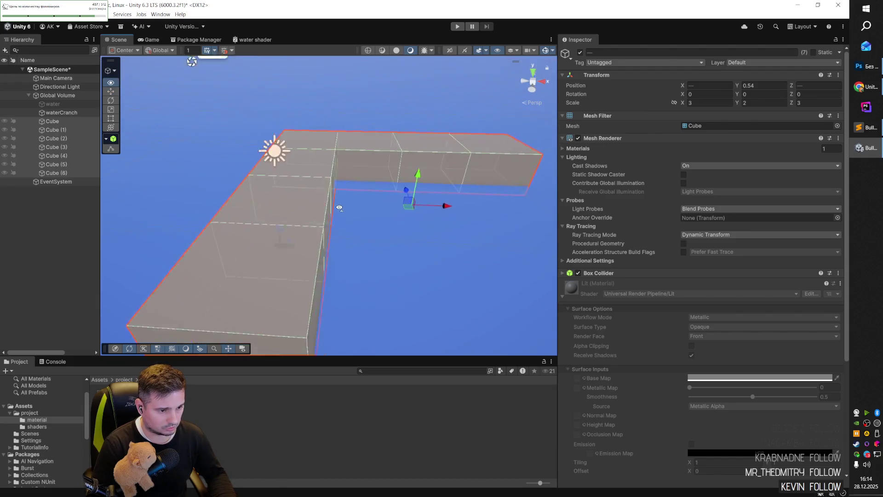
scroll(359, 170, up, 5)
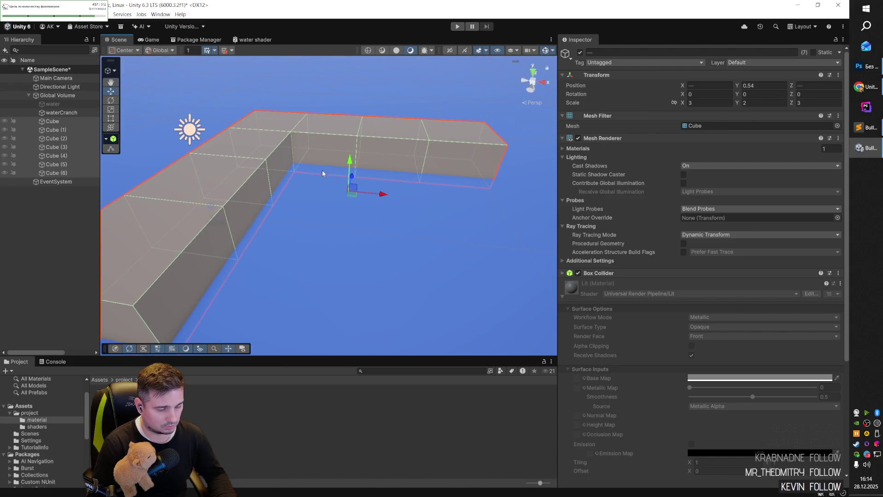
scroll(323, 174, down, 4)
scroll(276, 174, up, 4)
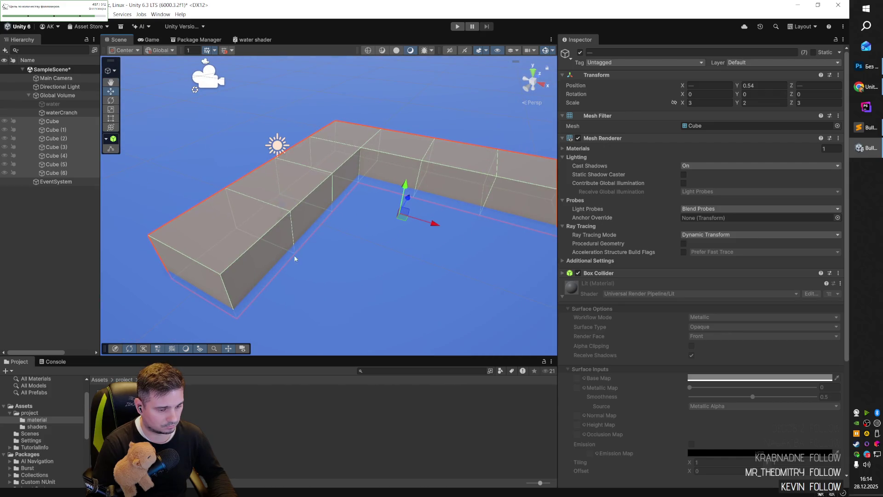
scroll(295, 259, up, 2)
click(212, 251)
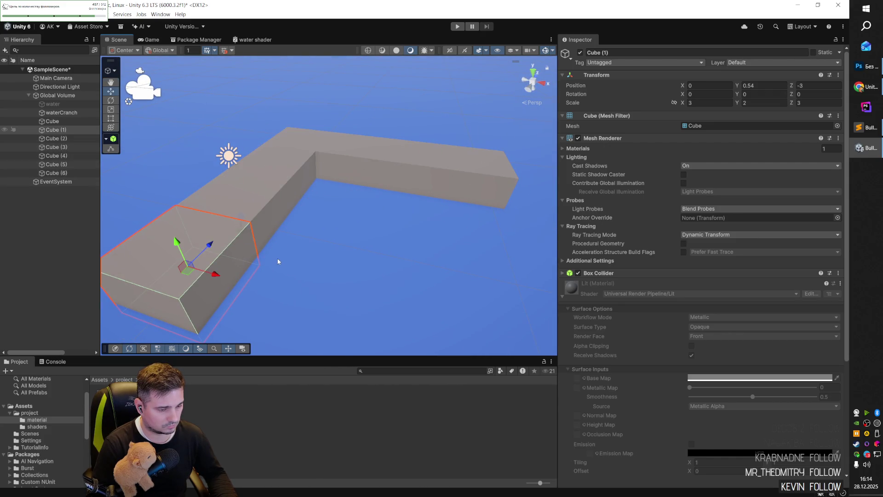
key(alt+Tab)
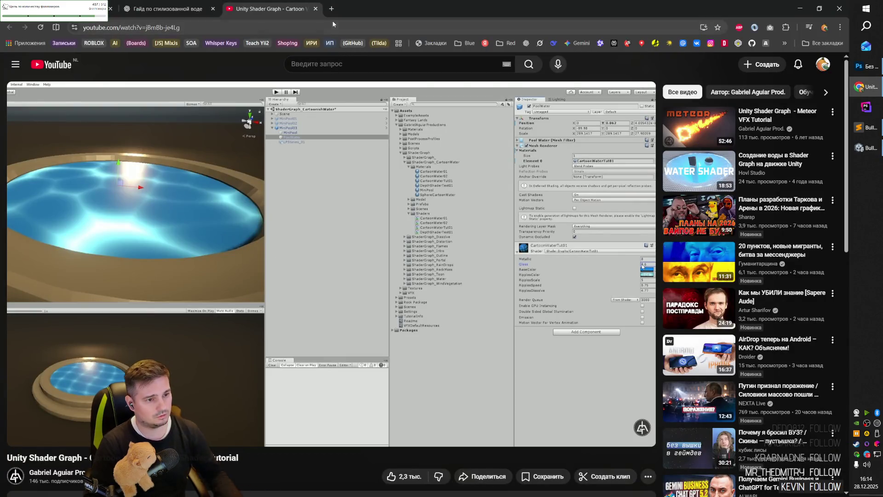
key(alt+Tab)
- Reselect the walkway cubes and bring up the material folder's asset menu
shift+click(251, 206)
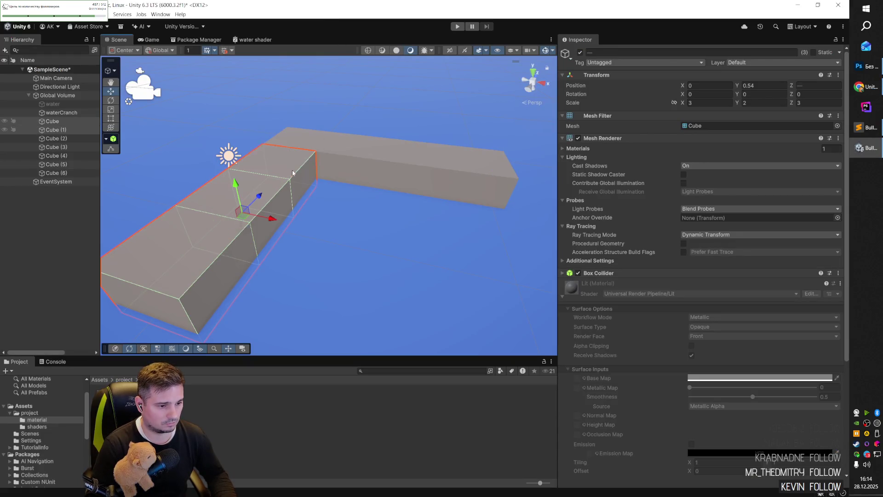
shift+click(303, 158)
shift+click(355, 154)
shift+click(405, 157)
shift+click(465, 173)
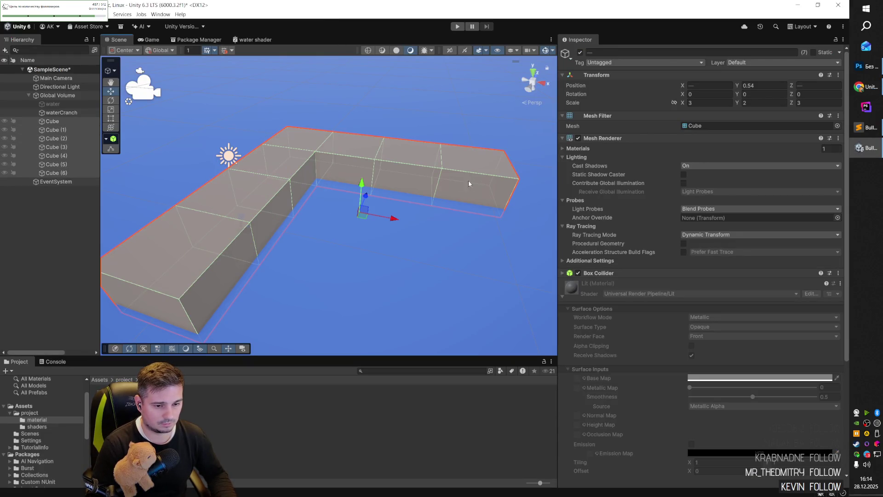
right_click(186, 407)
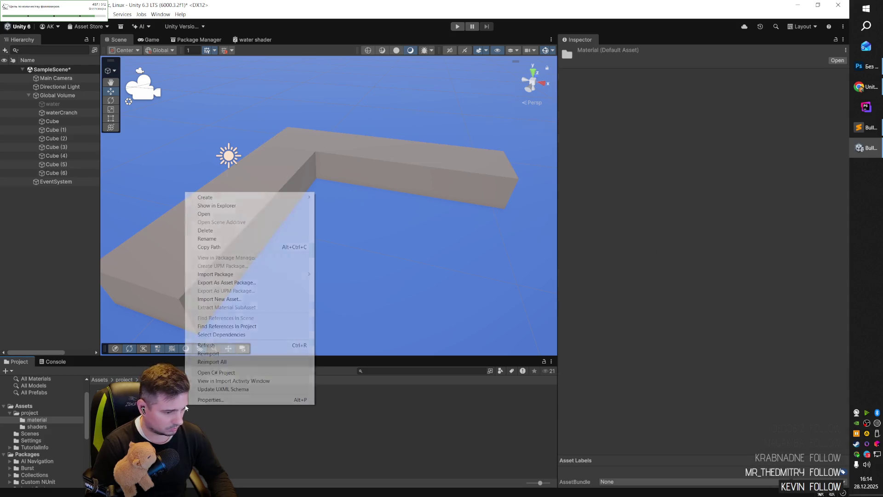
- Create a subfolder named Base inside the material folder
right_click(182, 411)
mouse_move(278, 204)
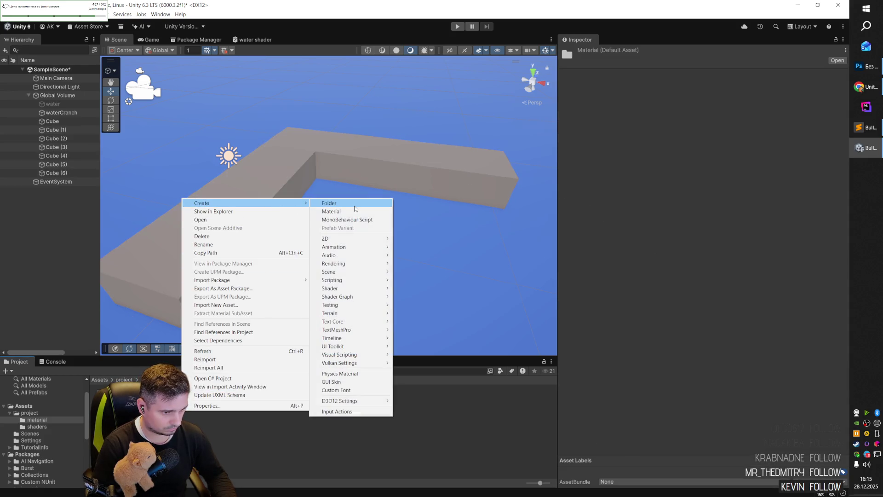
click(346, 432)
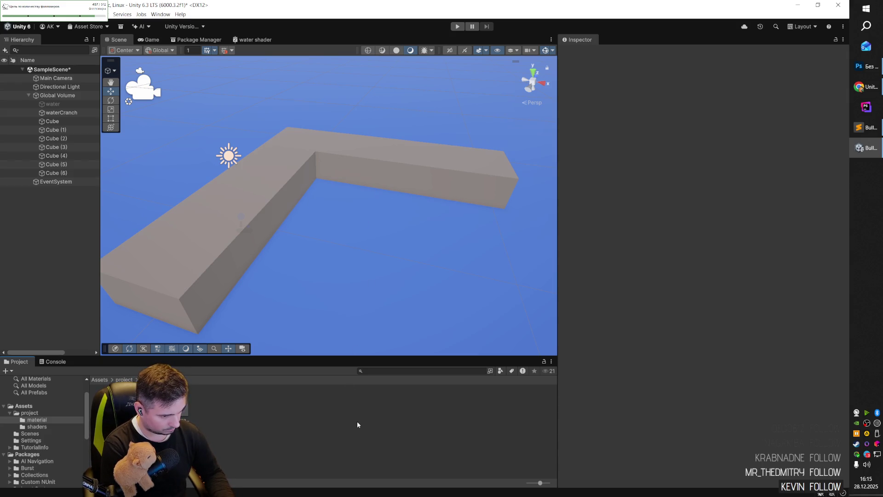
key(Return)
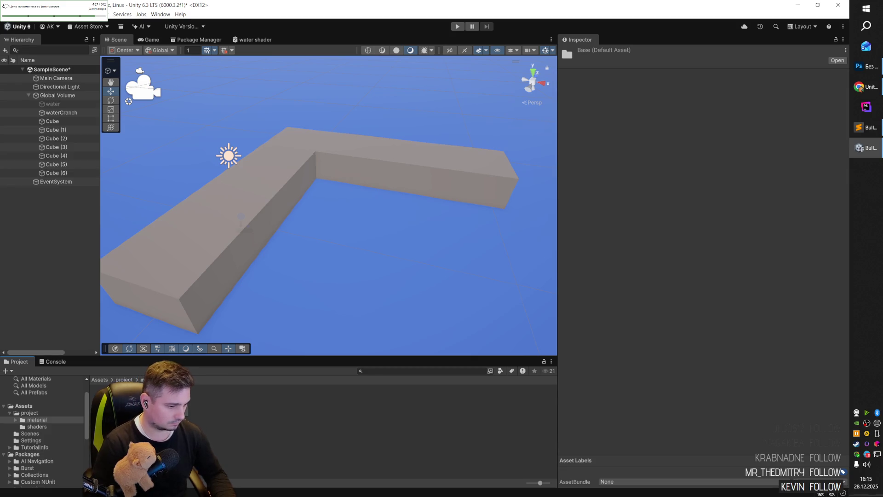
- Create a new Lit material named greenGreen in the Base folder
right_click(160, 414)
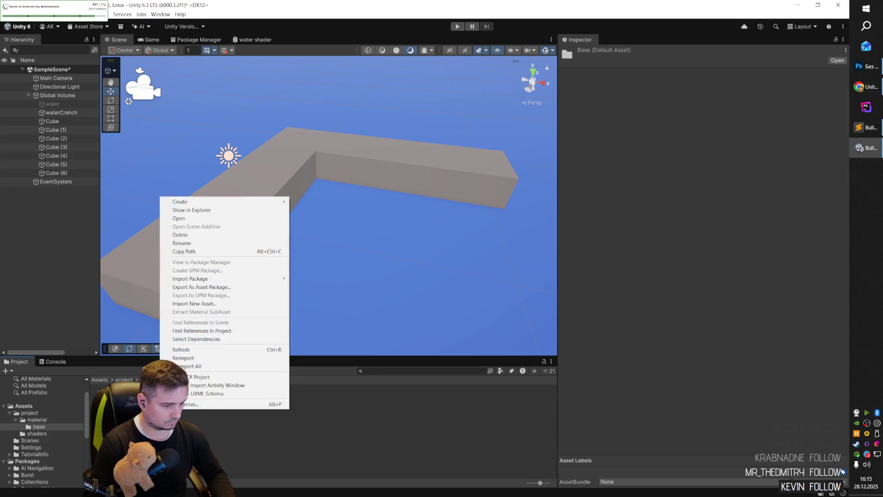
mouse_move(254, 205)
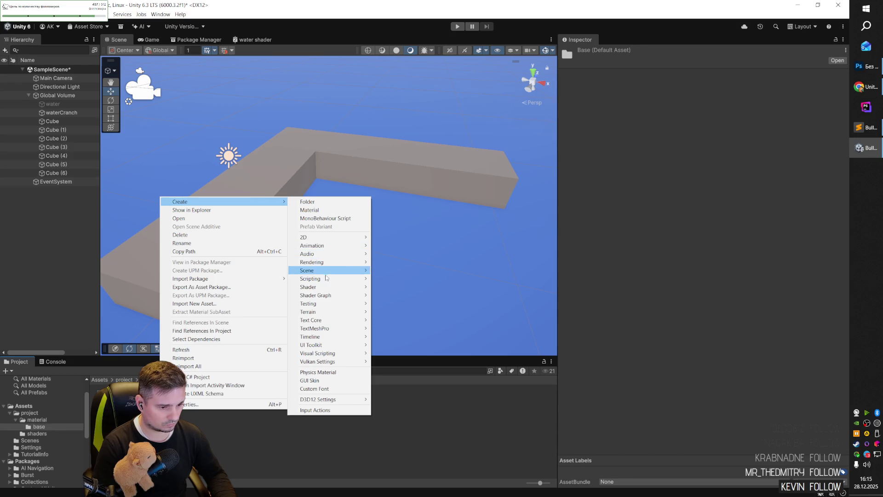
mouse_move(354, 313)
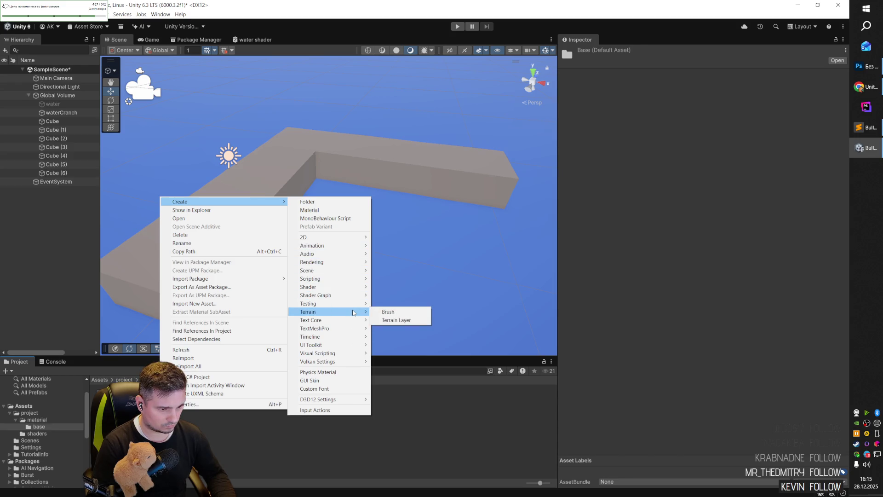
click(317, 210)
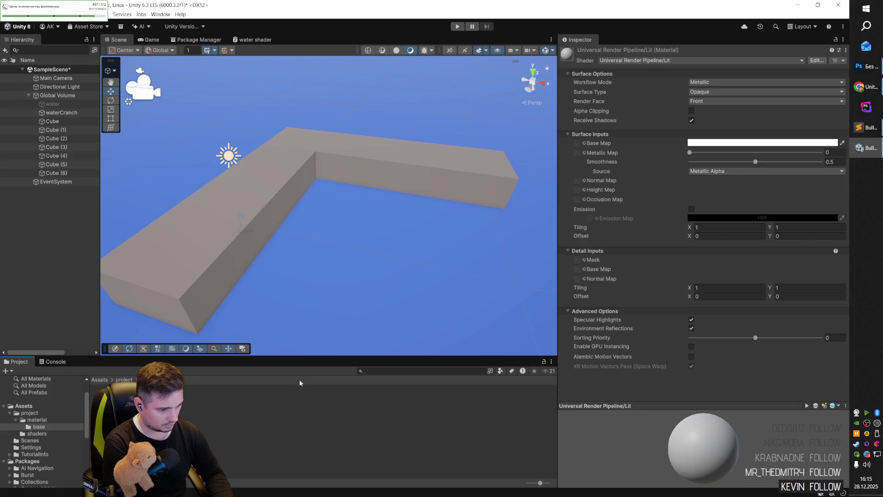
key(Return)
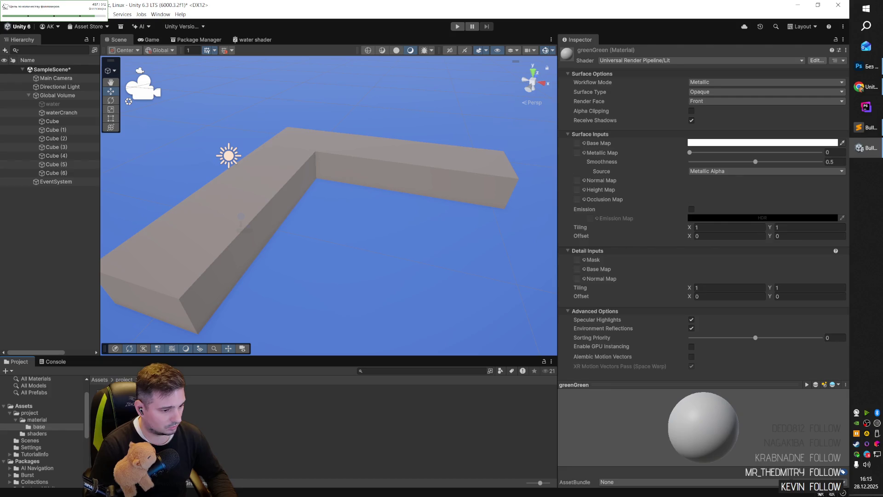
- Drag the greenGreen material onto every walkway cube
drag(191, 482, 189, 277)
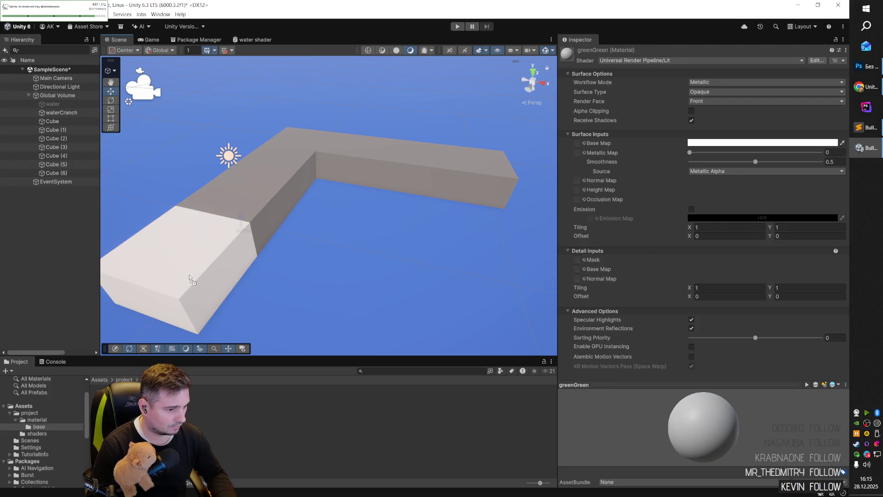
mouse_move(157, 347)
mouse_down()
mouse_move(196, 260)
mouse_move(286, 167)
mouse_up()
mouse_move(265, 253)
mouse_down()
mouse_move(350, 166)
mouse_move(307, 142)
mouse_move(280, 276)
mouse_move(284, 220)
mouse_up()
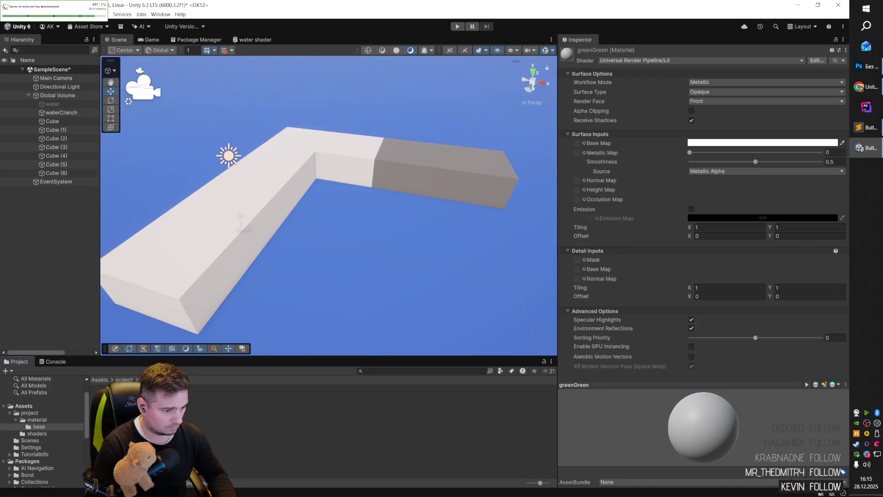
mouse_move(377, 170)
mouse_down()
mouse_move(414, 184)
mouse_move(396, 243)
mouse_move(463, 198)
mouse_up()
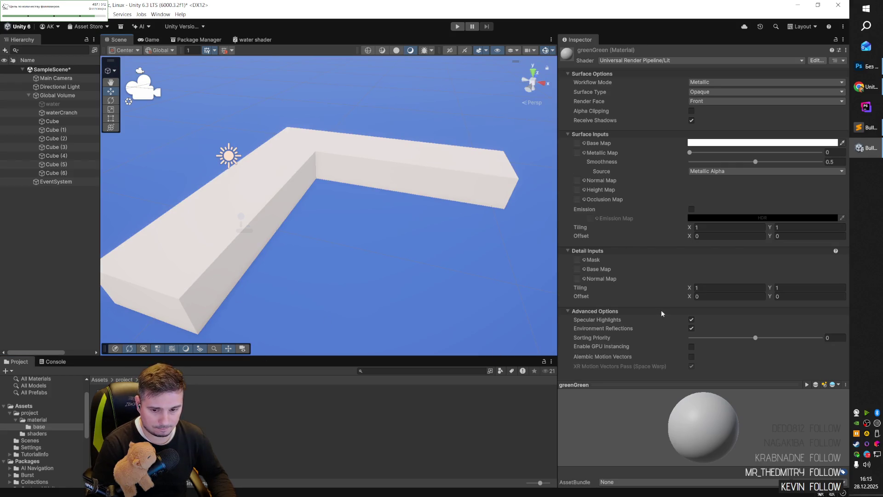
- Set greenGreen's base colour to dark green (RGB 42, 100, 36)
click(801, 143)
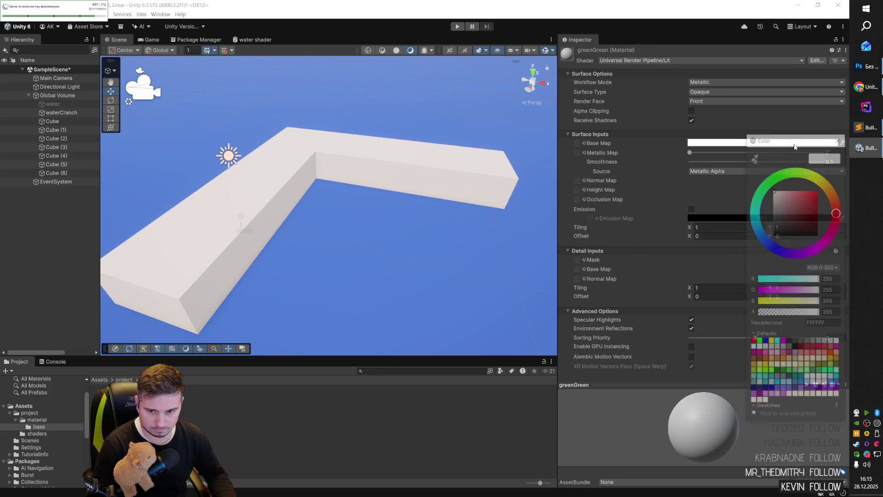
click(783, 180)
mouse_move(809, 215)
mouse_down()
mouse_move(812, 223)
mouse_move(804, 219)
mouse_up()
mouse_move(374, 209)
mouse_down()
mouse_move(443, 210)
mouse_move(424, 217)
mouse_up()
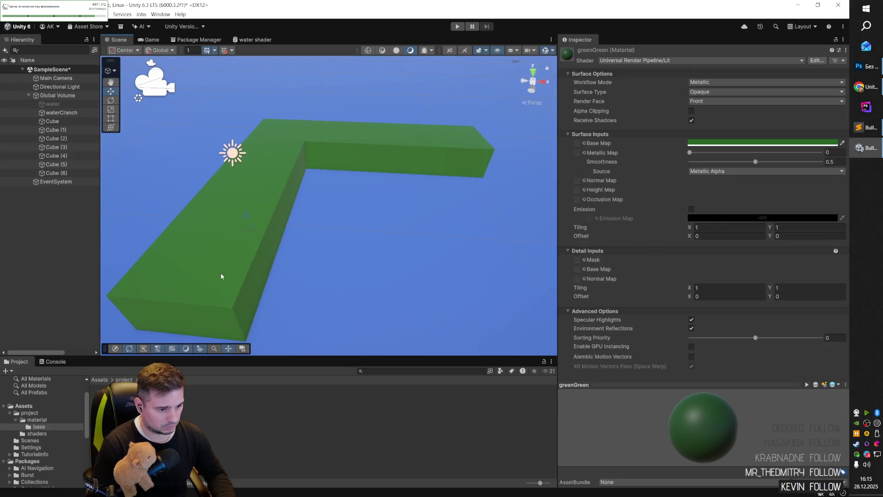
- Select all seven walkway cubes and set their Position Y to 0
click(223, 276)
shift+click(278, 178)
shift+click(283, 154)
shift+click(335, 133)
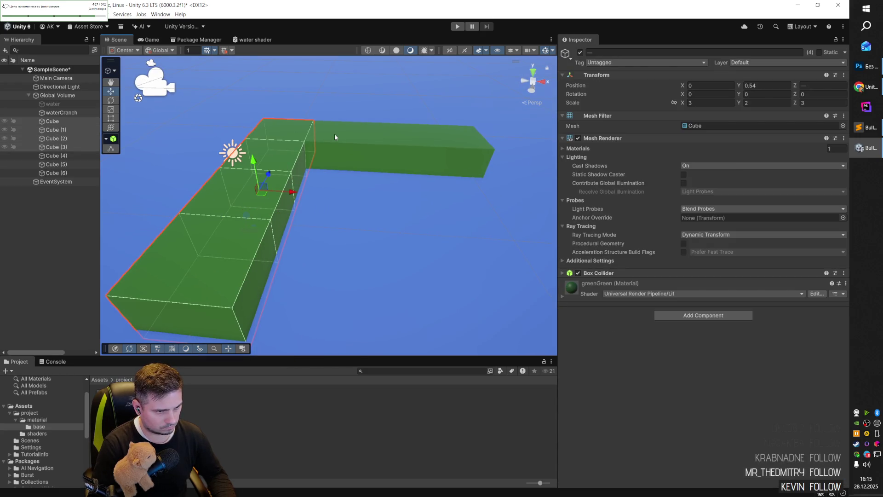
shift+click(368, 134)
shift+click(405, 137)
shift+click(442, 147)
double_click(763, 86)
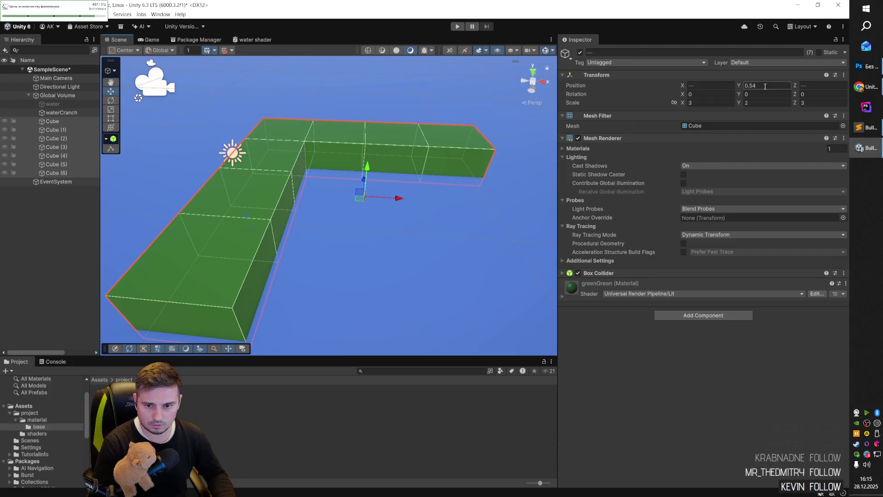
text(1)
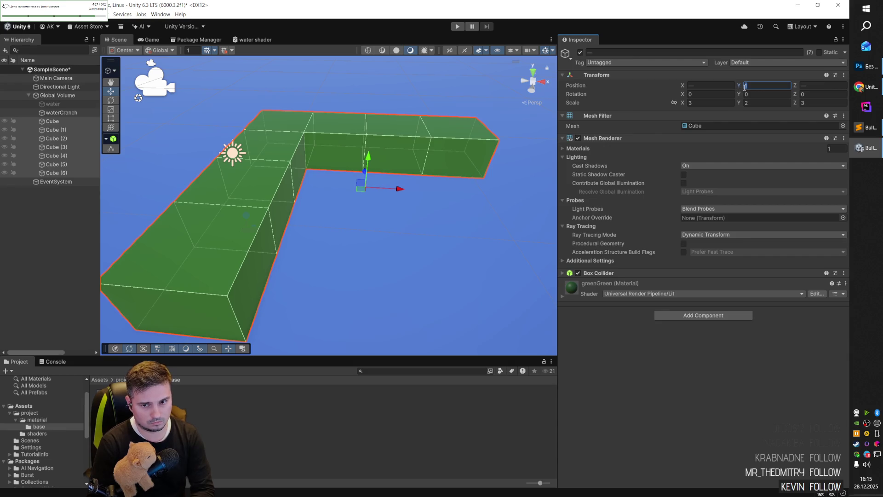
key(BackSpace)
text(0)
- Deselect the cubes and resize the panels to enlarge the Scene view
mouse_move(422, 235)
mouse_down()
mouse_move(345, 233)
mouse_move(380, 250)
mouse_up()
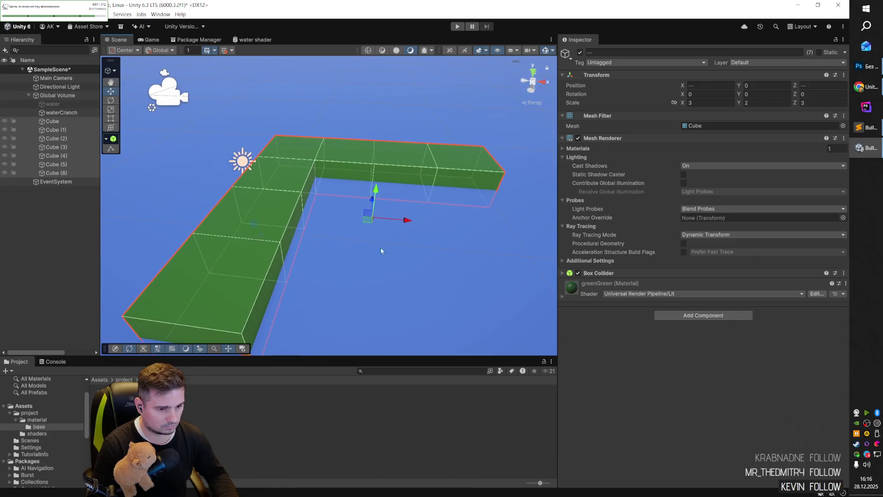
click(71, 208)
mouse_move(312, 267)
mouse_down()
mouse_move(343, 231)
mouse_move(301, 234)
mouse_move(504, 254)
mouse_up()
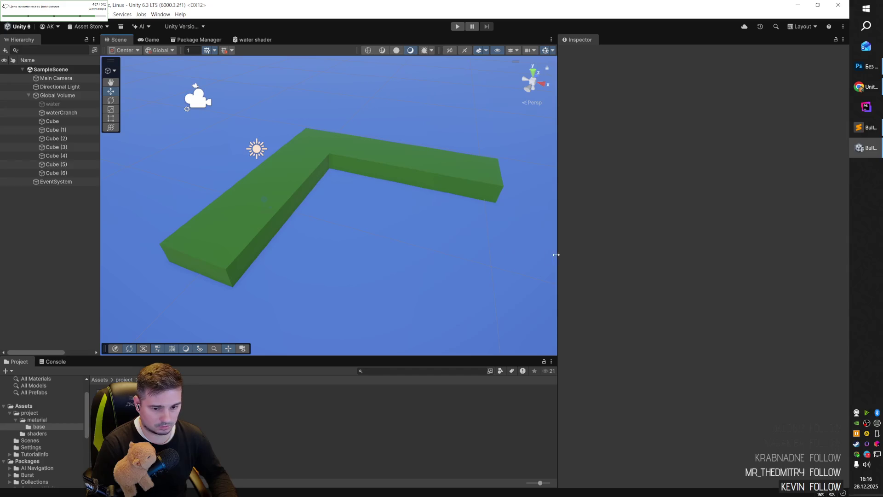
mouse_move(557, 254)
mouse_down()
mouse_move(710, 248)
mouse_move(680, 252)
mouse_up()
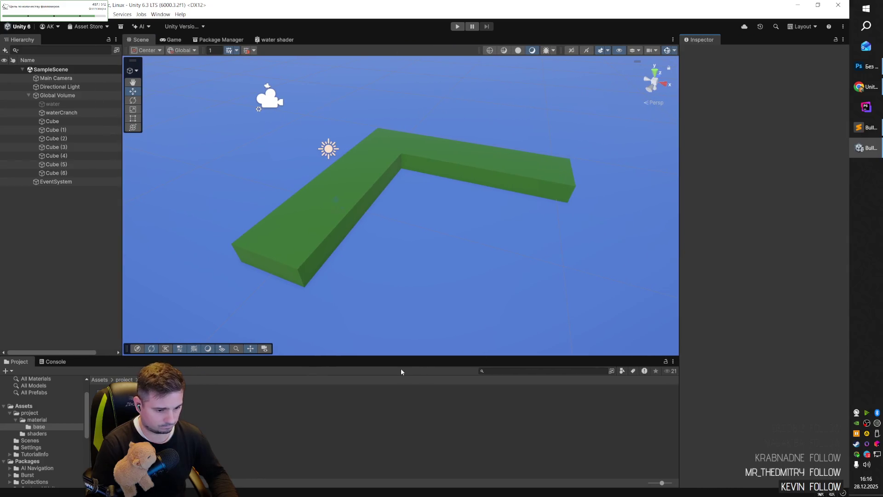
drag(403, 357, 401, 373)
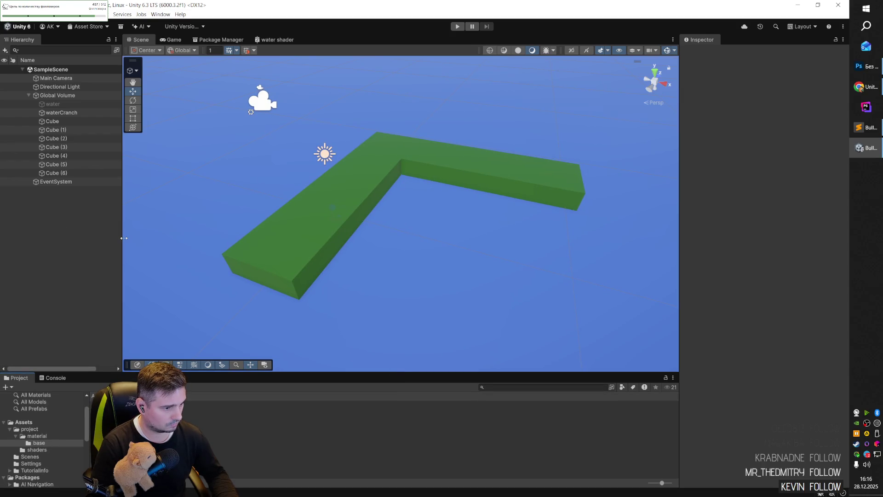
drag(123, 238, 127, 237)
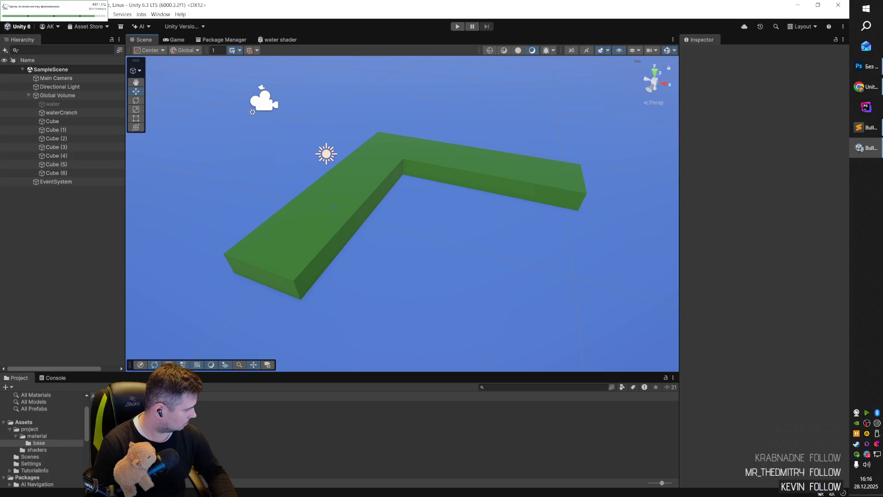
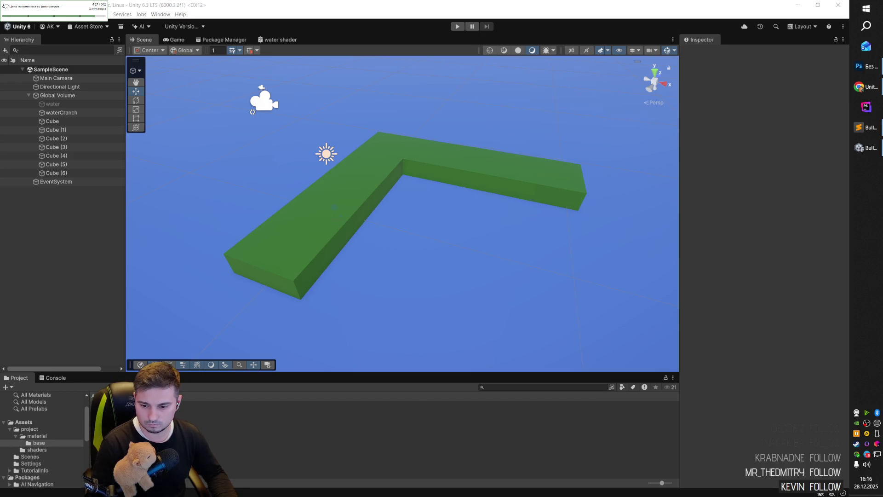
- Orbit the Scene view toward the green path, then open My Assets in the web Asset Store
mouse_move(434, 240)
mouse_down()
mouse_move(481, 170)
mouse_move(183, 185)
mouse_move(410, 219)
mouse_move(390, 227)
mouse_up()
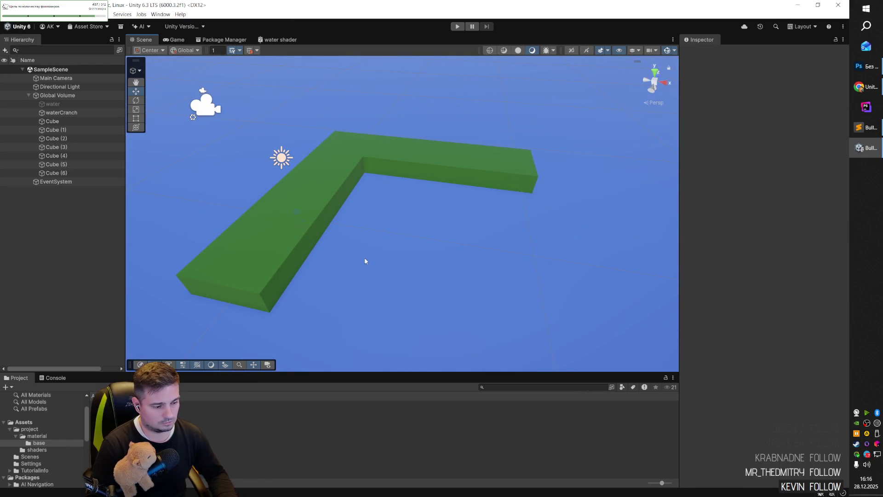
mouse_move(364, 264)
mouse_down()
mouse_move(382, 254)
mouse_move(349, 272)
mouse_move(386, 262)
mouse_move(258, 241)
mouse_move(403, 248)
mouse_move(369, 281)
mouse_up()
key(alt+Tab)
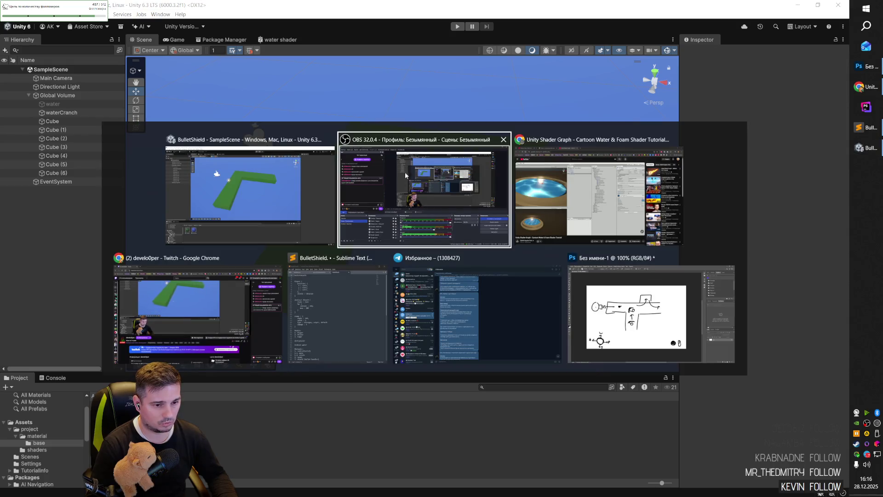
click(80, 29)
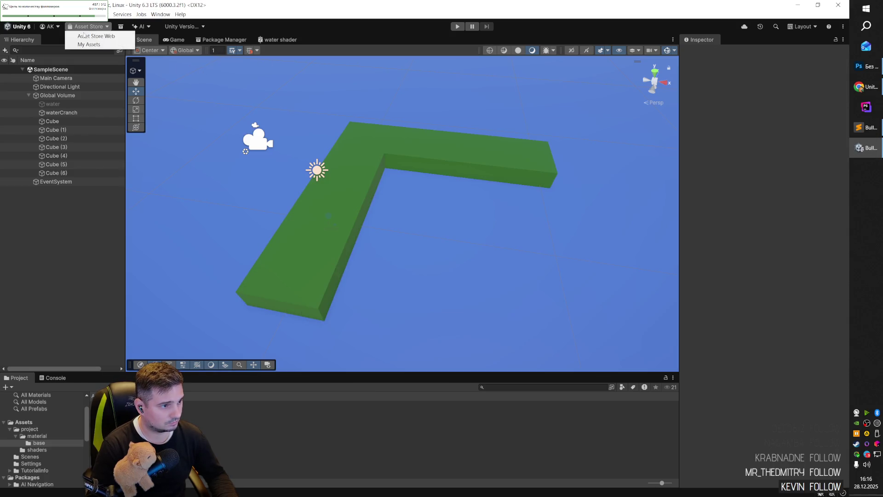
click(95, 43)
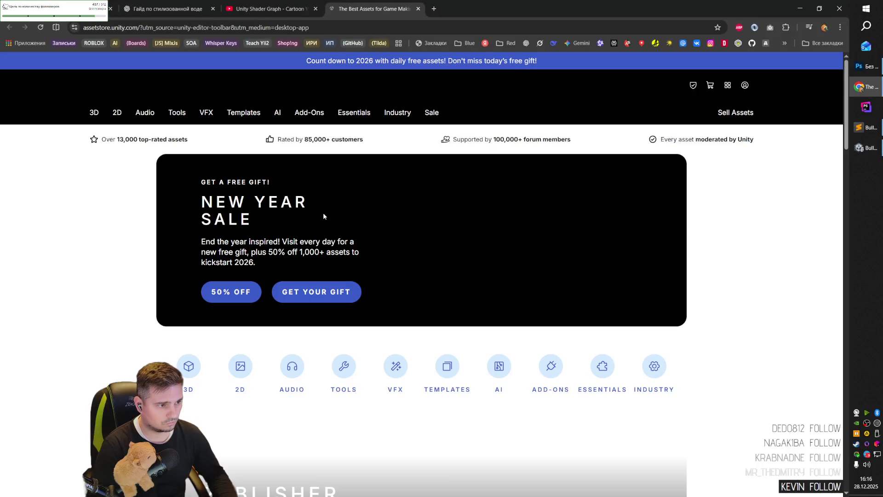
- Browse the Asset Store home page and go to the 3D category
scroll(382, 242, down, 3)
scroll(382, 243, down, 5)
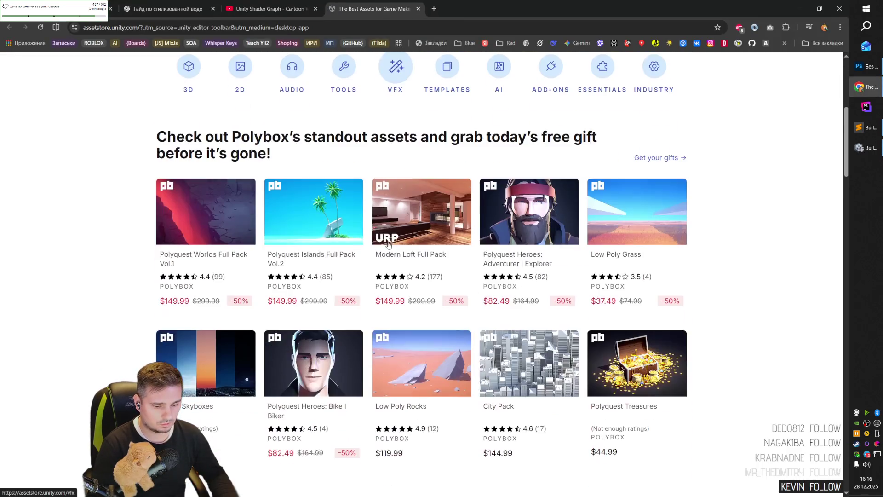
scroll(448, 254, down, 5)
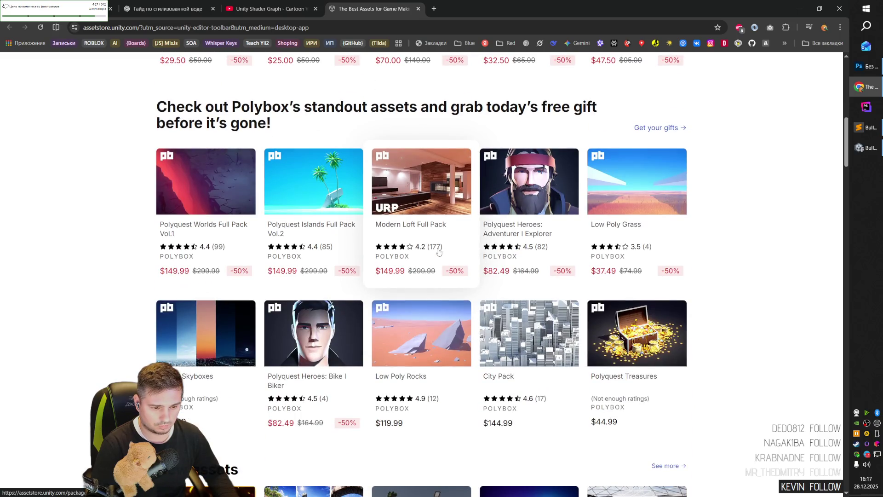
scroll(432, 256, up, 8)
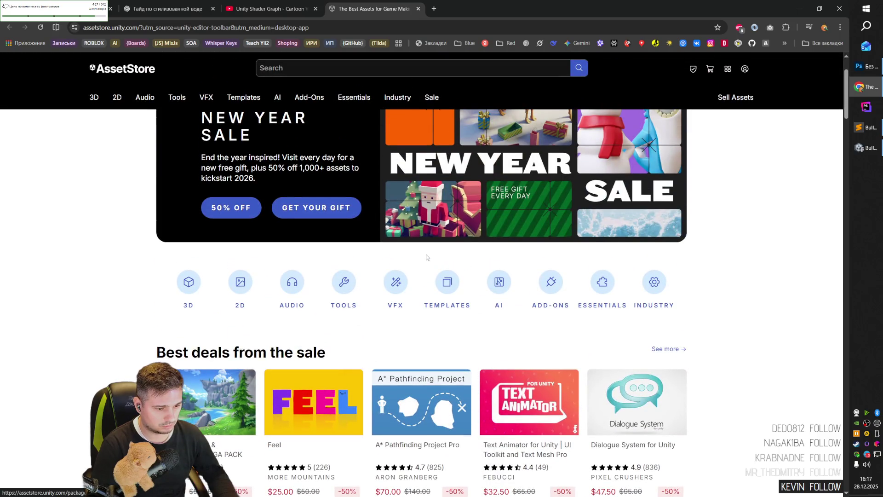
click(188, 281)
- Expand the 3D tiles with Show 2 More and open the Characters category
scroll(378, 272, down, 3)
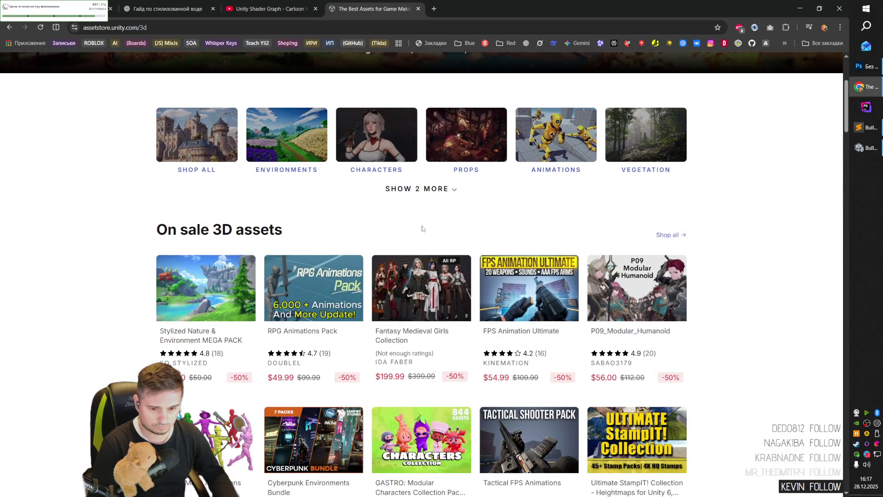
scroll(425, 223, down, 3)
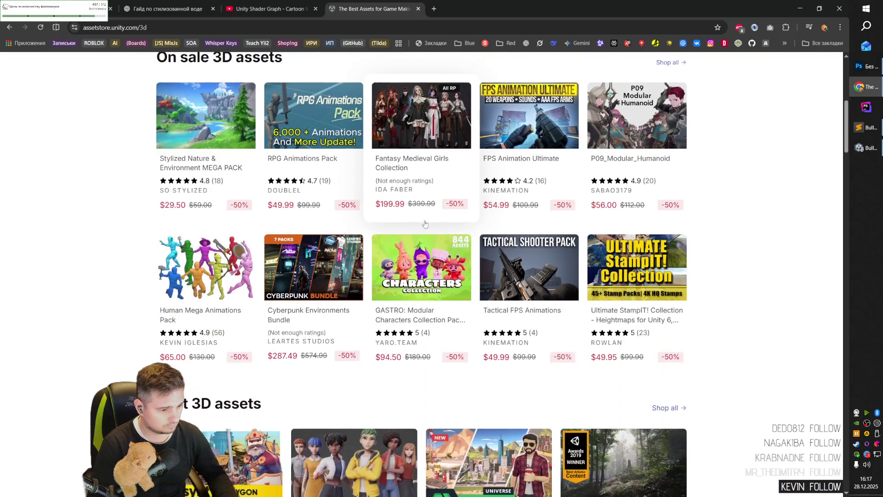
scroll(424, 224, up, 5)
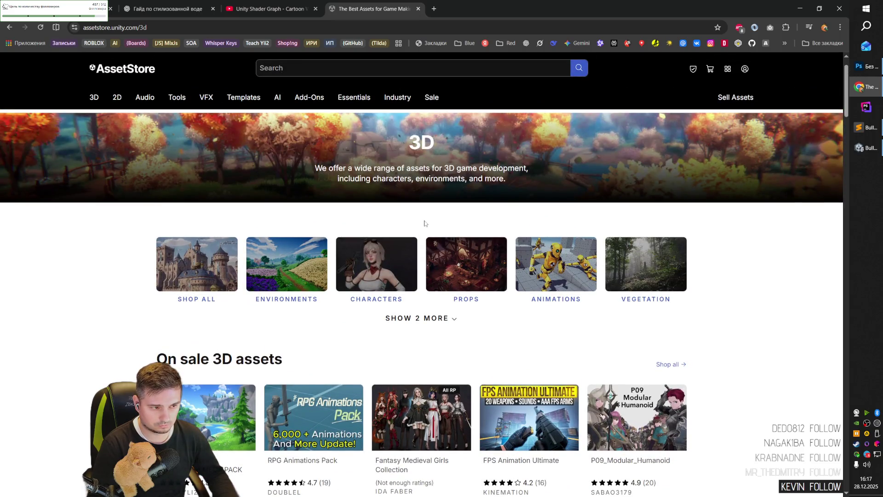
scroll(425, 224, down, 4)
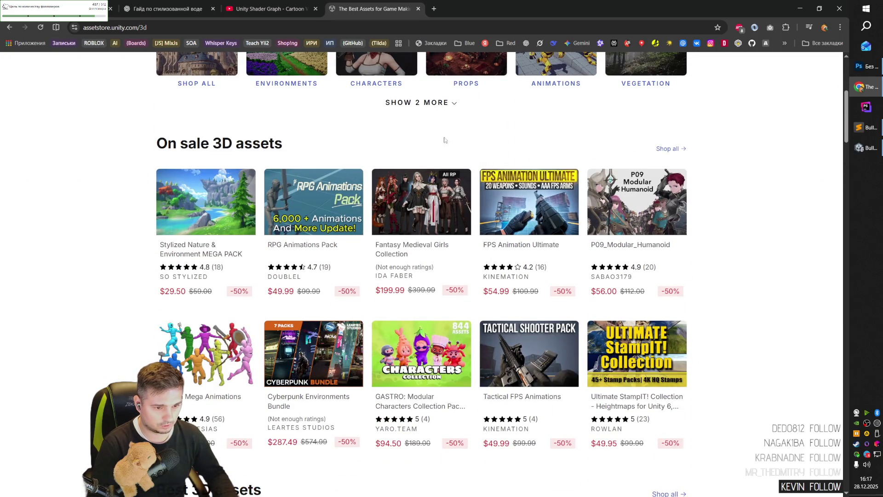
click(453, 105)
scroll(430, 250, up, 3)
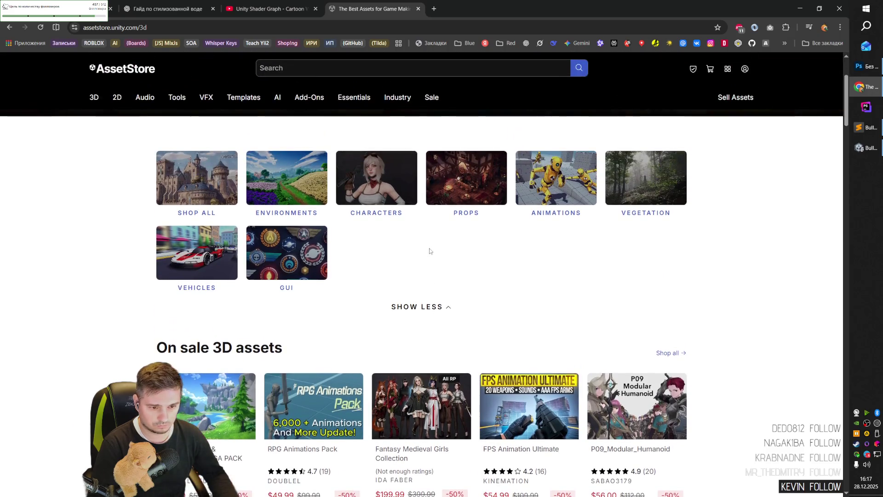
click(388, 181)
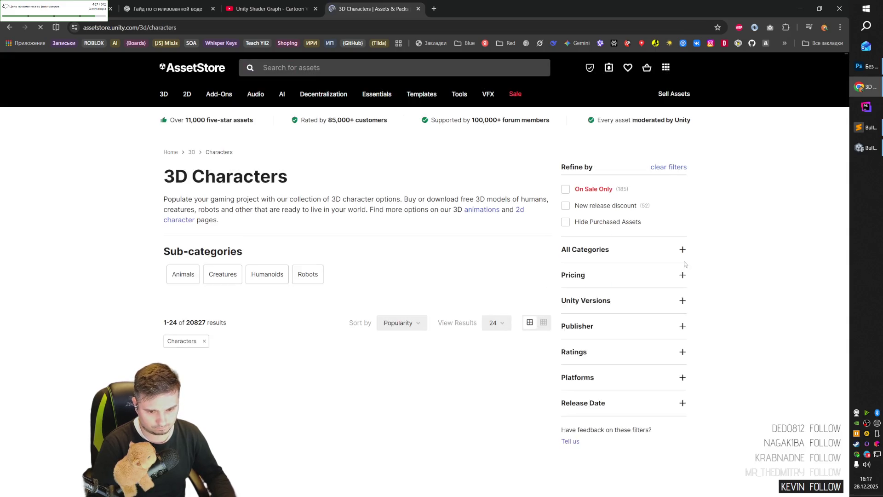
- Tick Free Assets under Pricing to limit the characters to free ones
scroll(675, 266, down, 5)
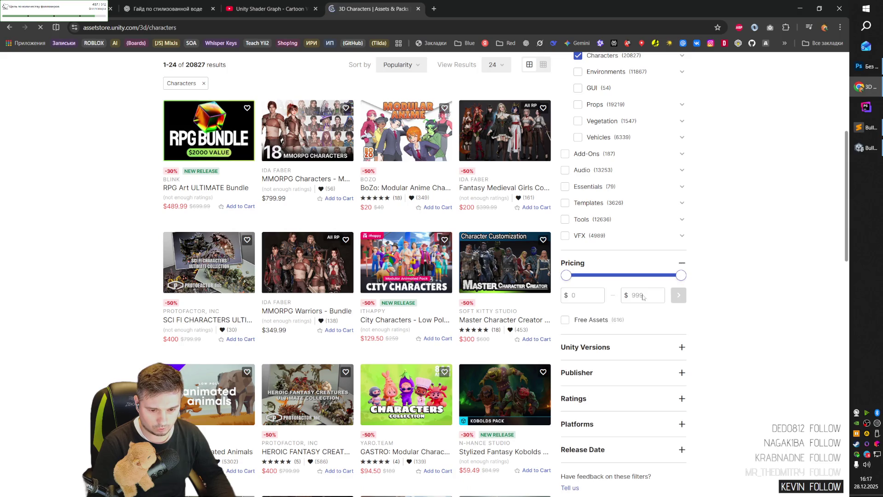
click(565, 319)
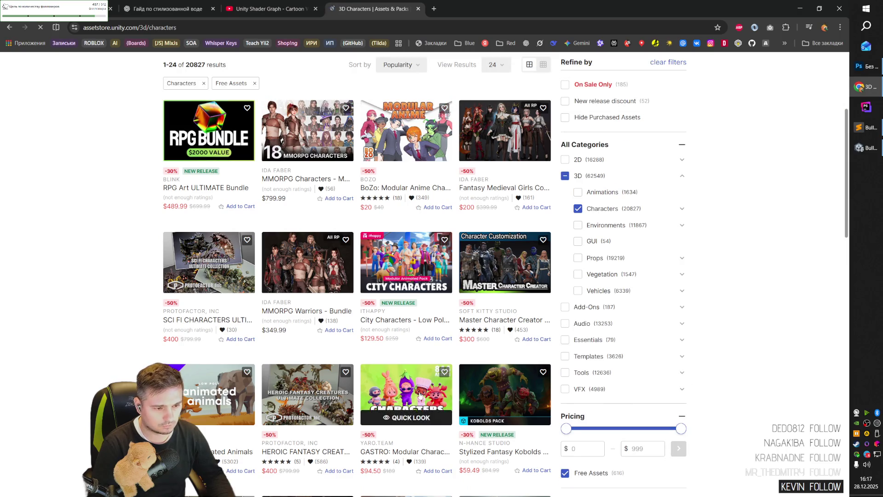
scroll(387, 354, down, 5)
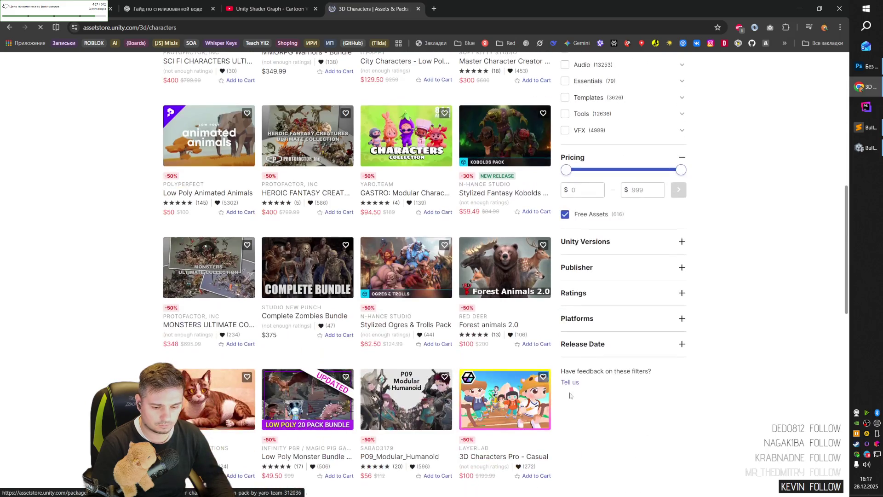
scroll(356, 358, up, 5)
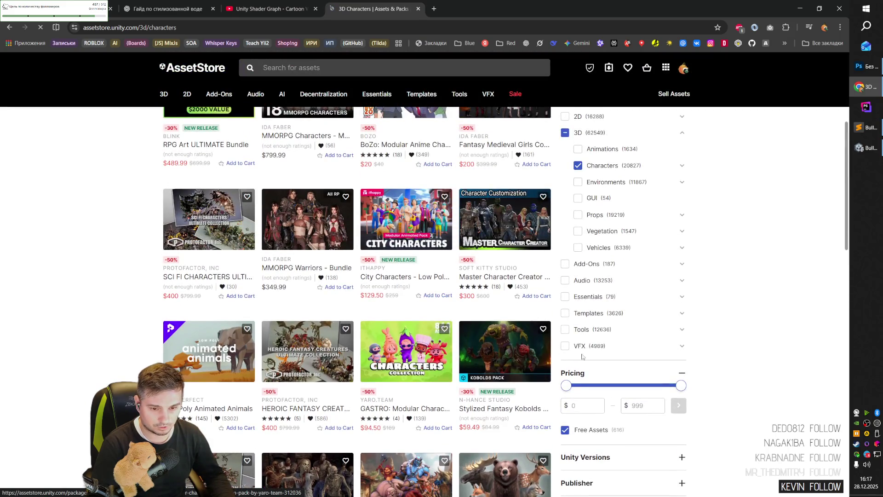
scroll(603, 365, up, 3)
scroll(602, 365, down, 10)
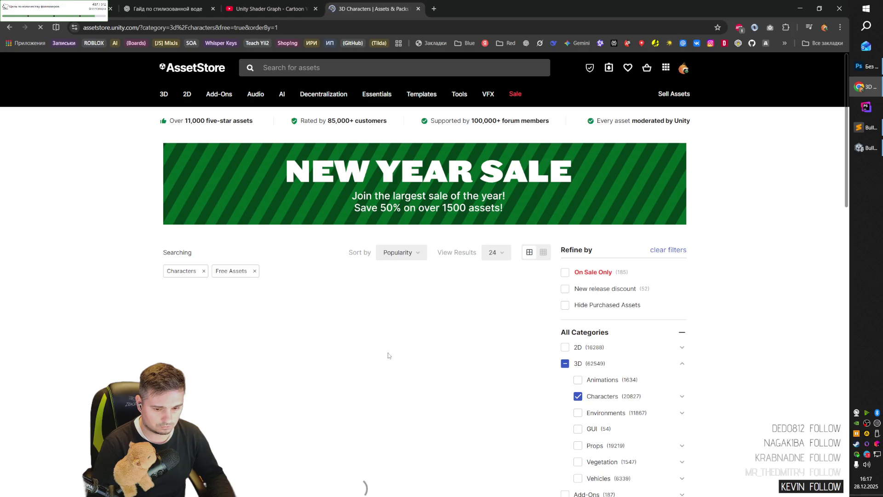
- Scroll through the 616 free results and open the Robot Kyle | URP page
scroll(390, 357, down, 3)
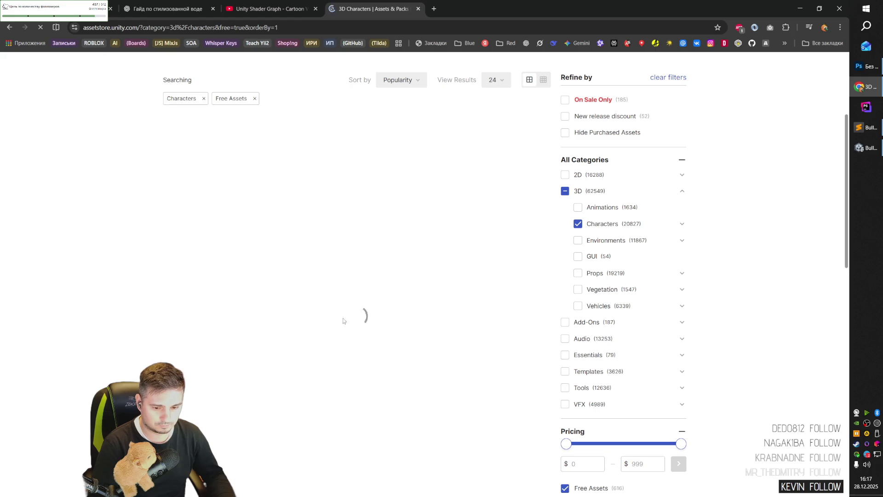
scroll(395, 379, down, 3)
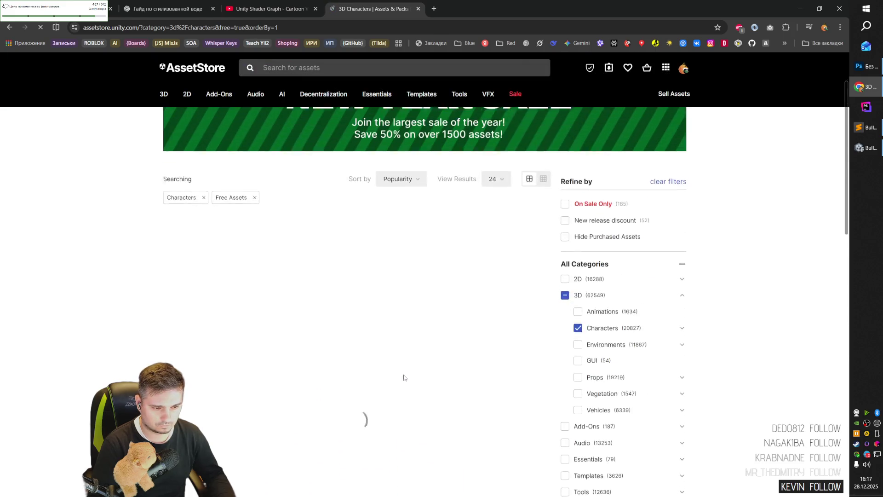
scroll(399, 378, down, 1)
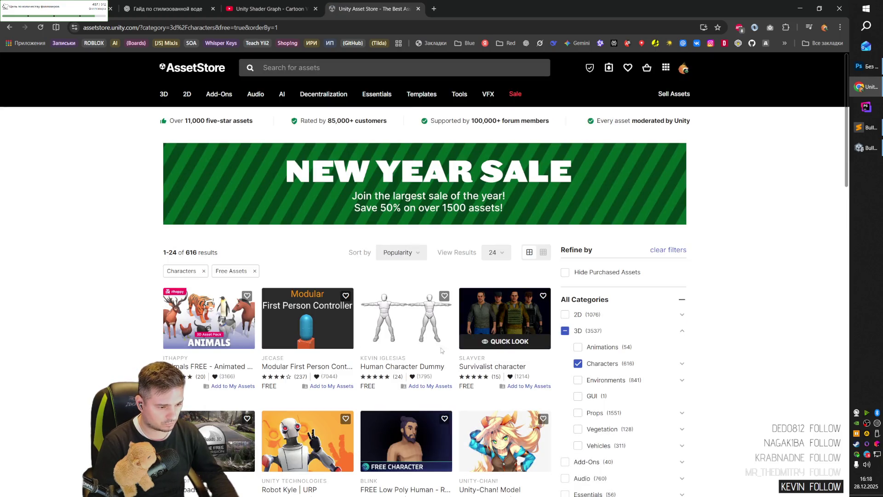
scroll(435, 370, down, 3)
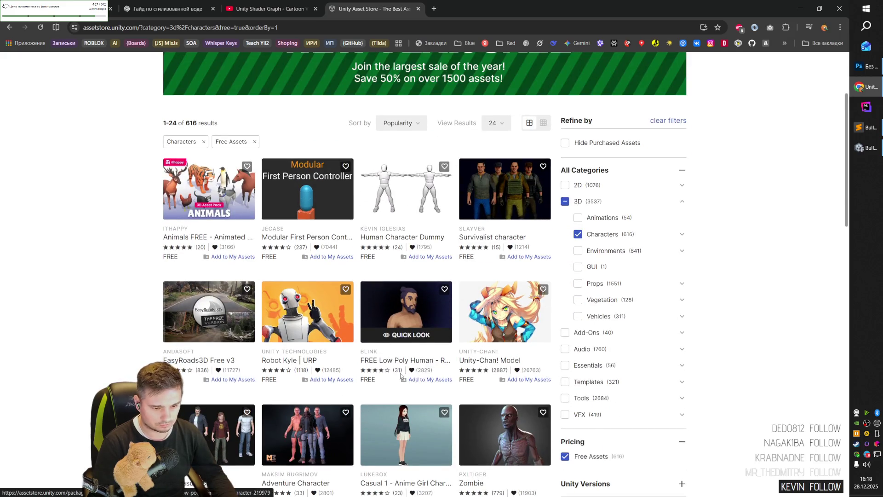
scroll(759, 294, down, 3)
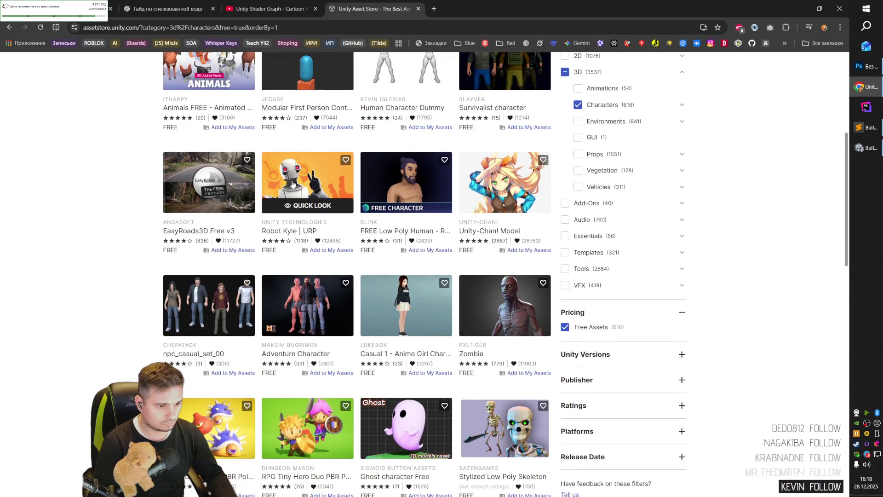
click(294, 184)
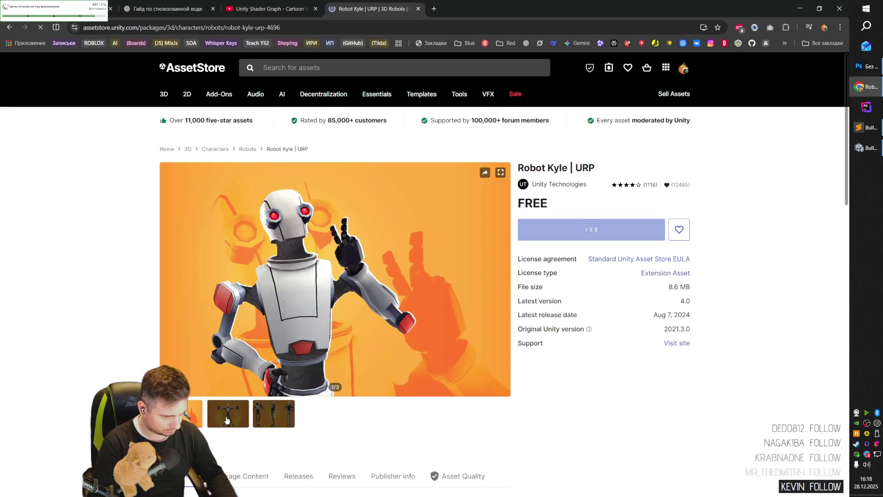
- Flip through the Robot Kyle | URP gallery images, ending on the three-pose preview
click(227, 418)
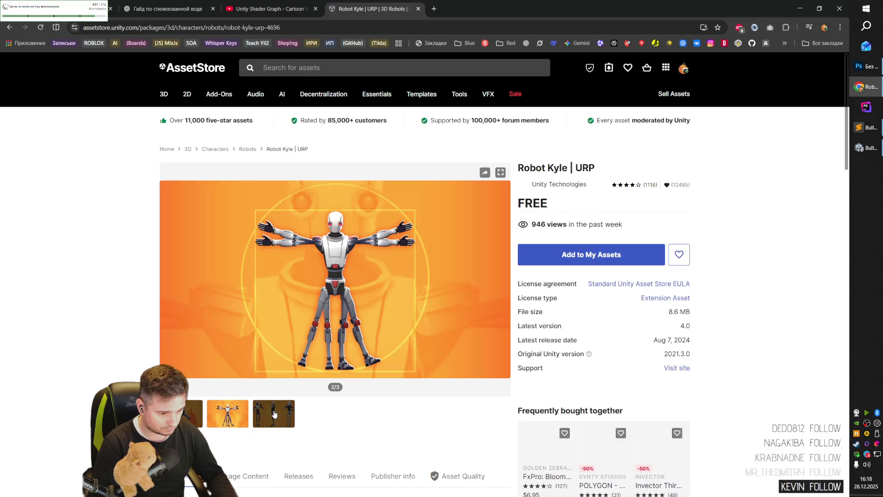
click(274, 414)
click(185, 409)
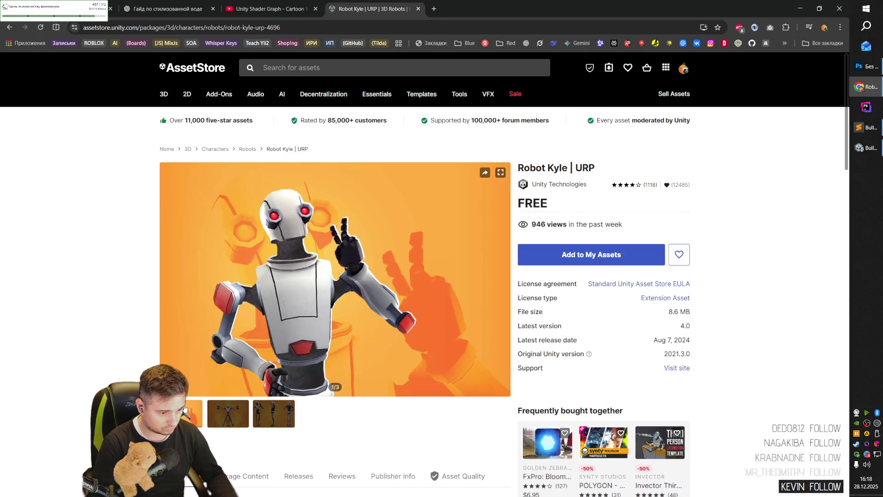
click(267, 414)
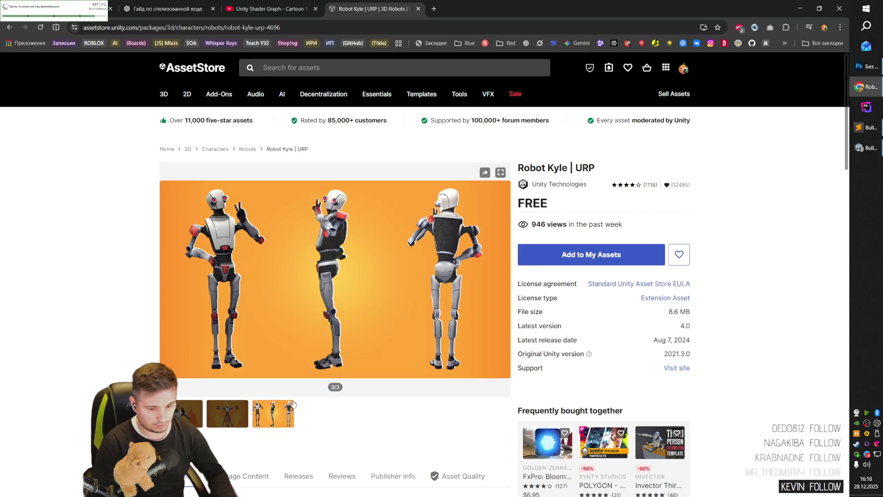
- Scroll the Robot Kyle page, then return to the free 3D characters results
scroll(337, 392, down, 5)
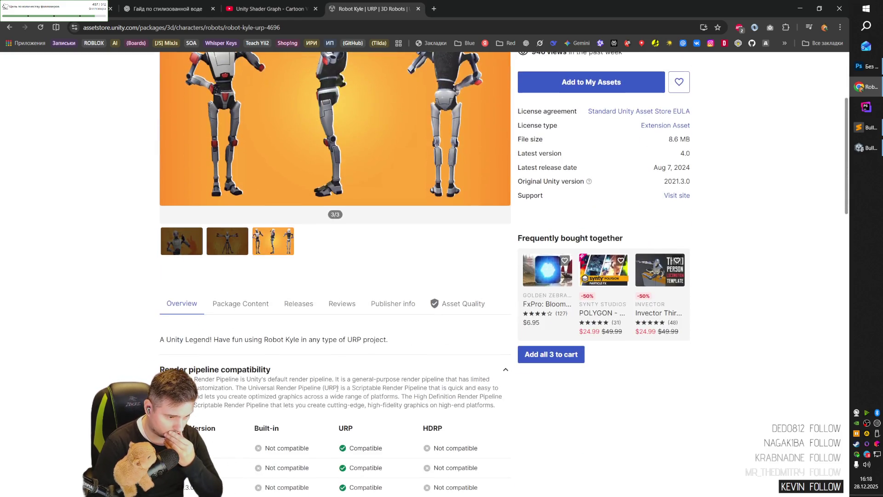
scroll(375, 403, down, 6)
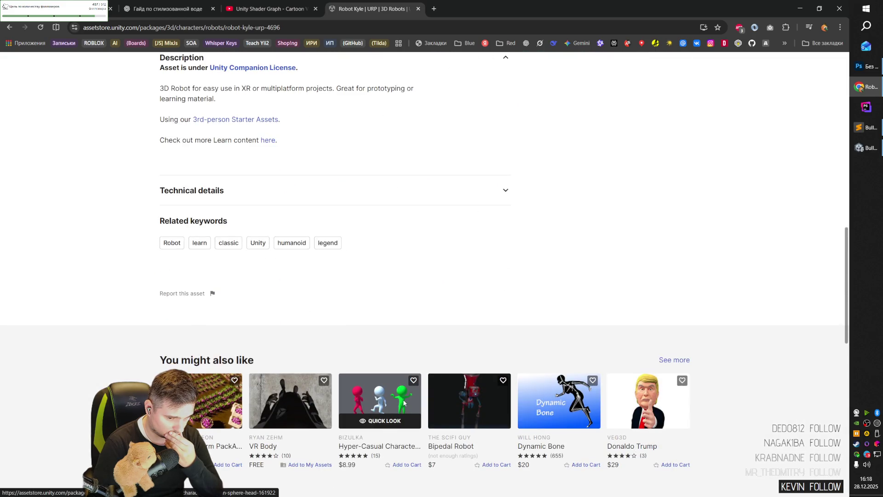
scroll(404, 402, up, 12)
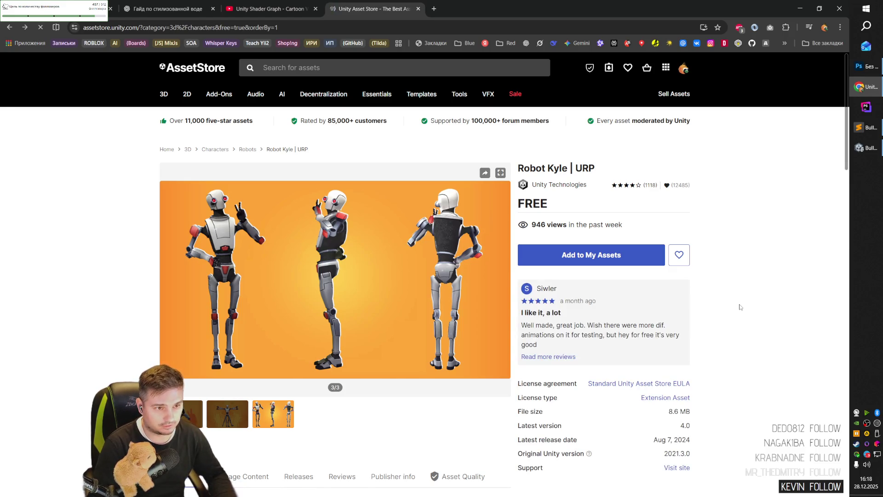
key(ctrl+w)
key(ctrl+shift+t)
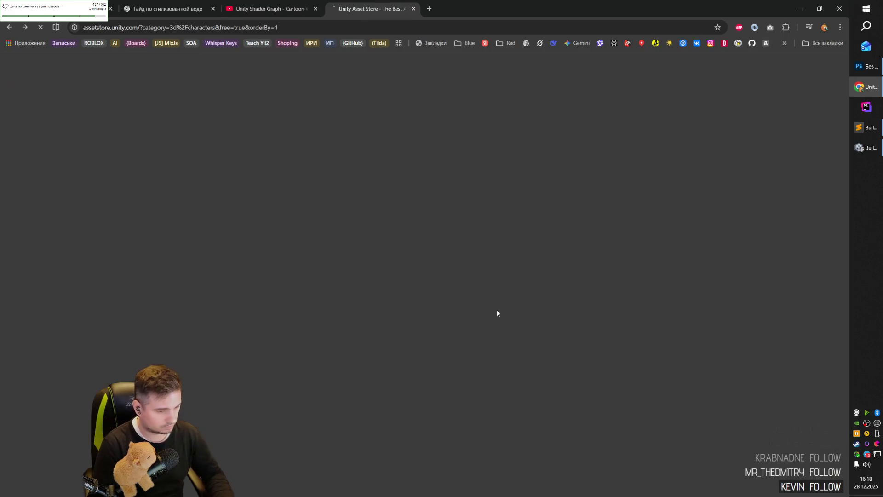
- Open RPG Tiny Hero Duo PBR Polyart and view its preview images up to the animation layer
scroll(439, 321, down, 5)
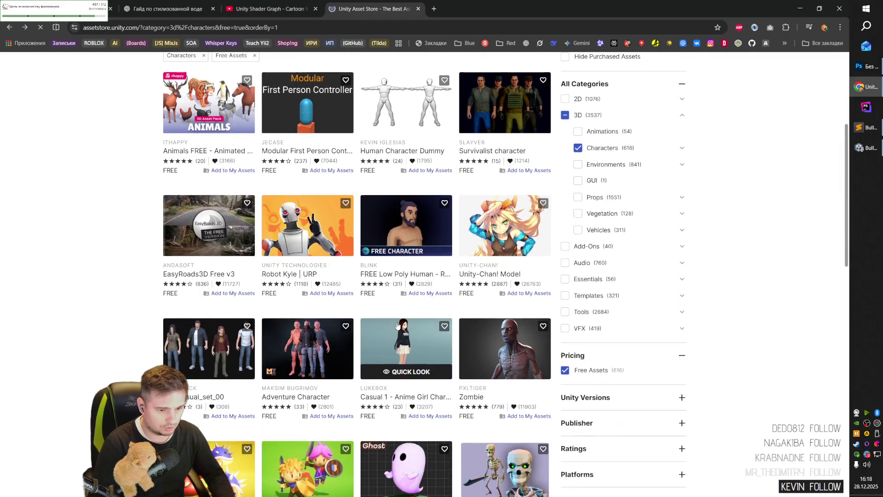
scroll(409, 352, down, 2)
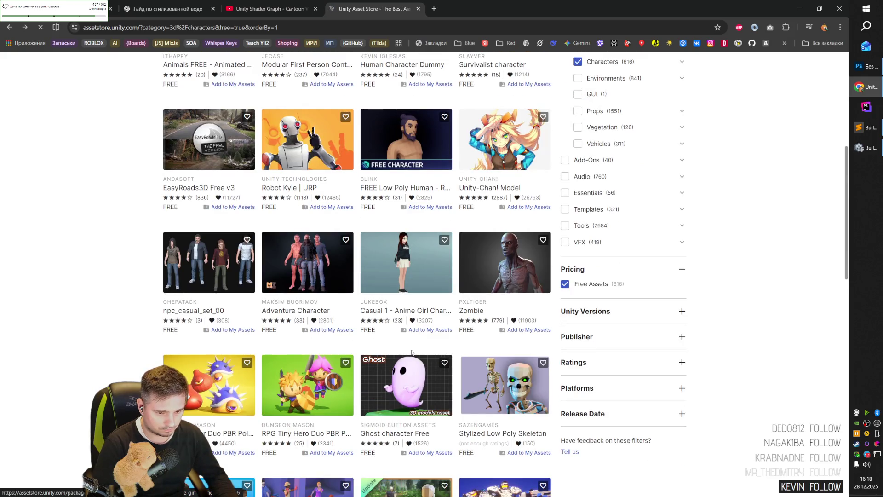
scroll(412, 352, down, 3)
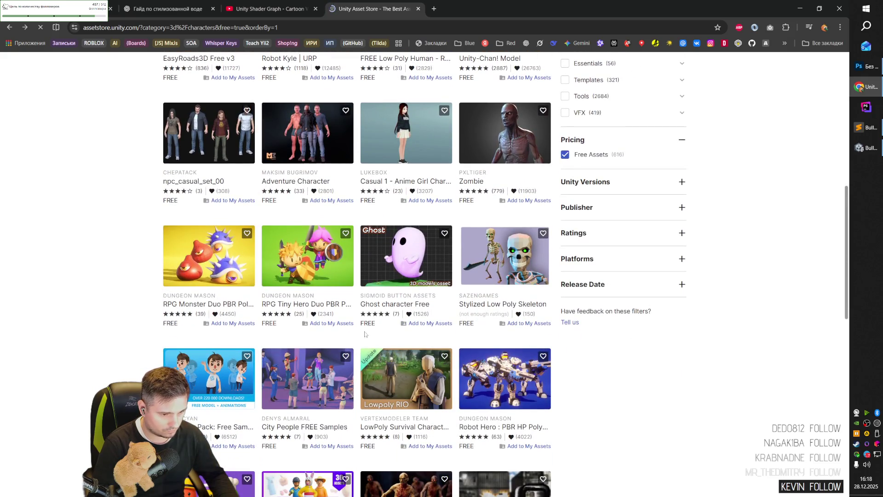
click(317, 258)
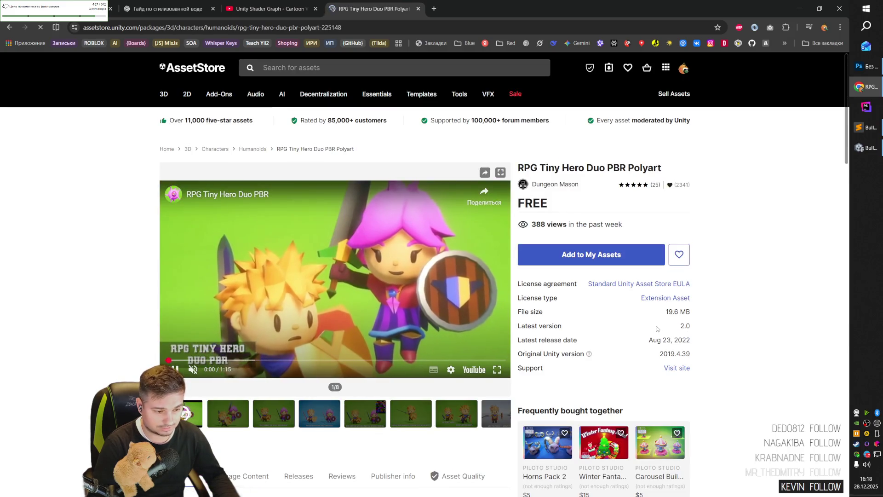
scroll(275, 296, down, 3)
click(275, 296)
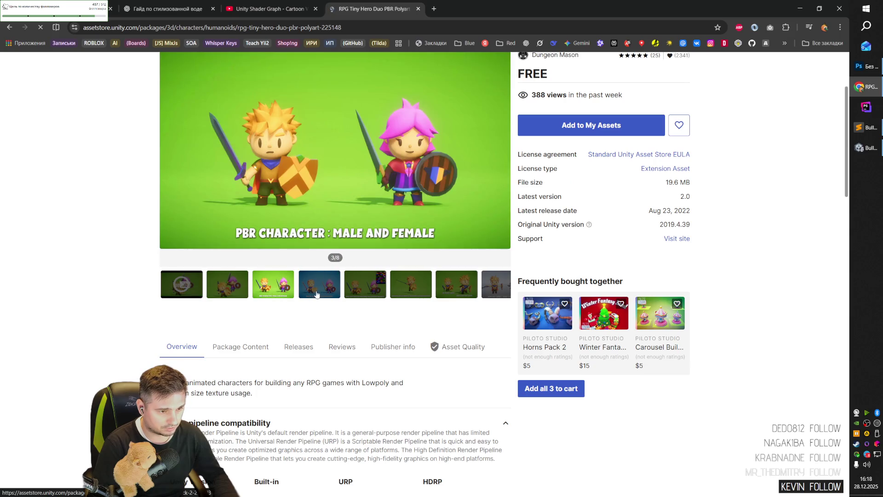
click(317, 295)
click(413, 288)
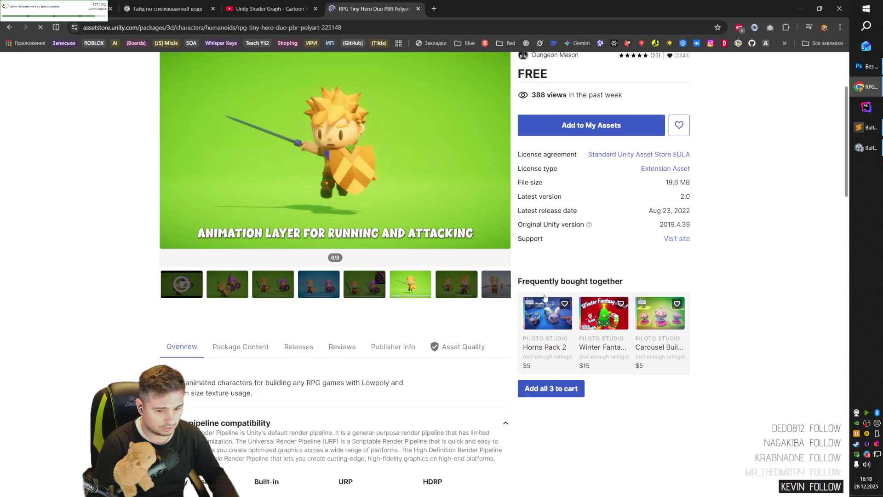
- Go back to the free characters list and open Robot Hero : PBR HP Polyart
key(alt+Left)
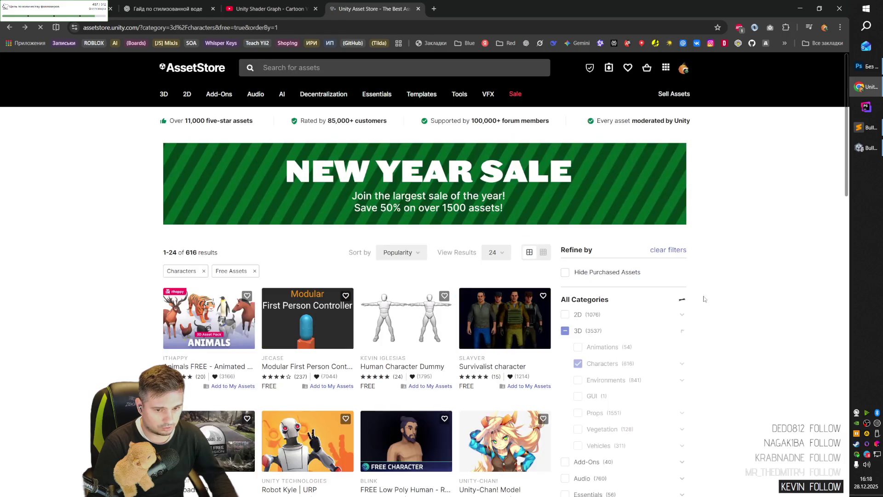
scroll(535, 343, down, 8)
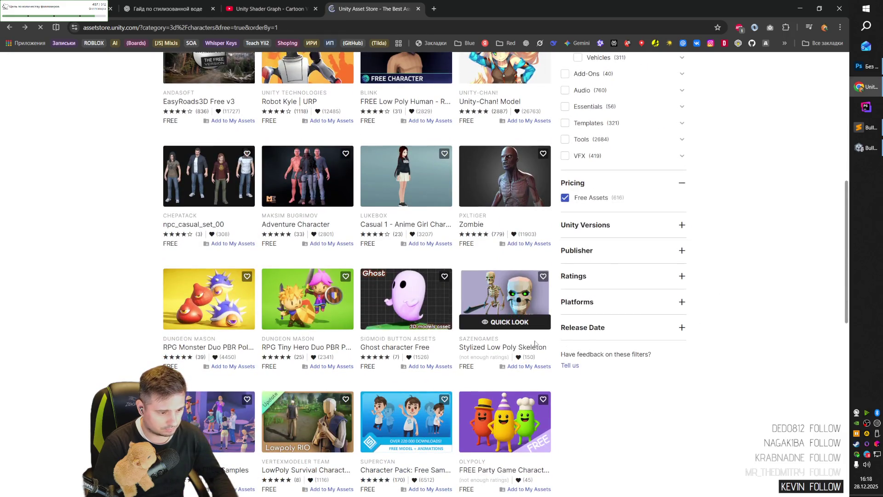
scroll(535, 343, down, 5)
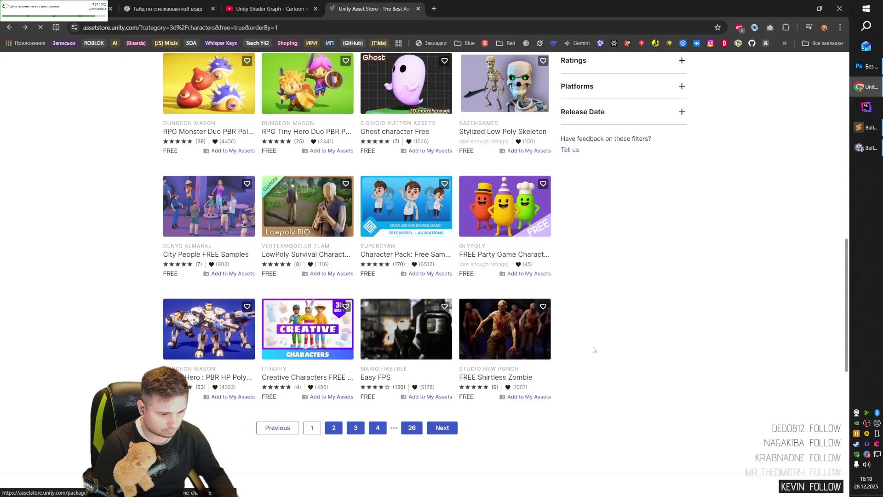
click(190, 332)
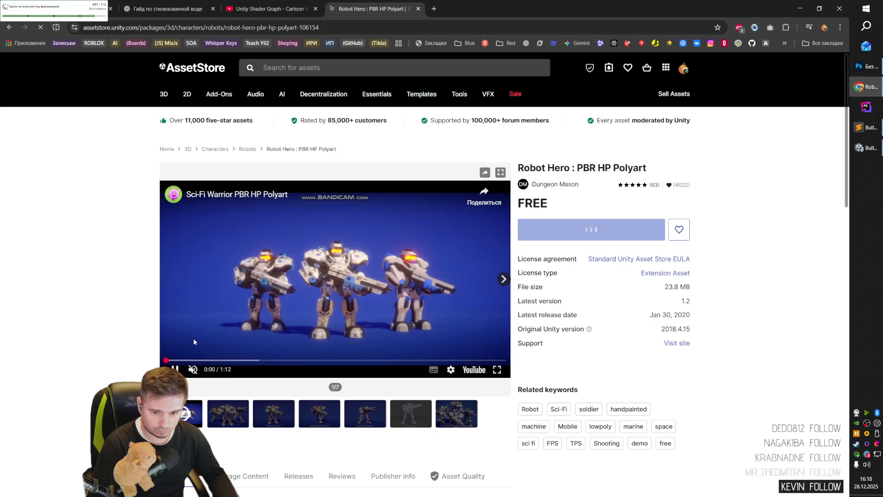
- Step through Modular First Person Controller's gallery slides, ending on the demo video
key(alt+Left)
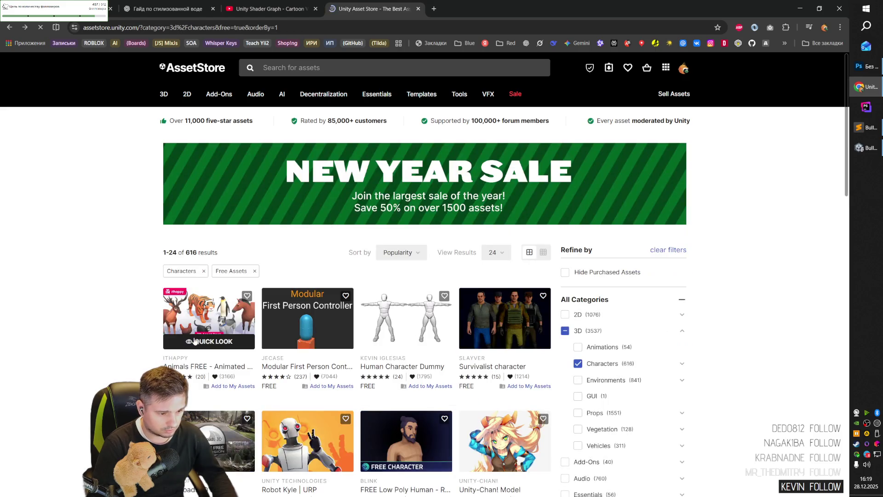
scroll(282, 361, down, 2)
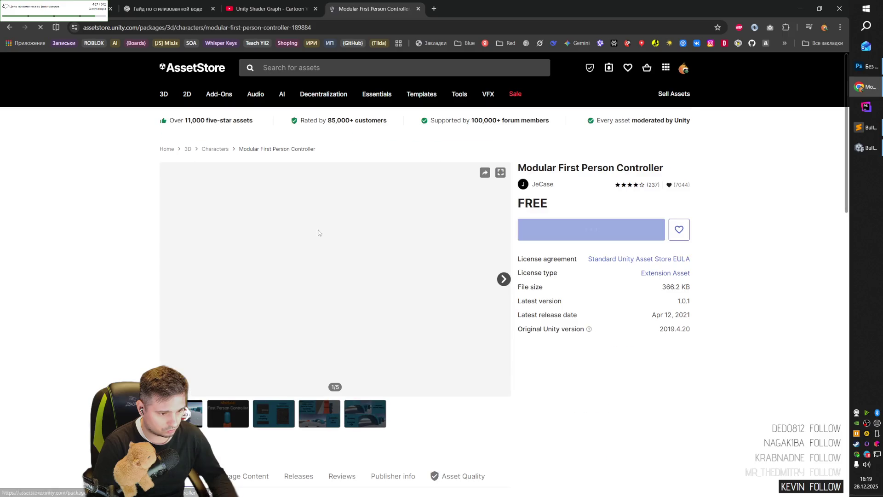
click(227, 414)
click(278, 417)
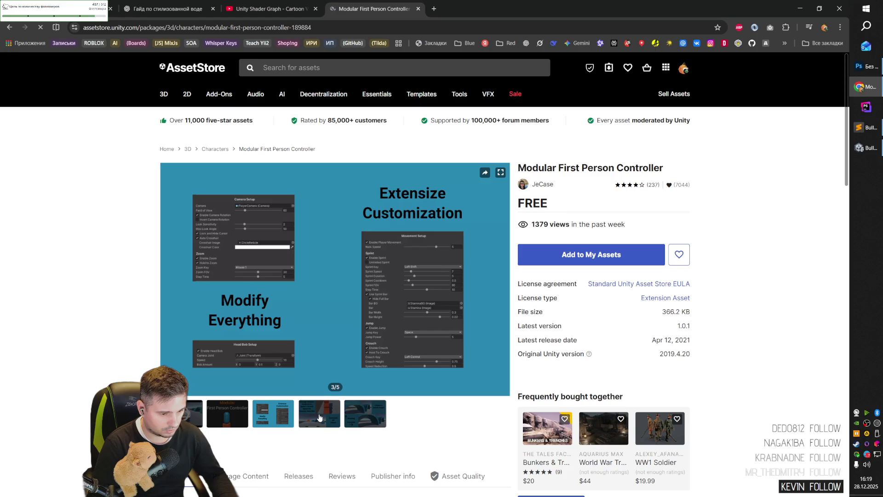
click(319, 417)
click(366, 417)
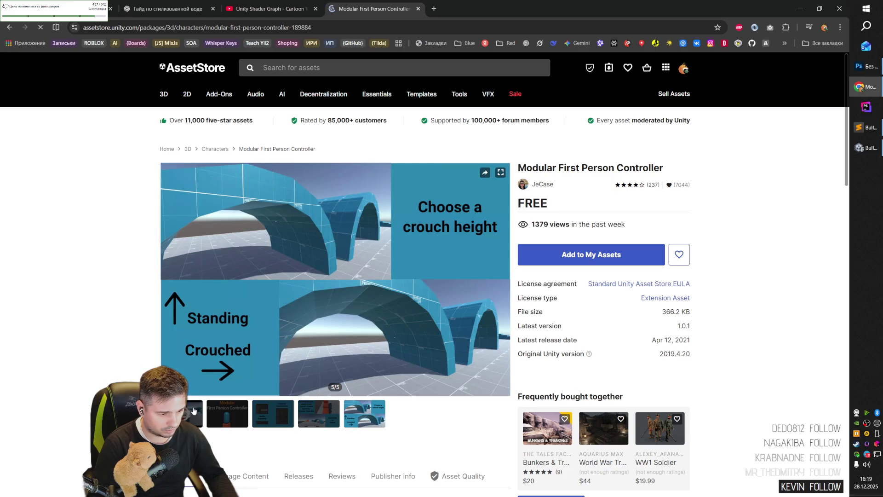
click(193, 412)
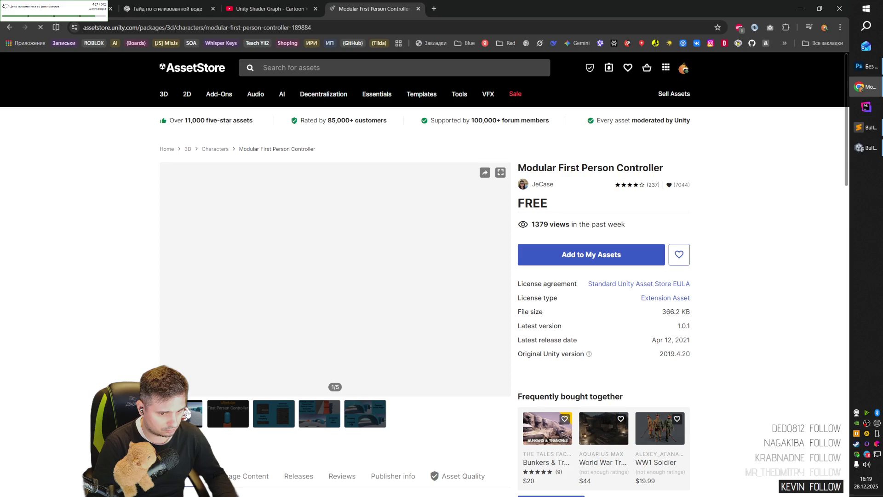
- Read the description, selecting the Built-in camera zoom line, then return to the free characters list
scroll(237, 408, down, 4)
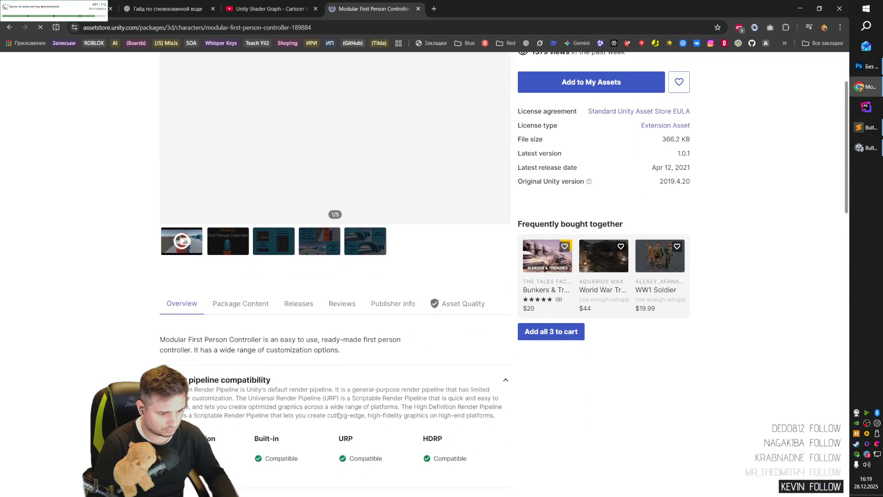
scroll(338, 419, down, 4)
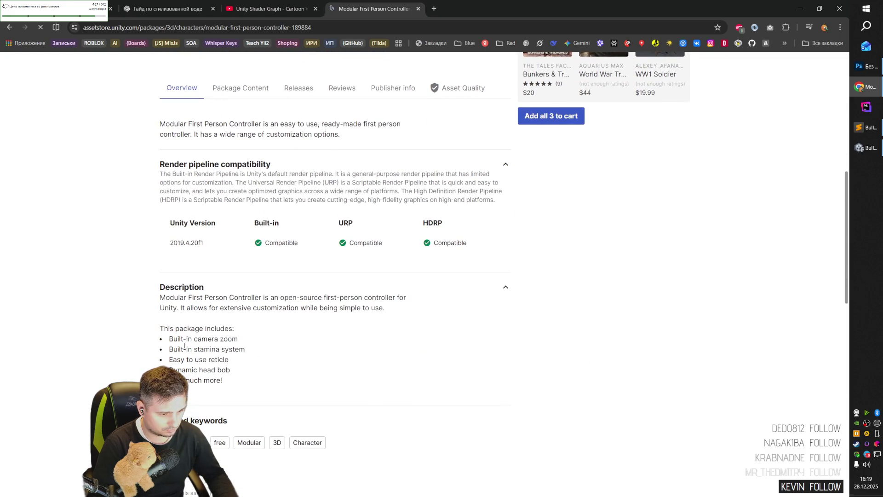
drag(183, 340, 261, 347)
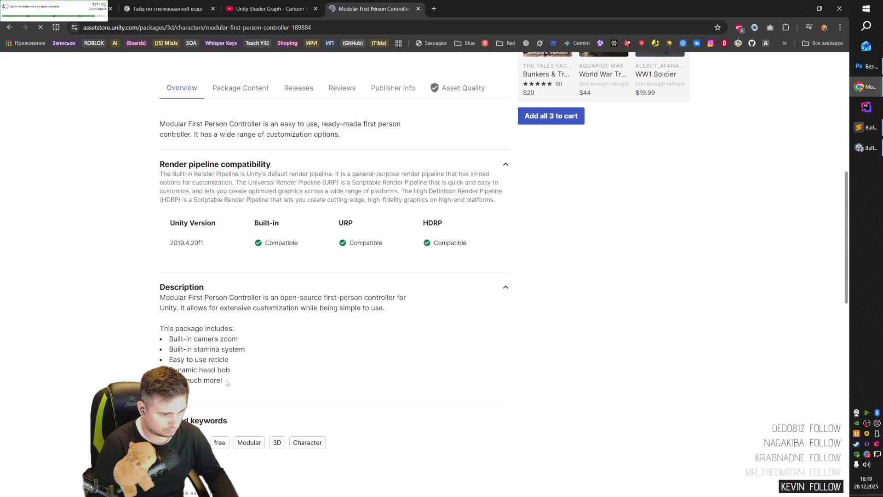
scroll(263, 394, down, 5)
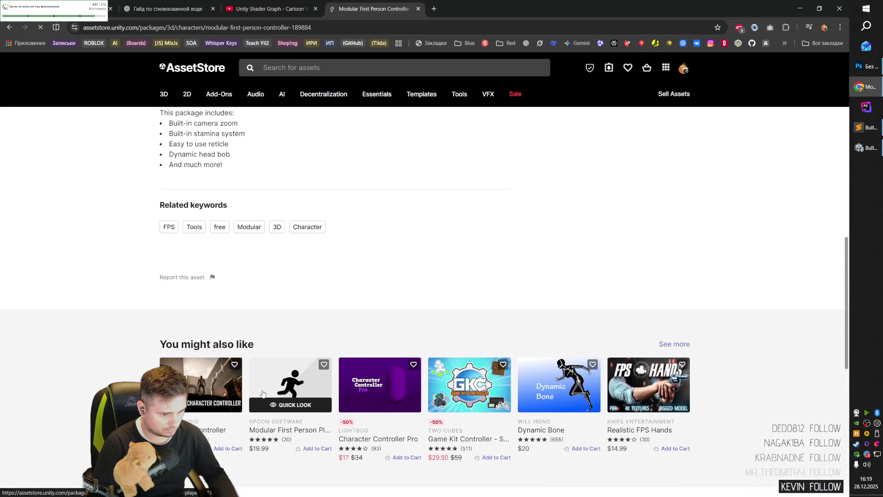
scroll(262, 394, up, 10)
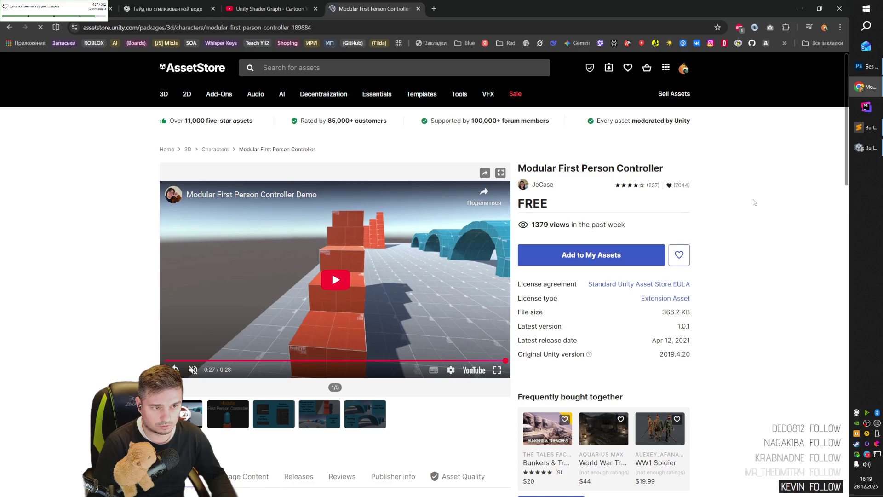
key(ctrl+shift+Tab)
key(ctrl+Tab)
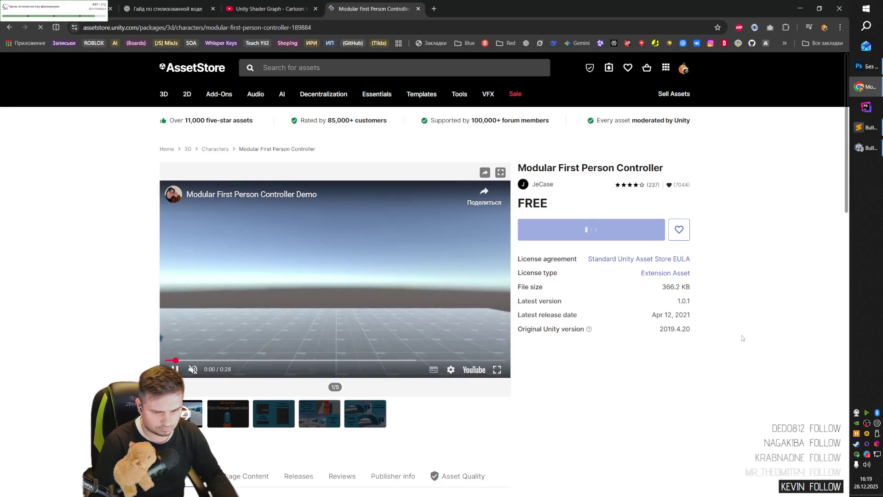
key(alt+Left)
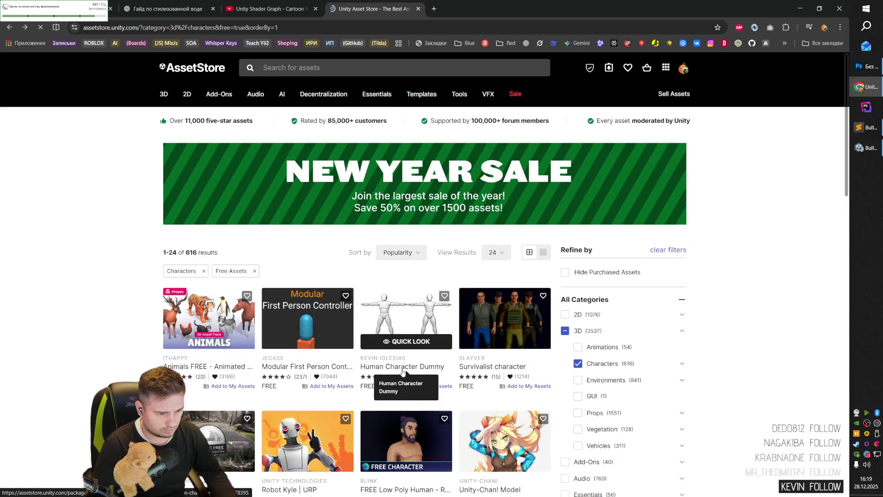
- Sort the free characters by Rating and show 96 results per page
scroll(340, 346, down, 2)
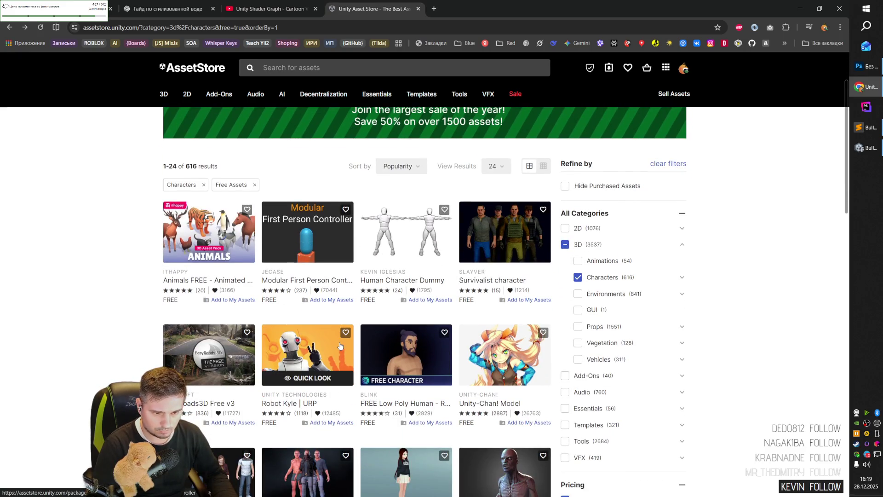
click(408, 169)
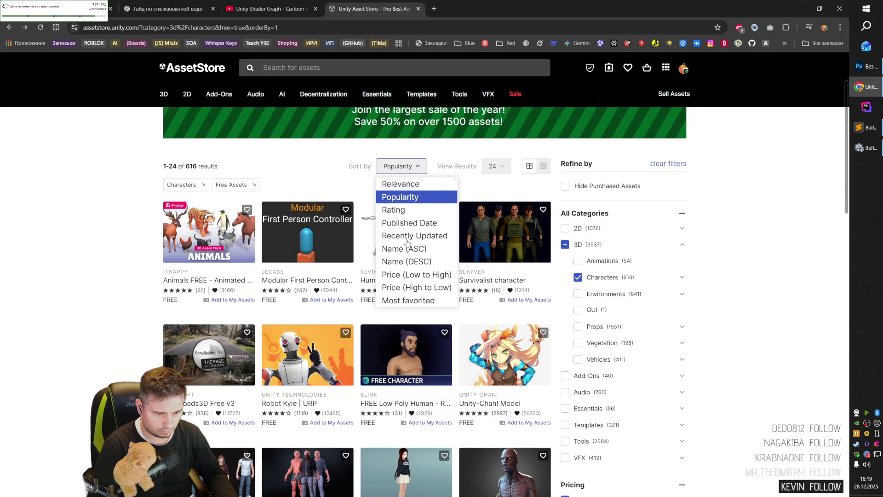
click(394, 210)
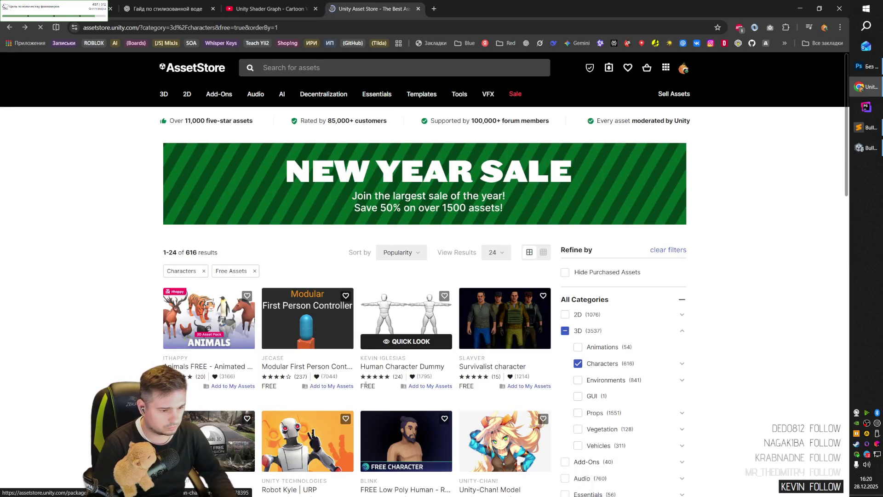
click(407, 254)
click(407, 300)
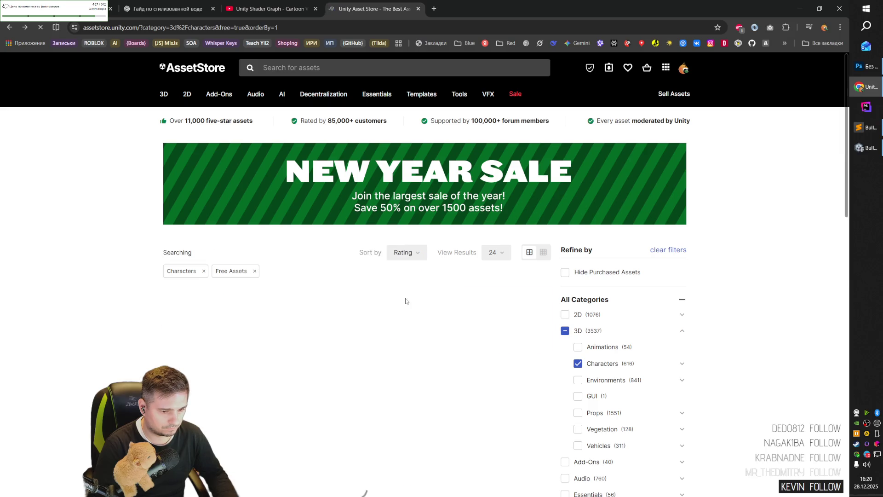
click(501, 254)
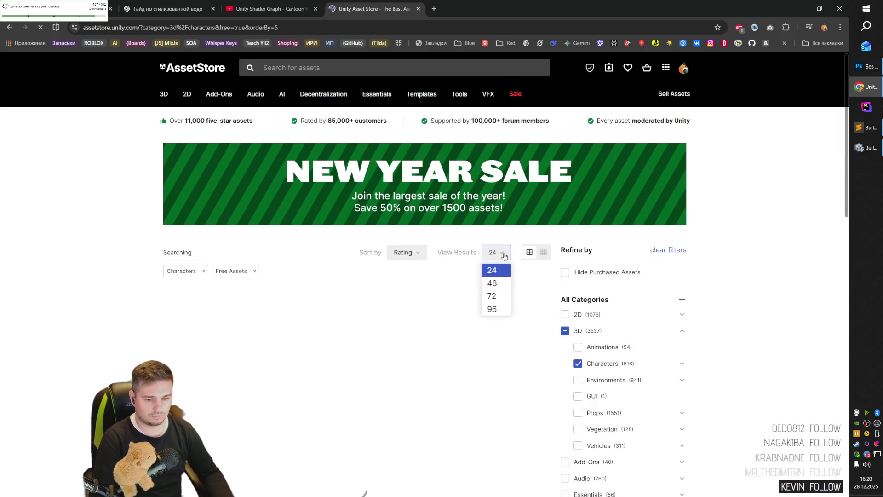
click(497, 307)
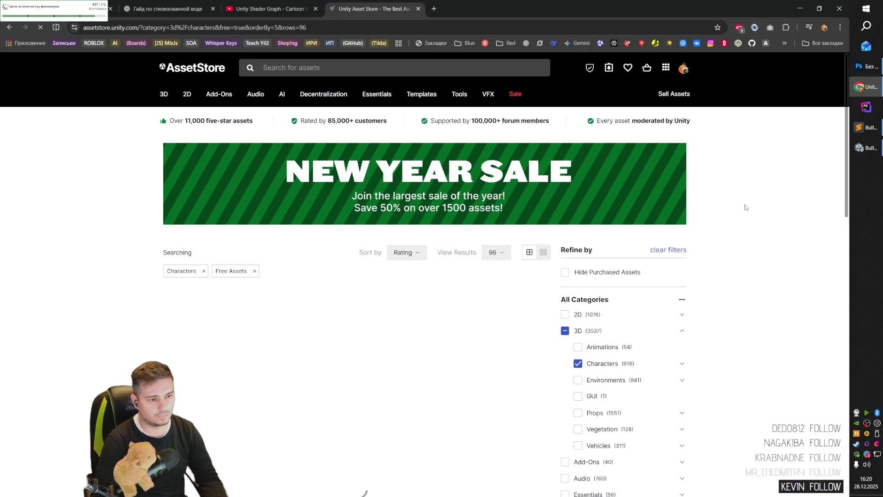
- Scroll the sorted results and open the Unity-Chan! Model page
scroll(746, 205, down, 3)
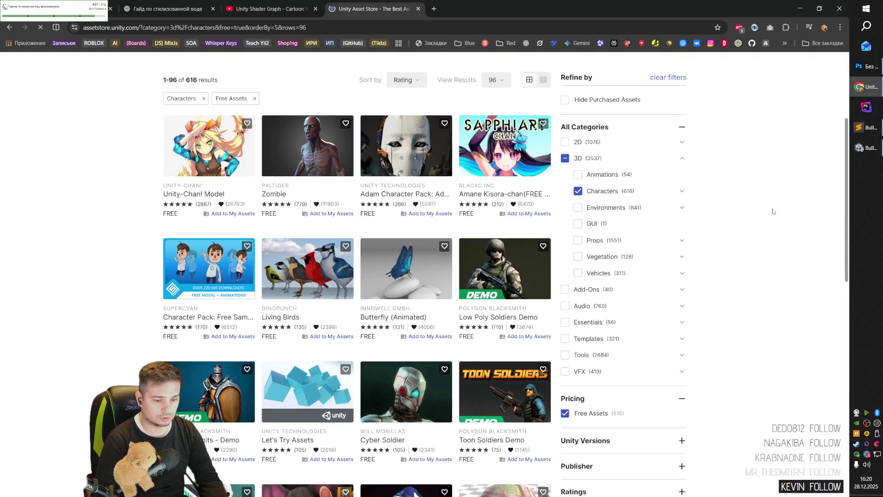
scroll(766, 235, up, 1)
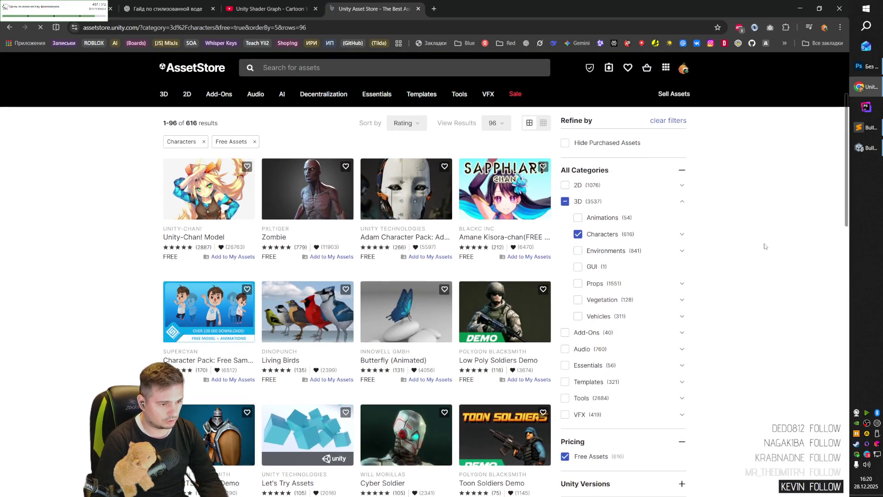
click(189, 186)
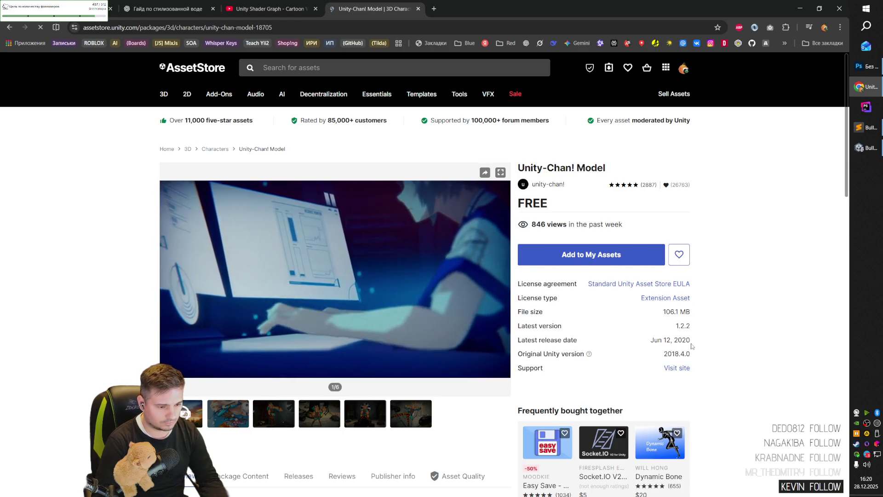
- Back on the results, Quick Look Adam Character Pack's second to fourth images, then close it
key(alt+Left)
scroll(398, 221, down, 2)
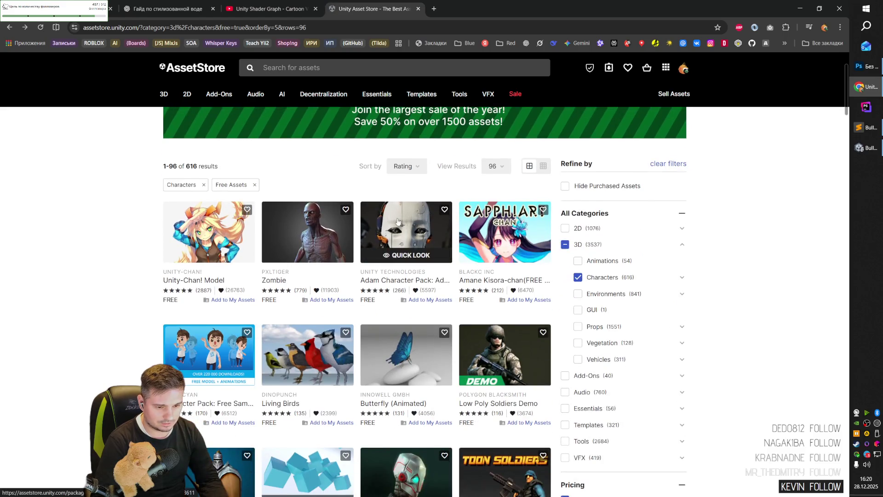
click(409, 257)
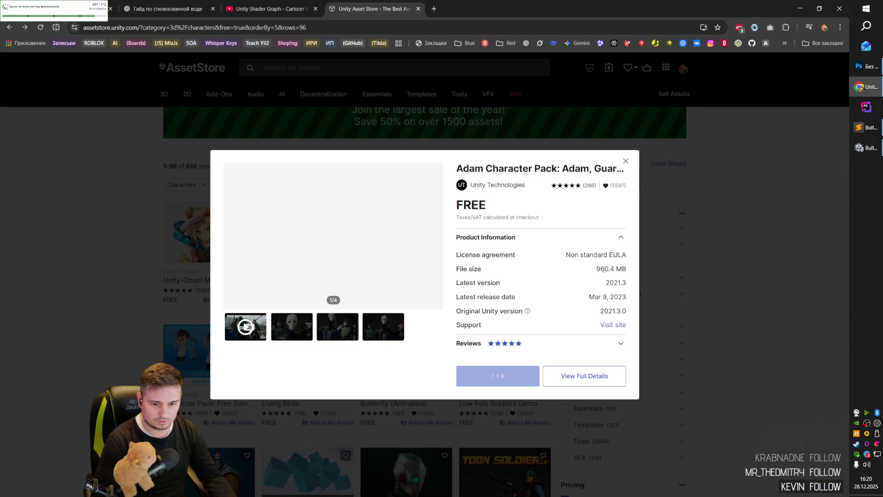
click(287, 334)
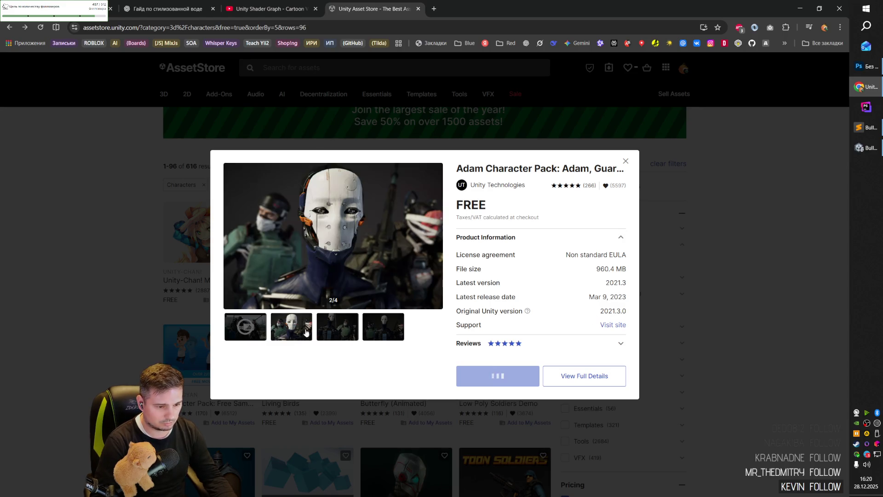
click(329, 330)
click(372, 330)
key(Escape)
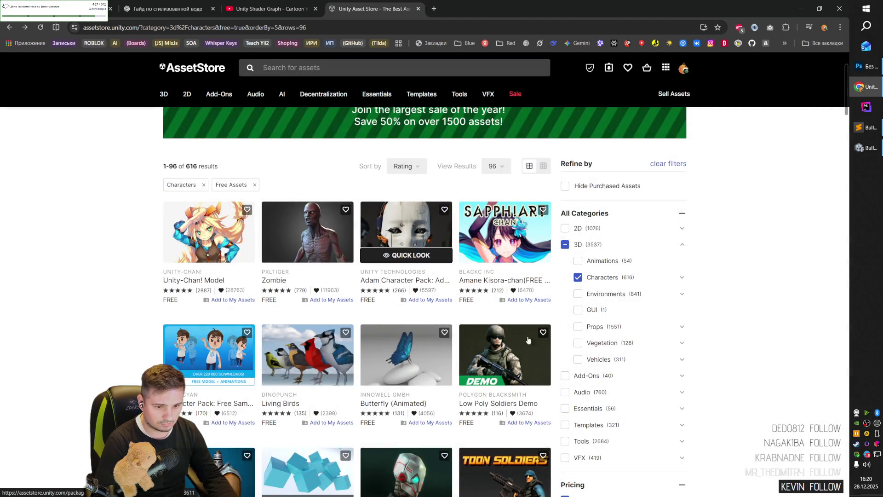
- Preview the free sample character pack, close it, and open Toon RTS Units - Demo
click(210, 381)
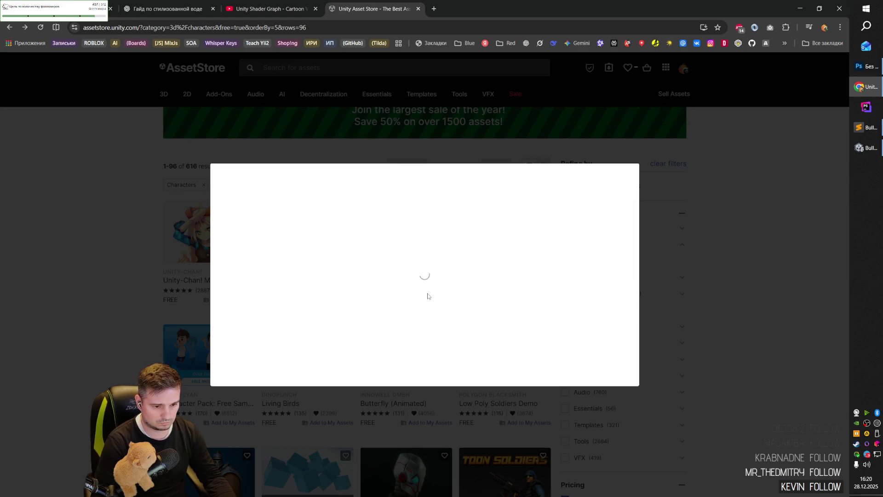
key(Escape)
scroll(428, 296, down, 4)
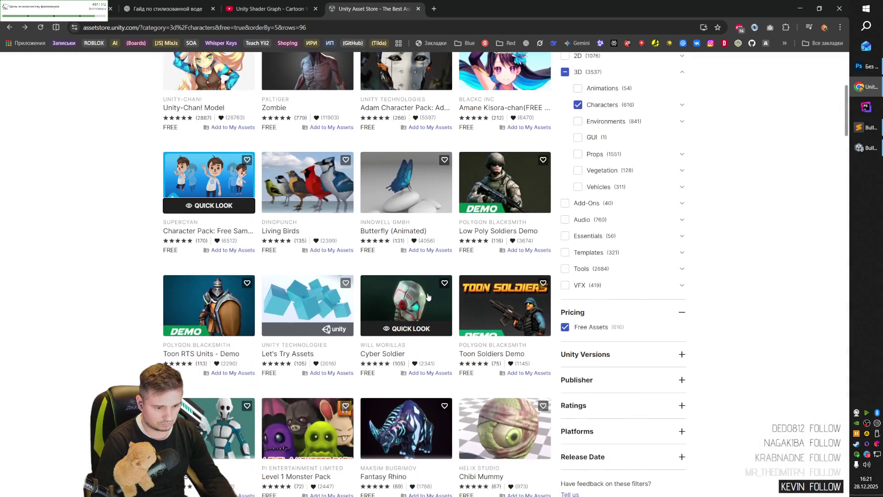
click(215, 304)
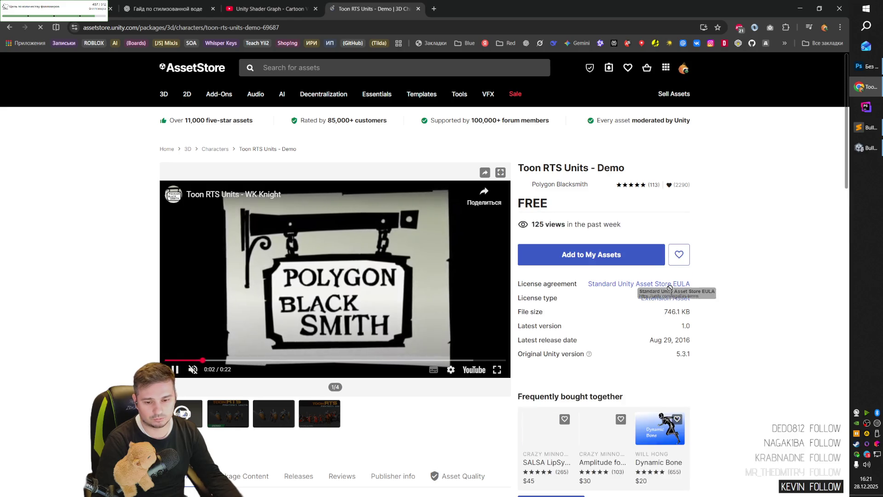
- Browse the Toon RTS Units - Demo gallery, returning to the demo knights image
drag(658, 284, 722, 309)
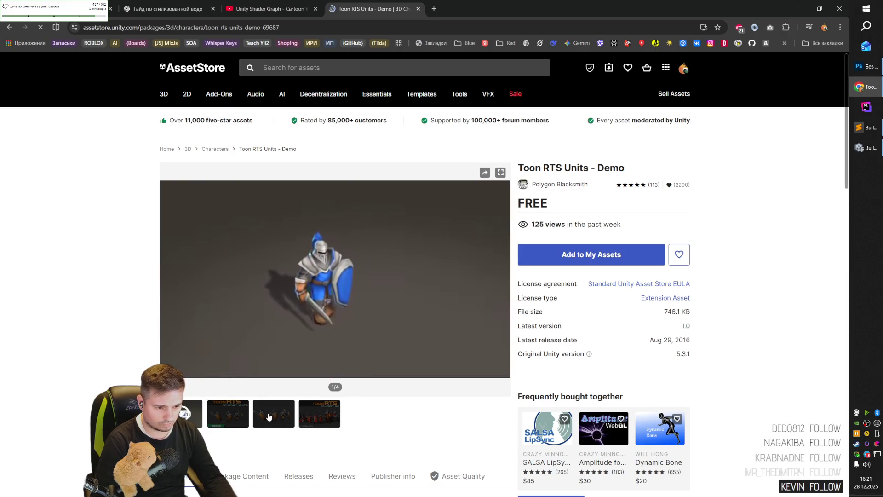
click(247, 416)
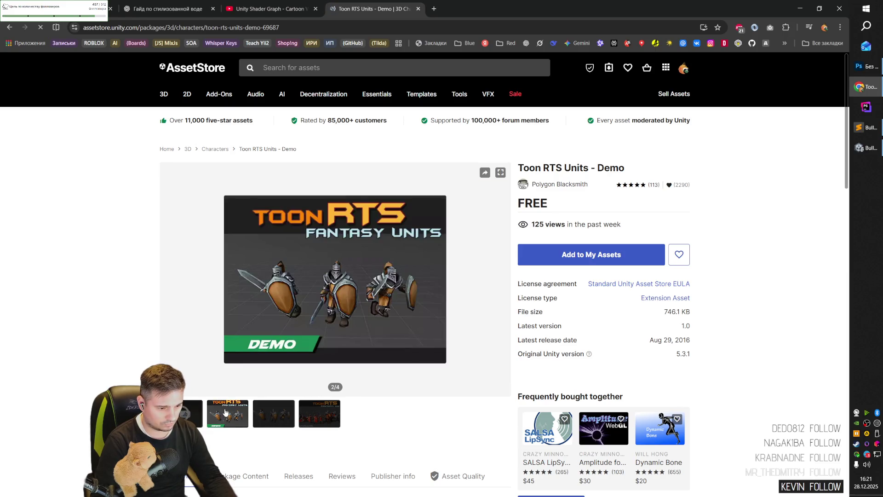
click(274, 416)
click(314, 419)
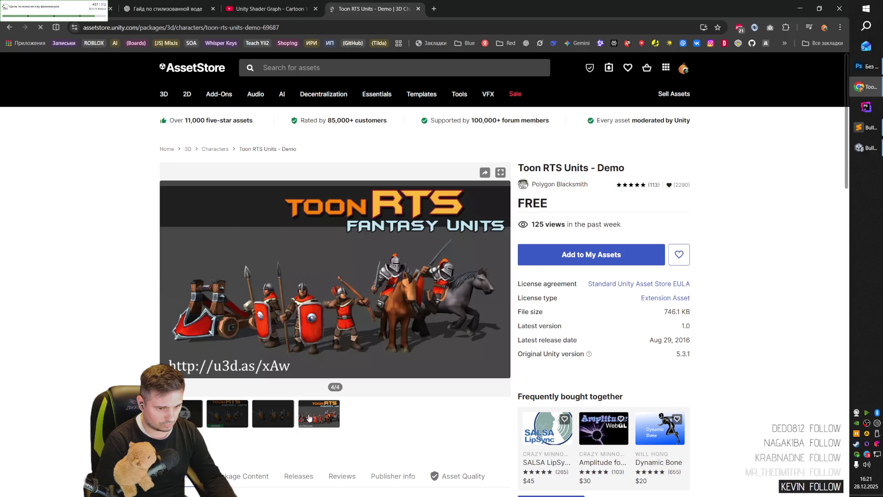
click(218, 415)
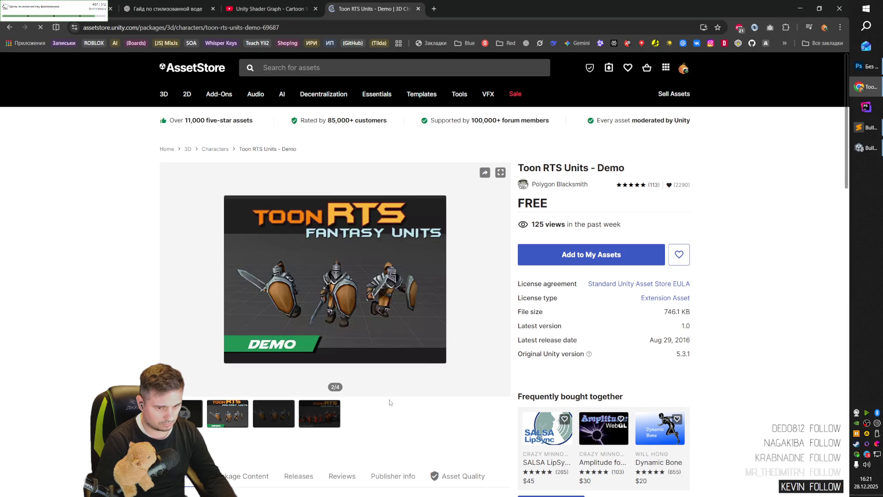
- Scroll the details, copy the title 'Toon RTS Units - Demo', and switch to the Unity editor
scroll(457, 343, down, 10)
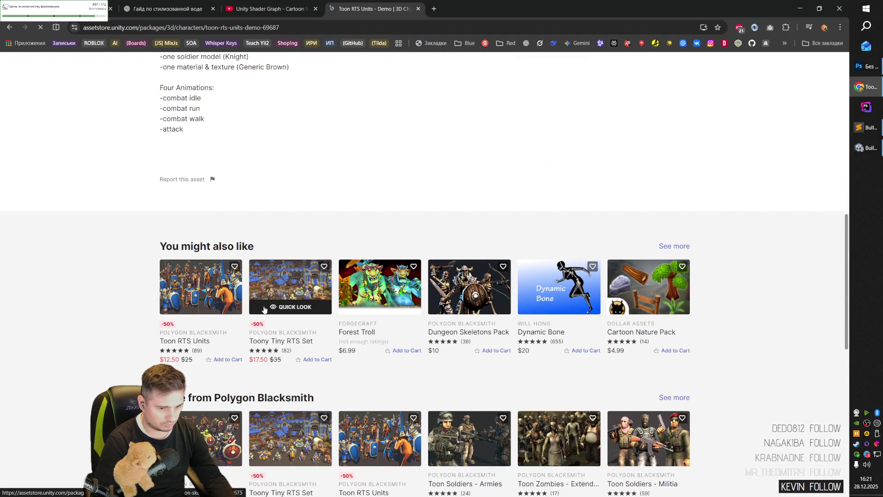
scroll(262, 310, down, 3)
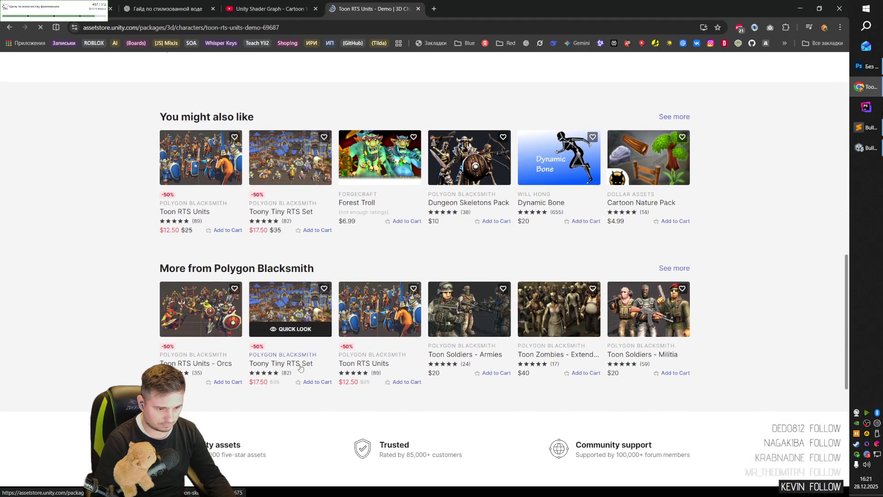
scroll(324, 374, up, 20)
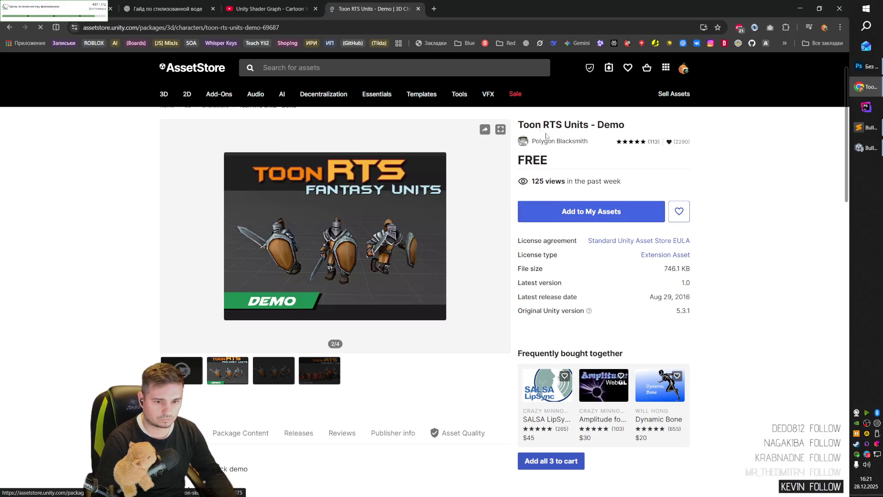
drag(522, 124, 634, 124)
key(ctrl+c)
click(860, 148)
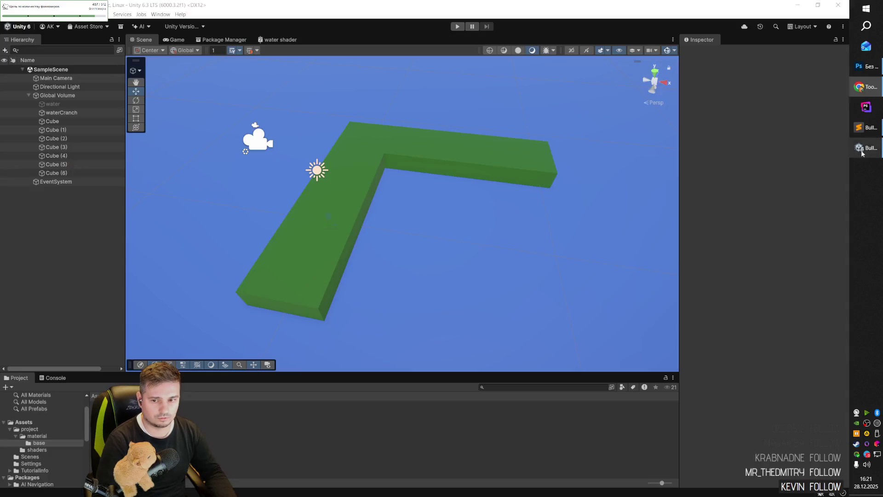
- Search My Assets in the Package Manager for 'Toon RTS Units - Demo', trimming ' - Demo'
click(83, 28)
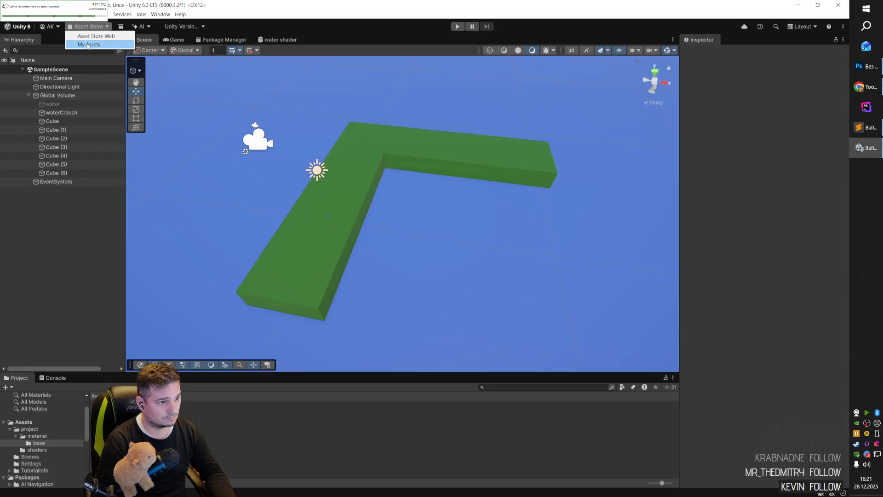
click(89, 44)
key(ctrl+v)
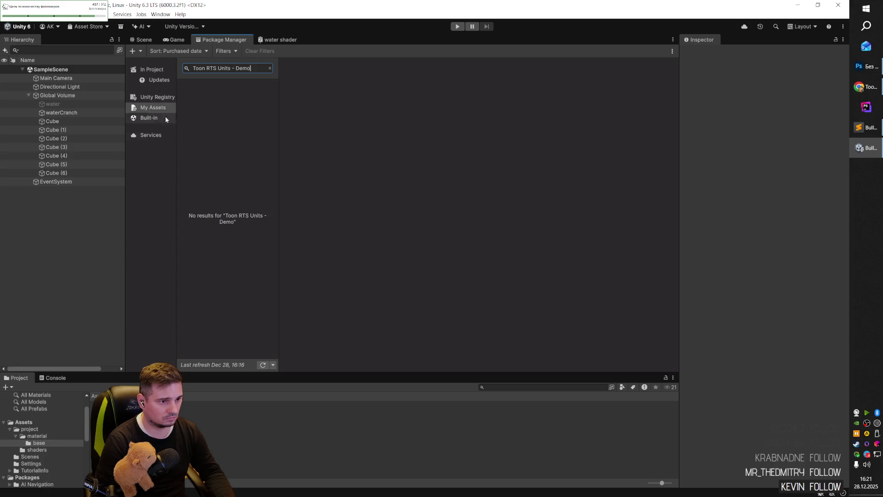
click(205, 52)
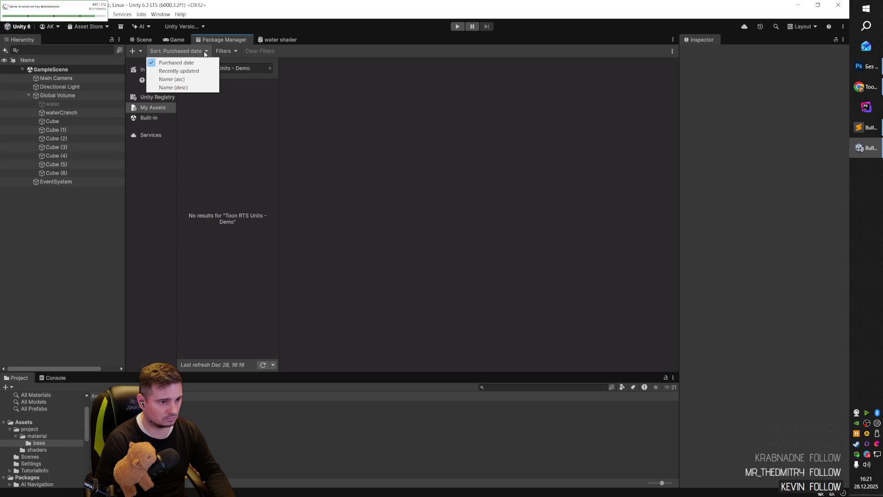
click(250, 68)
drag(251, 68, 232, 68)
key(BackSpace)
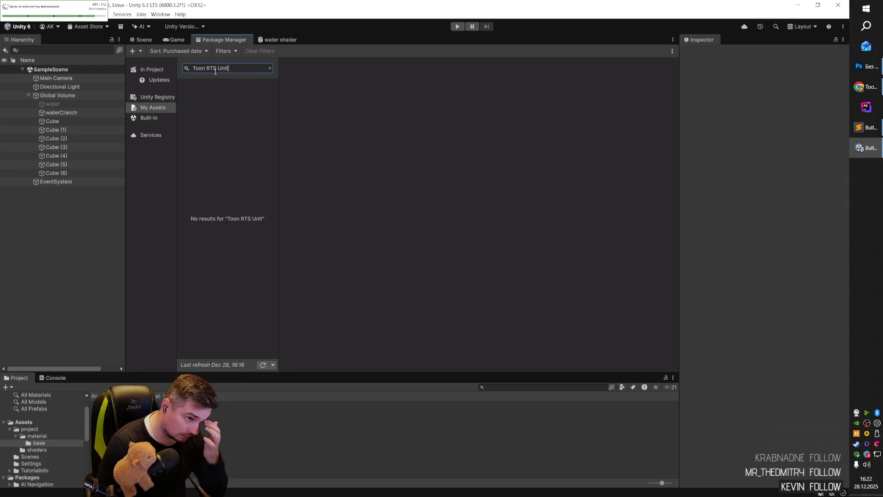
- Repeat the Toon RTS Units - Demo search in Unity Registry and In Project
click(167, 99)
click(233, 67)
key(ctrl+v)
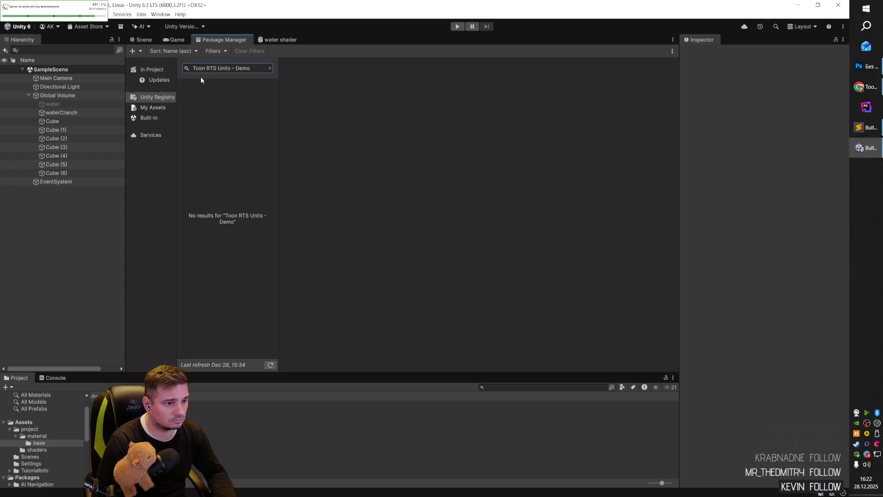
click(158, 71)
click(245, 68)
key(ctrl+v)
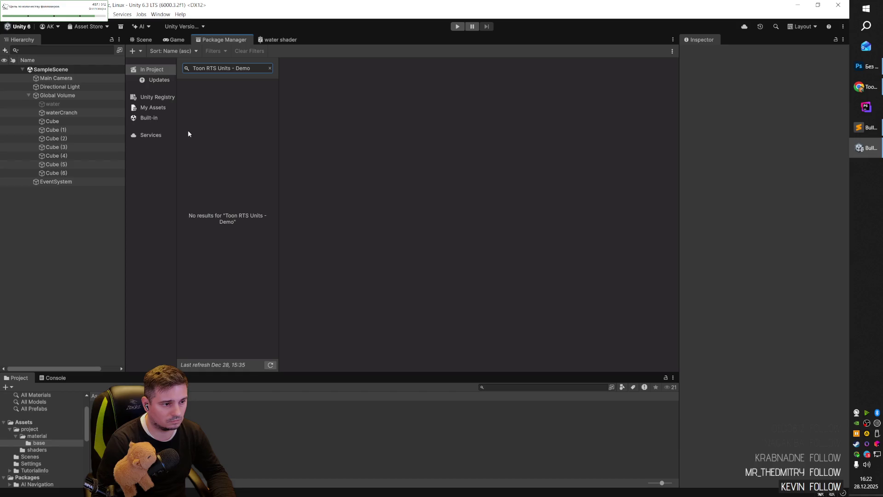
- Search Built-in packages for Toon RTS Units - Demo, again trimming ' - Demo'
click(156, 97)
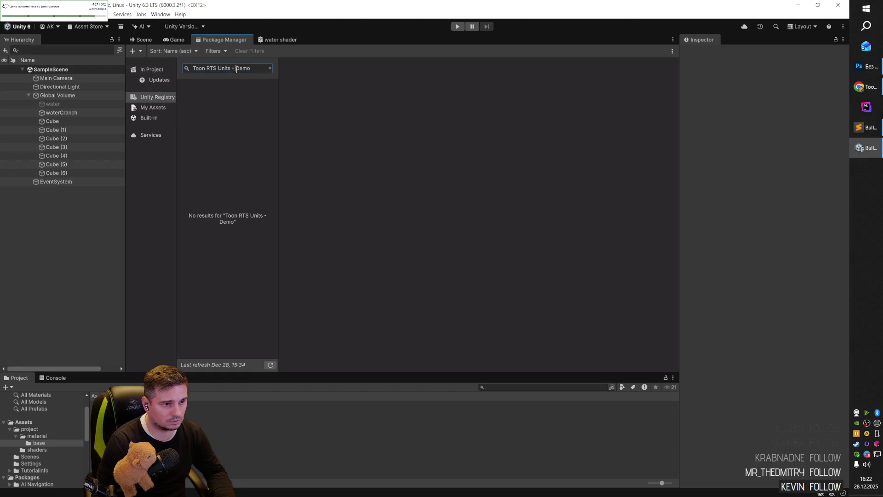
click(236, 68)
click(147, 117)
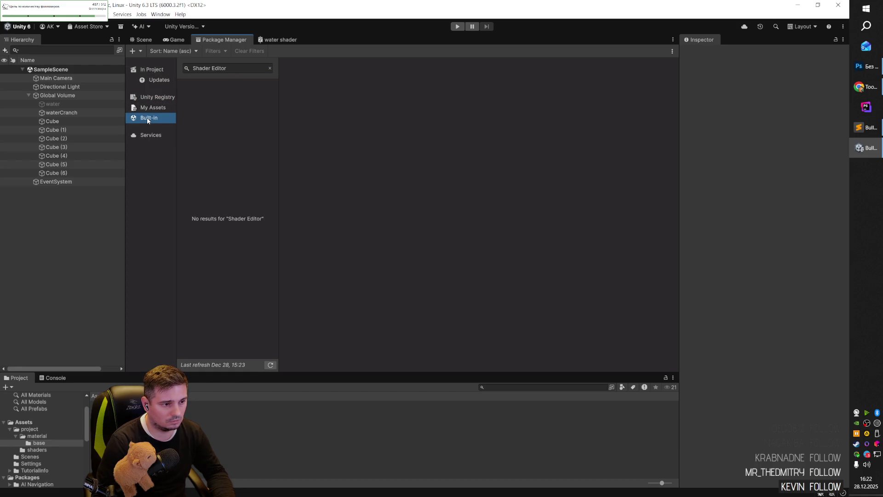
click(228, 67)
key(ctrl+v)
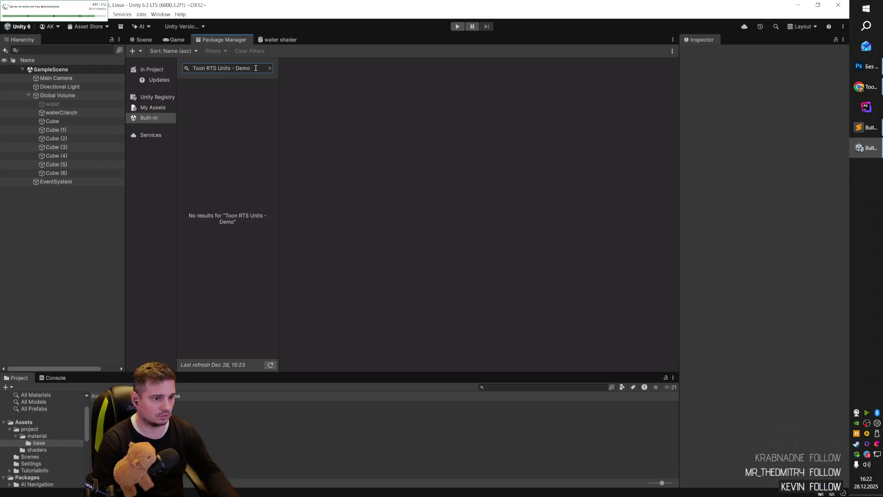
drag(252, 68, 233, 68)
- Add Toon RTS Units - Demo to My Assets in the browser, then clear the package search
key(alt+Tab)
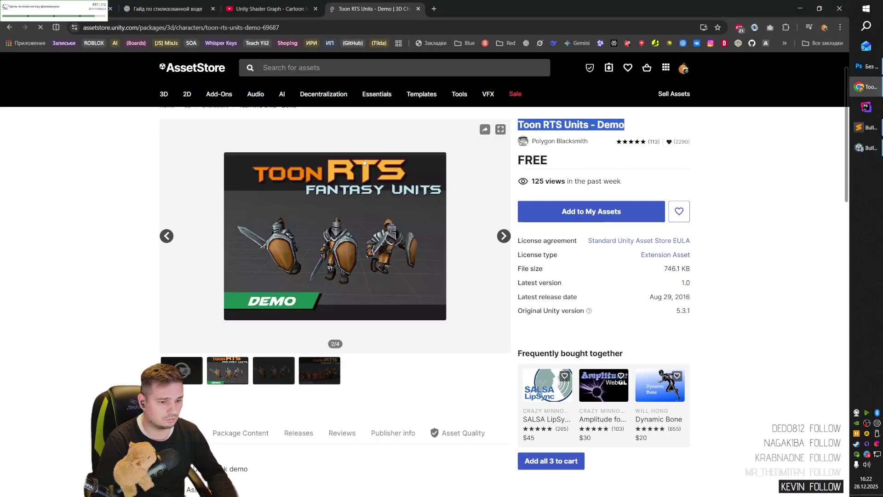
click(593, 212)
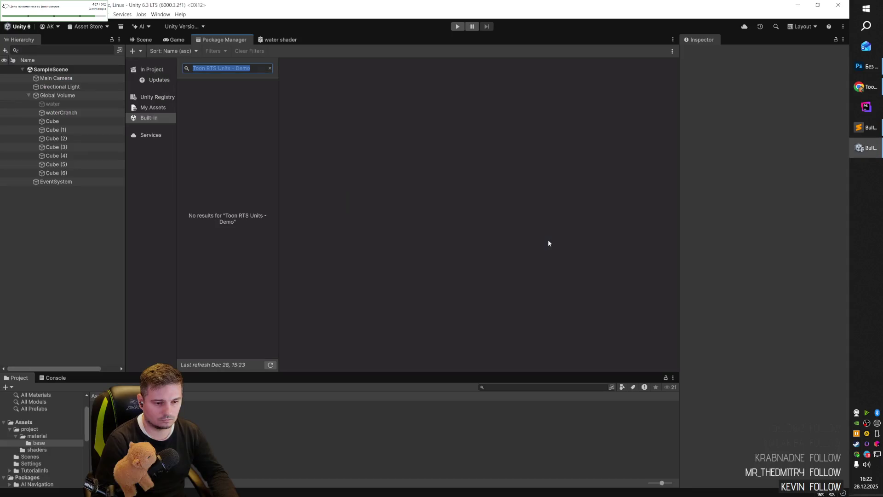
key(BackSpace)
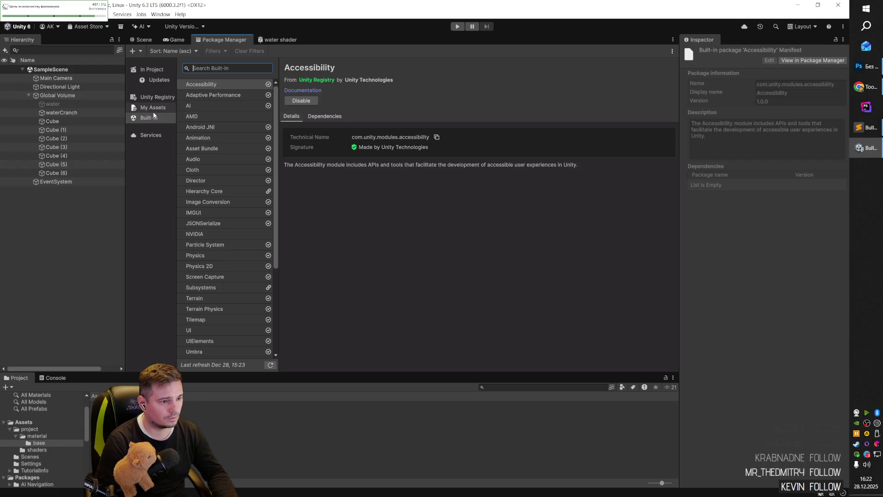
click(154, 108)
click(240, 69)
key(ctrl+v)
key(ctrl+a)
key(BackSpace)
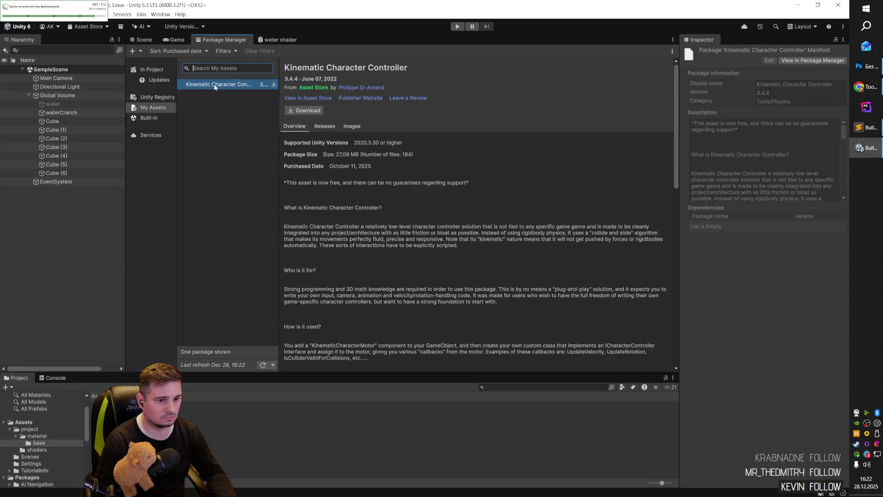
key(alt+Tab)
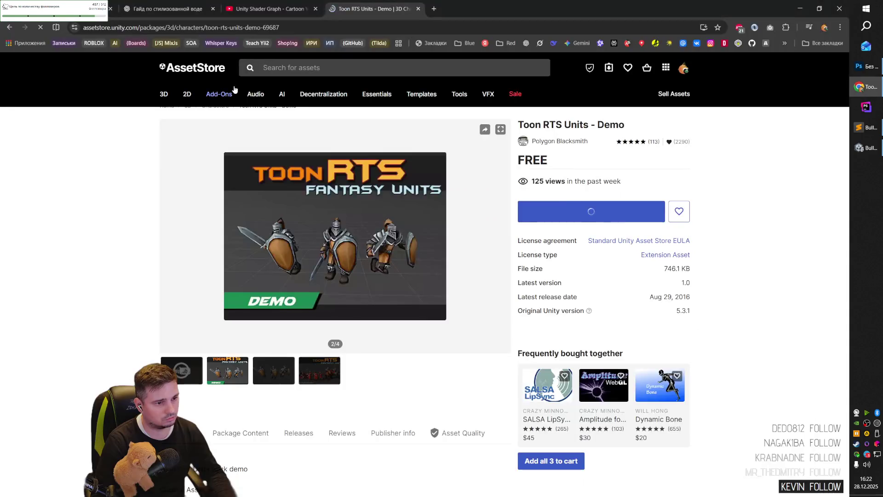
key(alt+Tab)
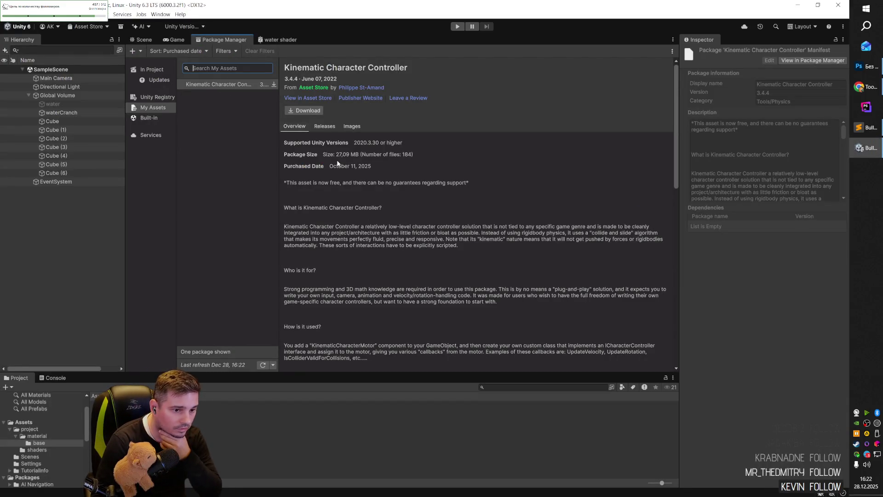
scroll(337, 227, down, 10)
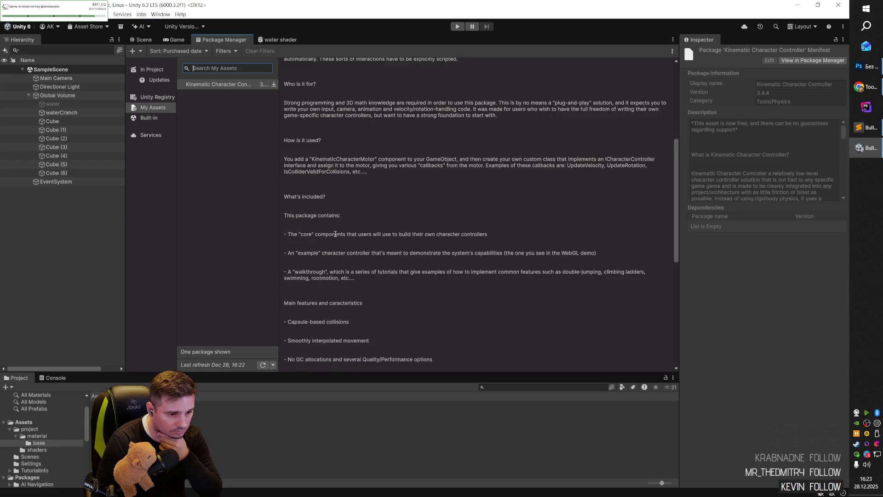
scroll(335, 234, down, 7)
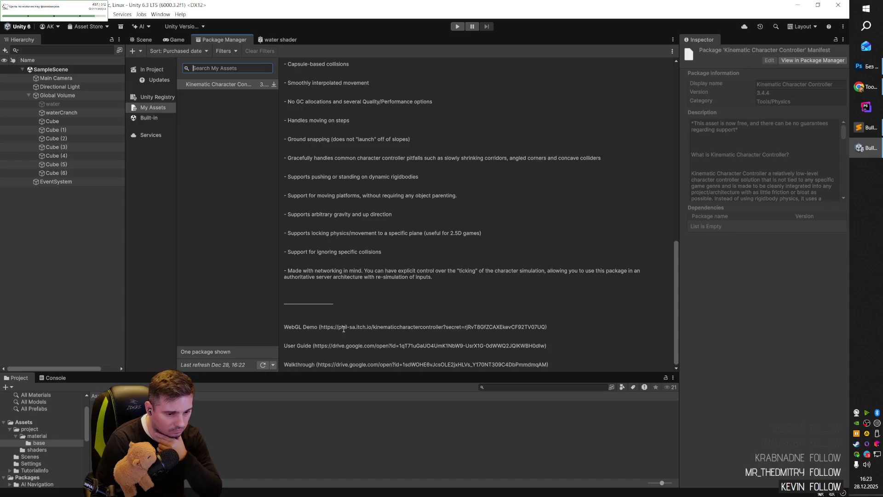
scroll(342, 330, up, 3)
scroll(341, 331, up, 15)
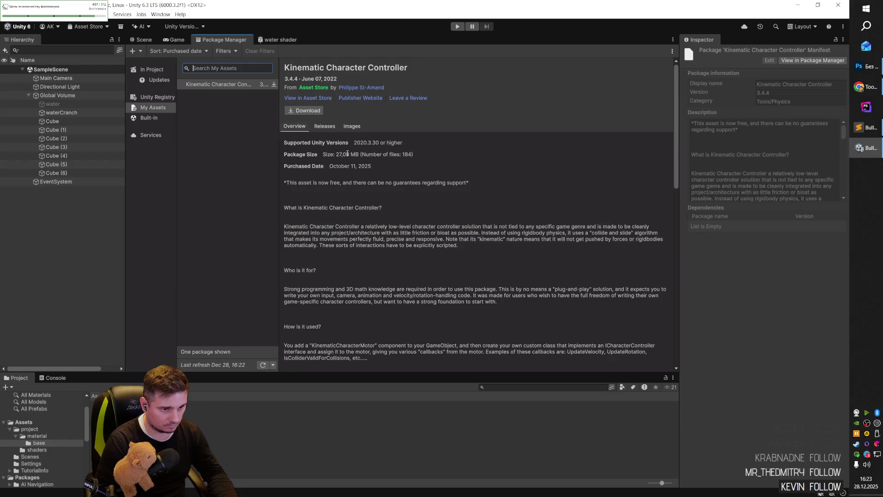
click(309, 98)
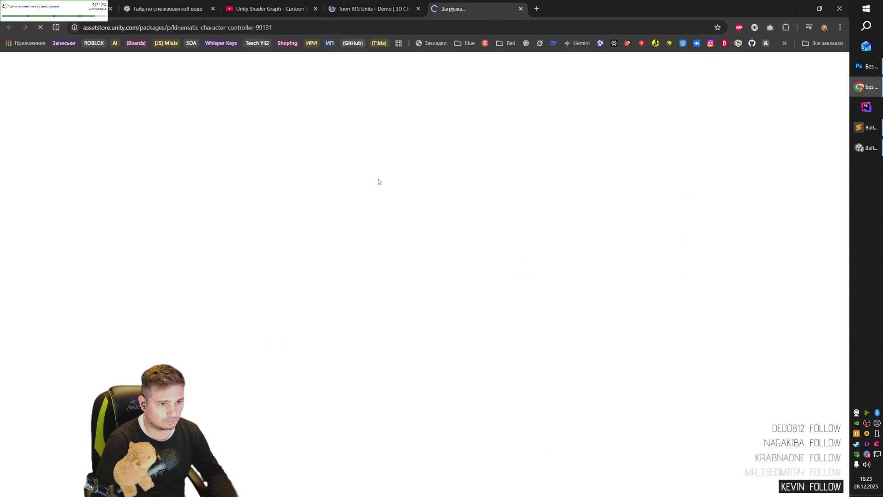
- From the Kinematic Character Controller store page, send the asset to Unity and allow the launch prompt
click(378, 8)
click(445, 10)
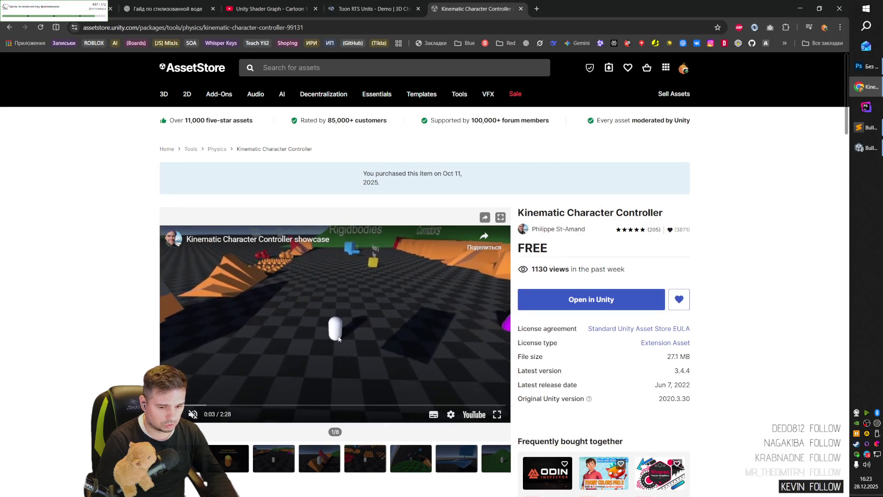
click(600, 303)
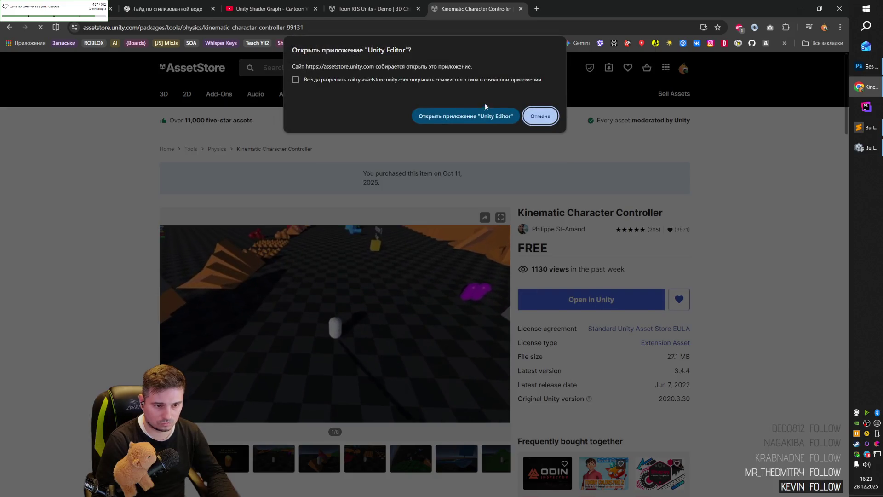
click(466, 115)
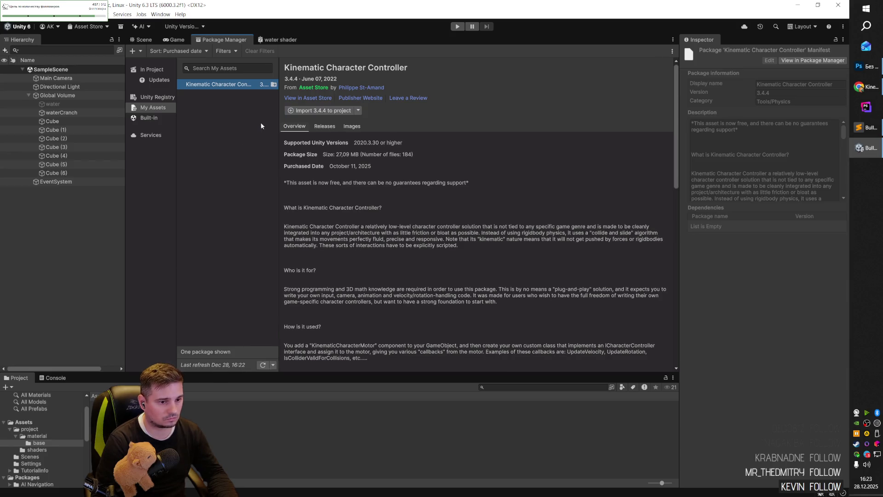
- Import all files of Kinematic Character Controller 3.4.4, approving updates for these and other outdated scripts
click(357, 111)
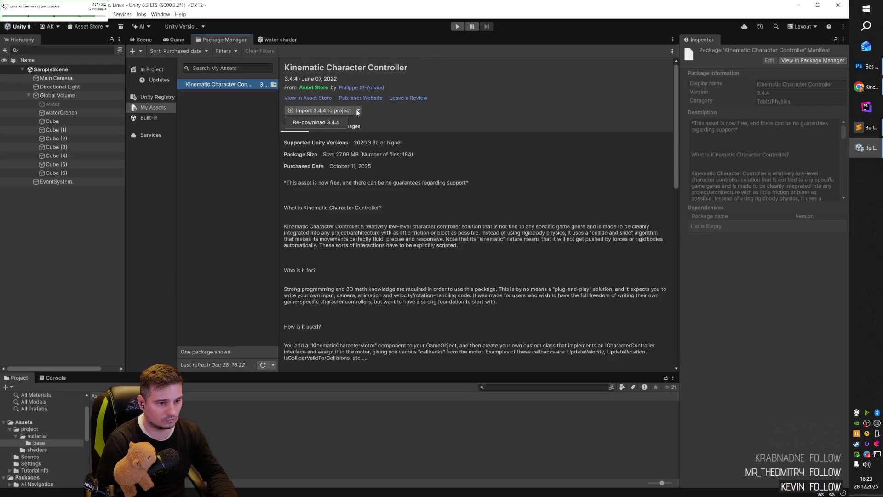
click(380, 110)
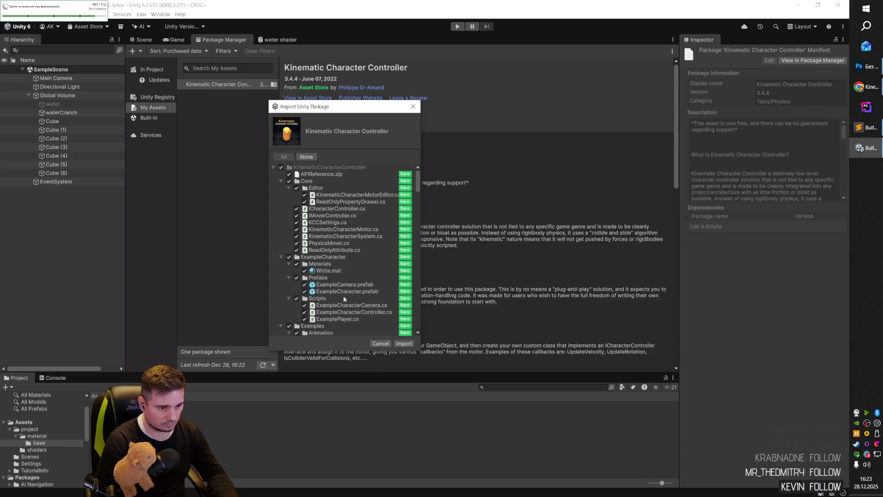
scroll(343, 296, down, 3)
click(403, 344)
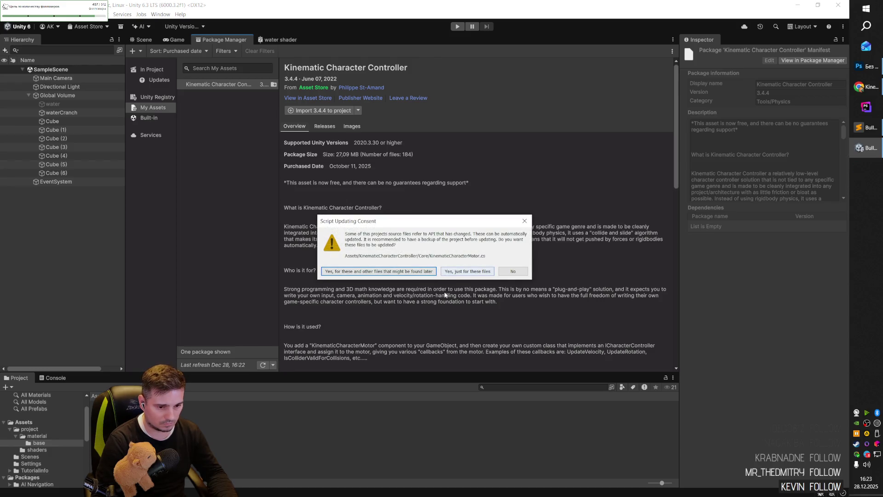
drag(400, 227, 379, 225)
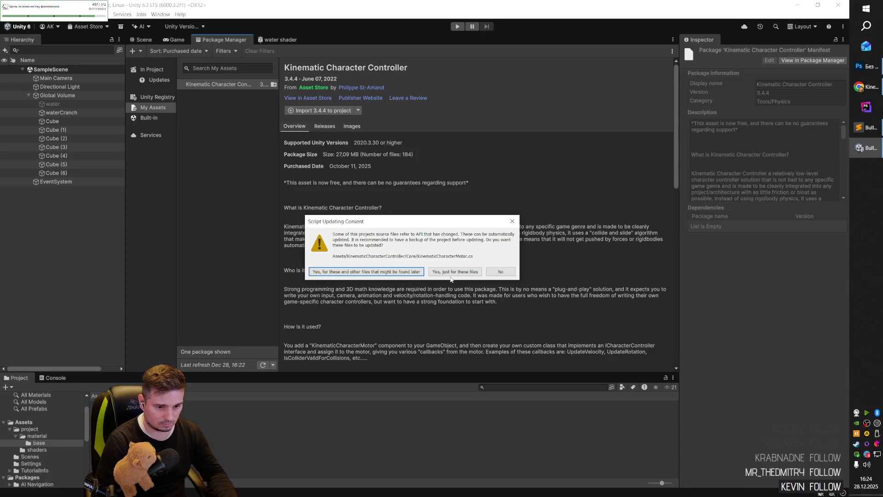
click(367, 271)
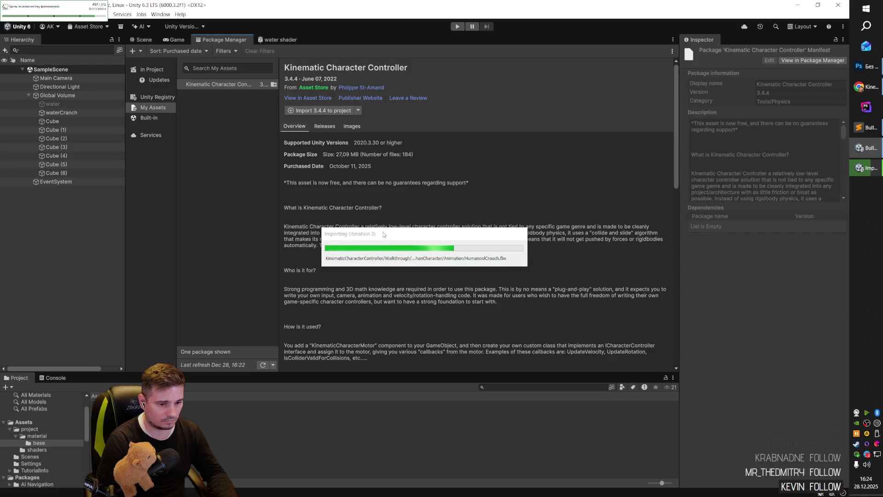
- Show the top-level Assets folder in Unity's Project window, then switch to the Toon RTS Units - Demo tab
key(alt+Tab)
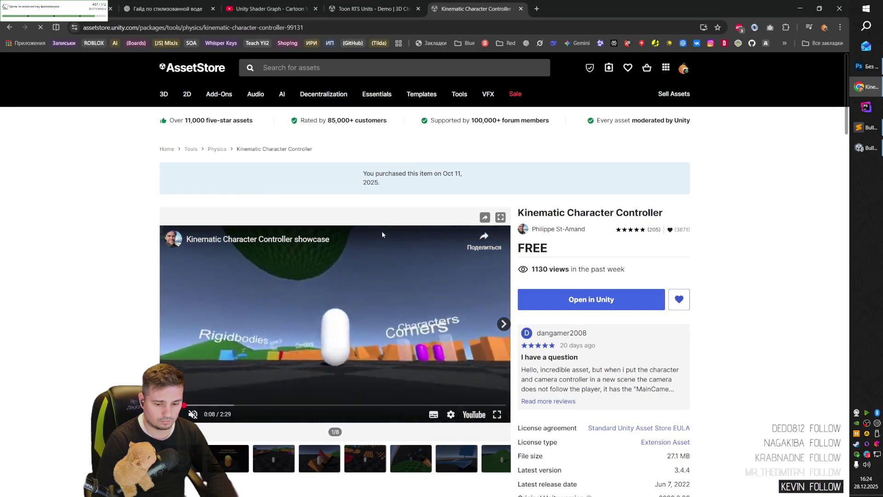
scroll(382, 235, down, 3)
scroll(383, 234, up, 3)
key(alt+Tab)
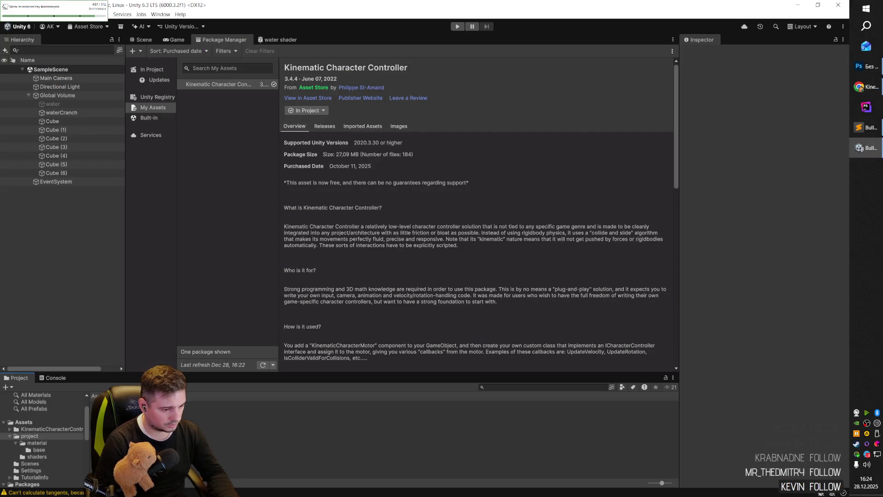
click(23, 422)
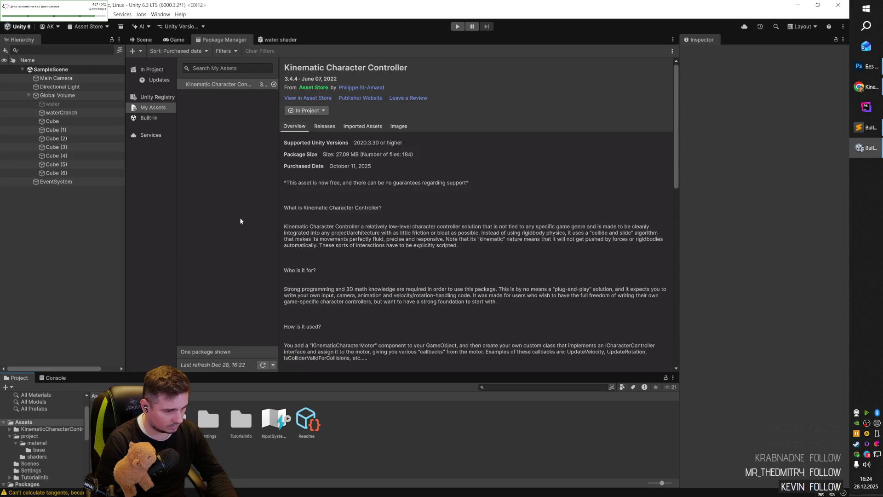
key(alt+Tab)
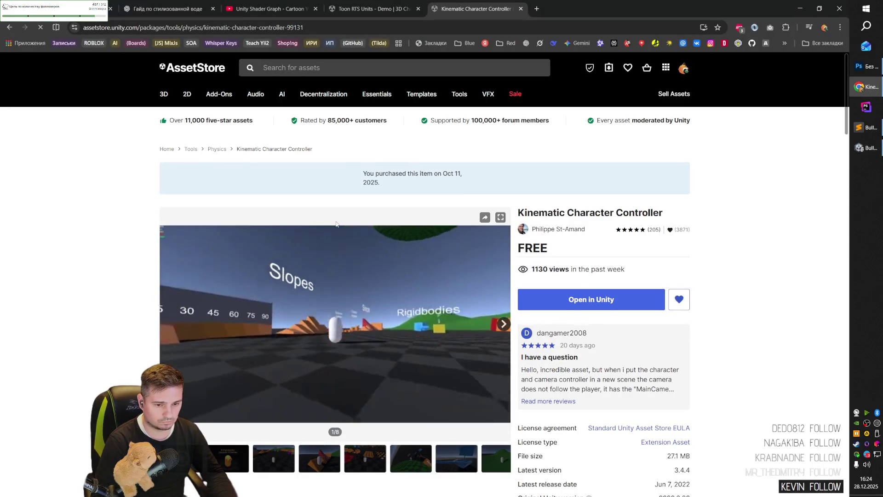
key(ctrl+shift+Tab)
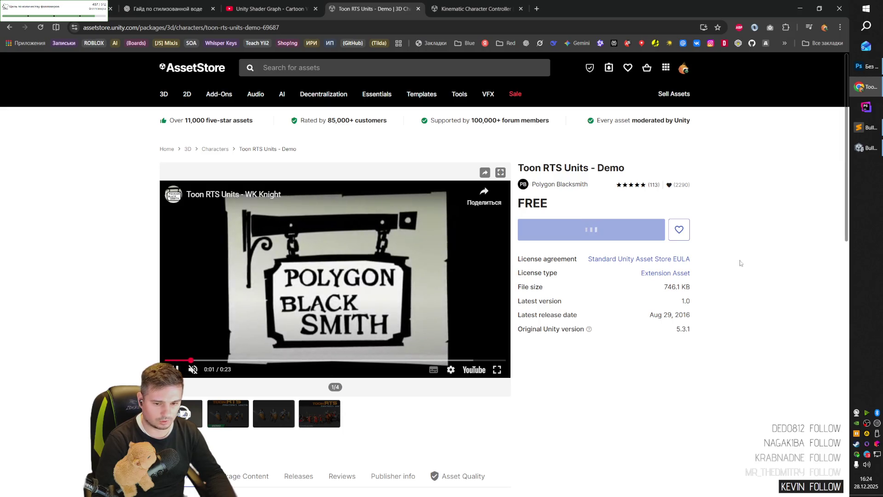
- Add Toon RTS Units - Demo to My Assets and start a new wishlist for it
click(593, 232)
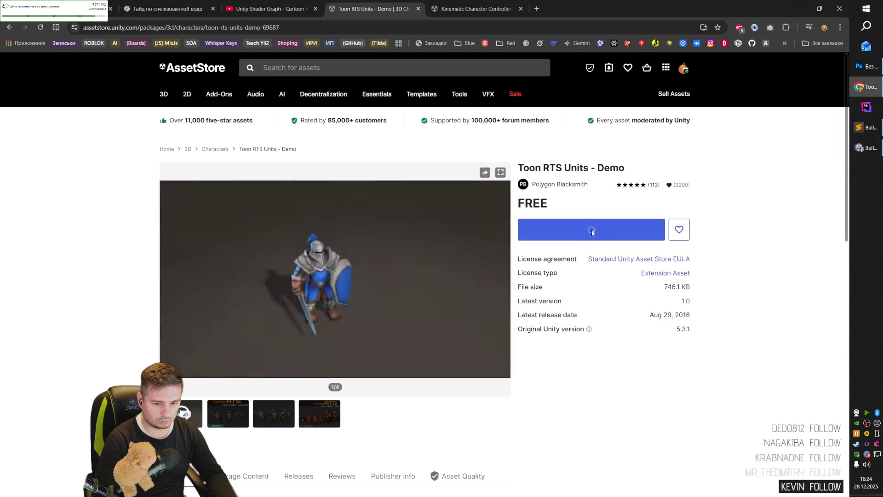
click(680, 230)
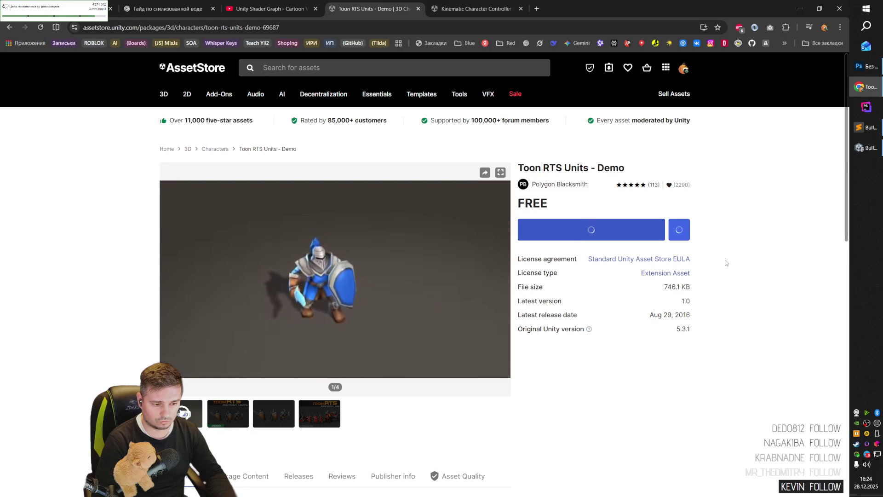
mouse_move(282, 299)
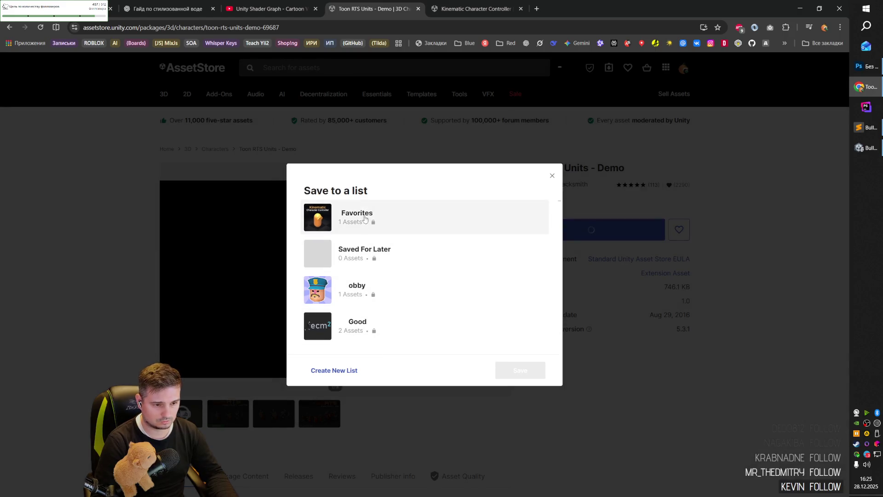
click(343, 370)
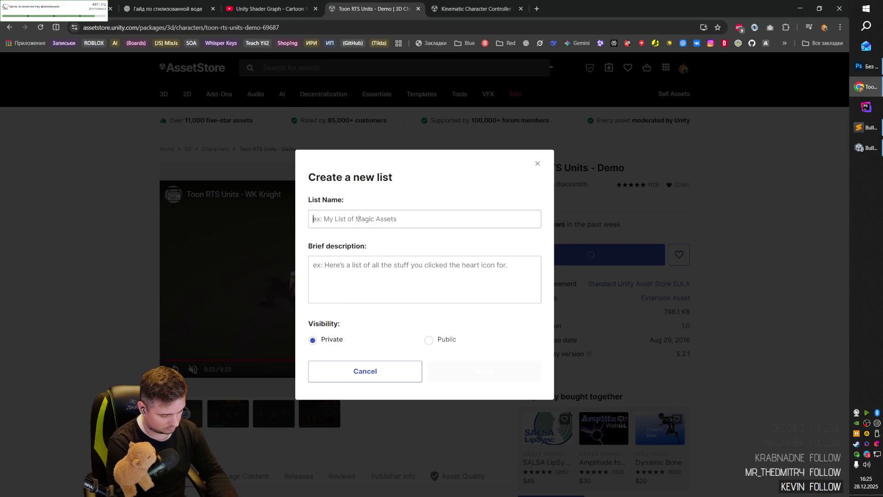
- Name the new list BulletShield, then focus the My Assets search box in Unity
text(Игддуе)
key(ctrl+a)
text(Bulle)
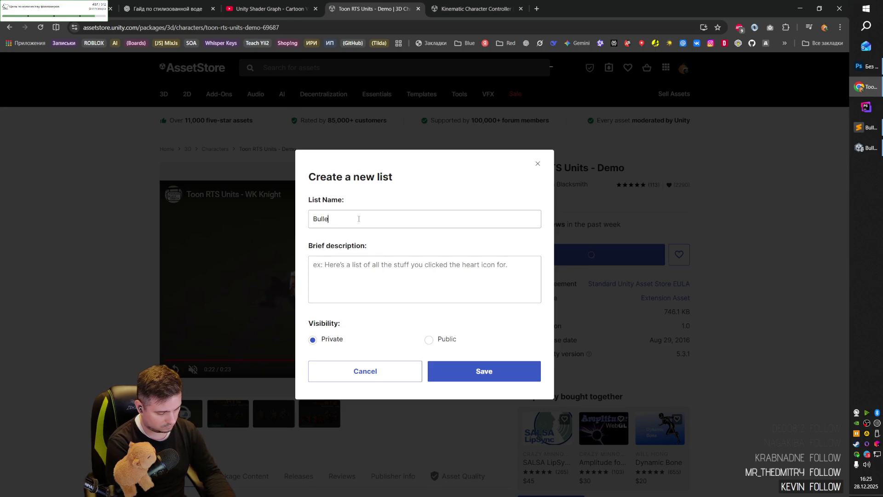
text(tShot)
key(Return)
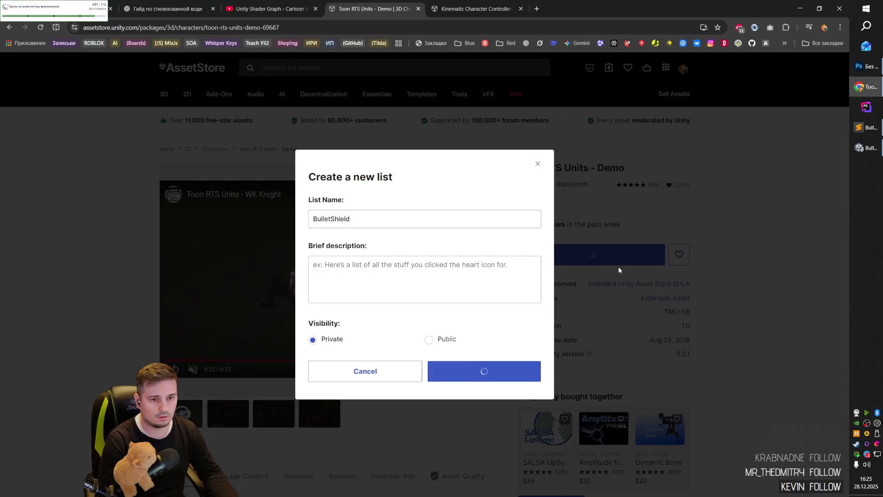
key(alt+Tab)
click(215, 114)
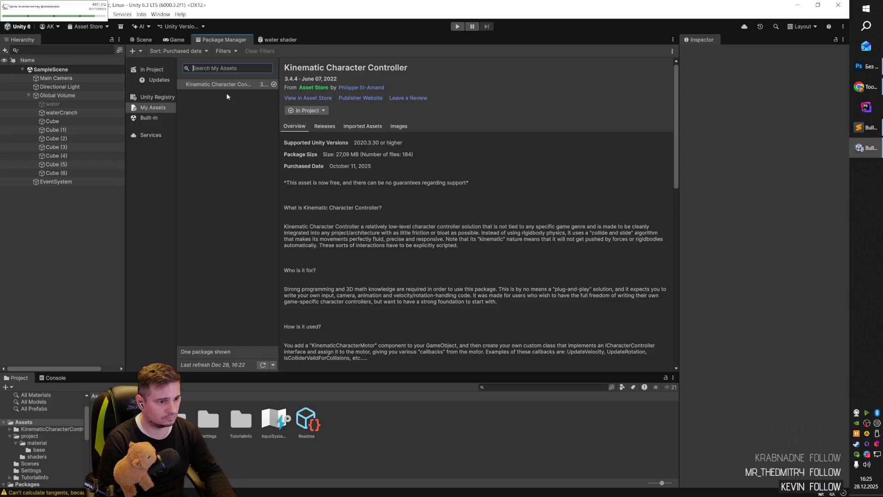
- Refresh the Package Manager's My Assets list, then return to the browser
click(236, 99)
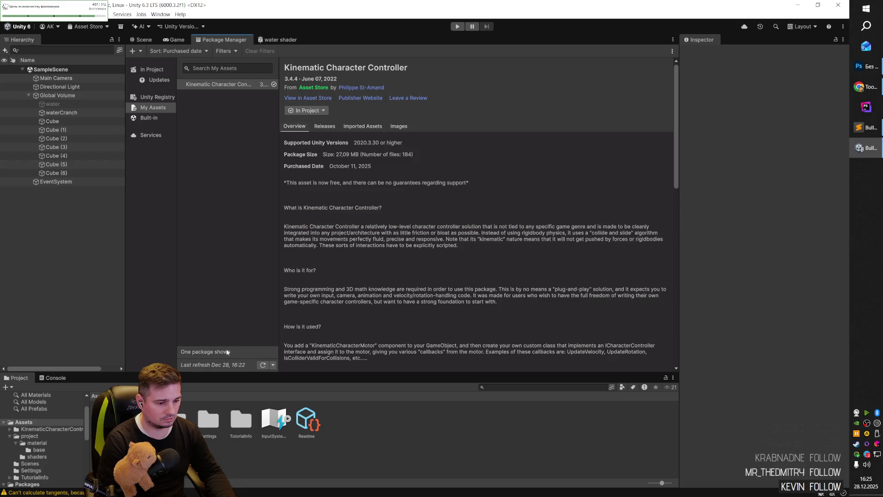
click(263, 365)
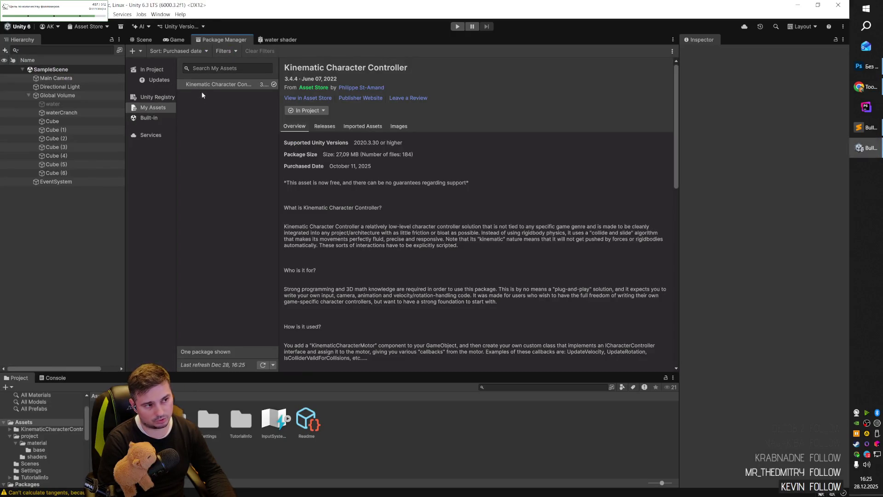
key(alt+Tab)
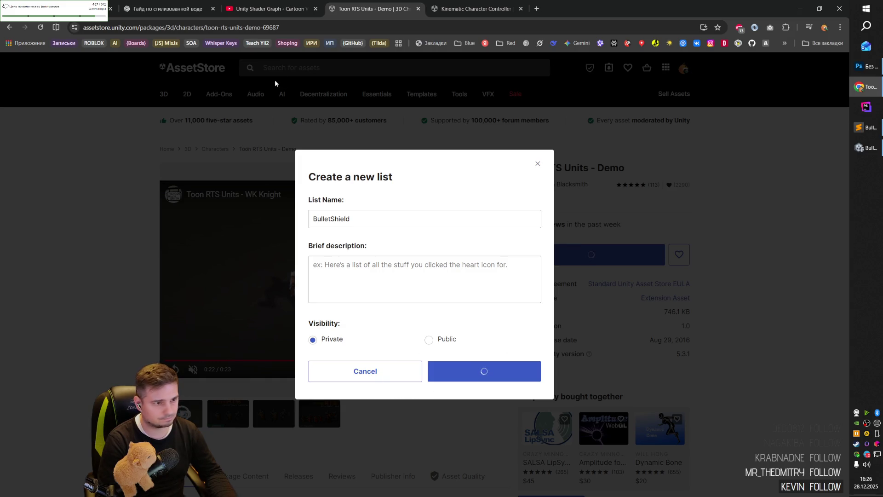
- Load the toon-rts-units-demo-69687 store page in the Kinematic Character Controller tab
click(499, 9)
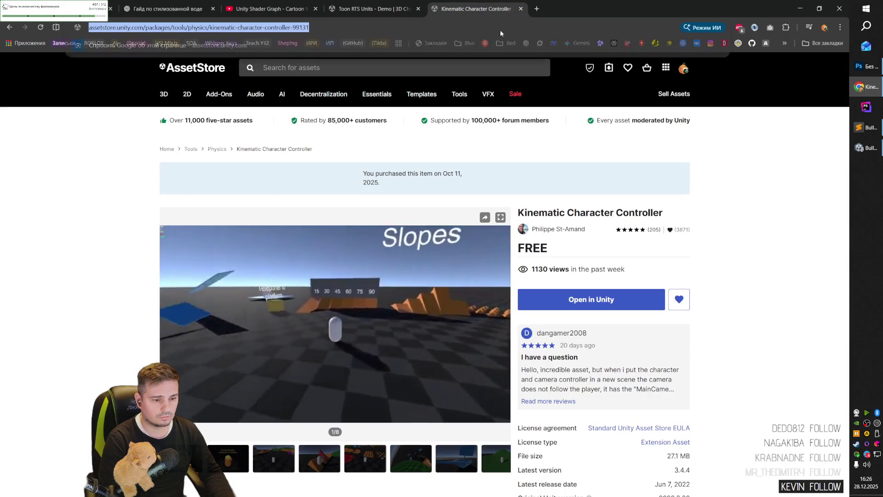
text(https://assetstore.unity.com/packages/3d/characters/toon-rts-units-demo-69687)
key(Return)
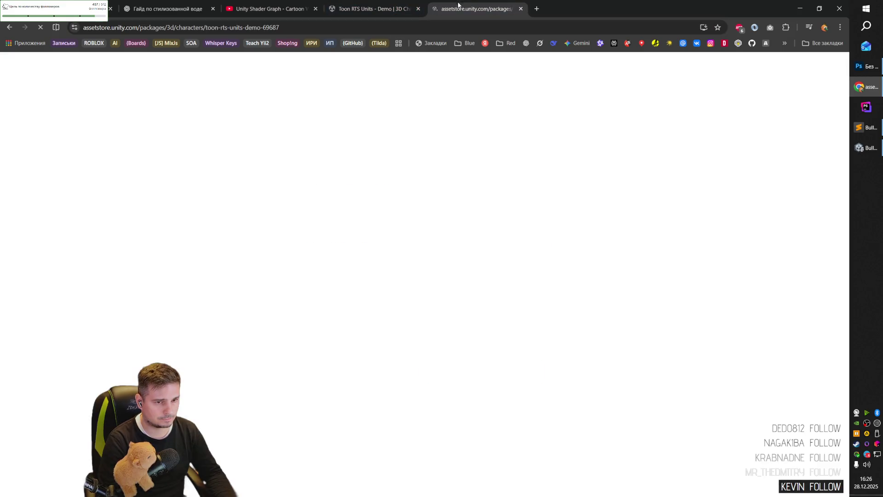
click(275, 11)
click(464, 9)
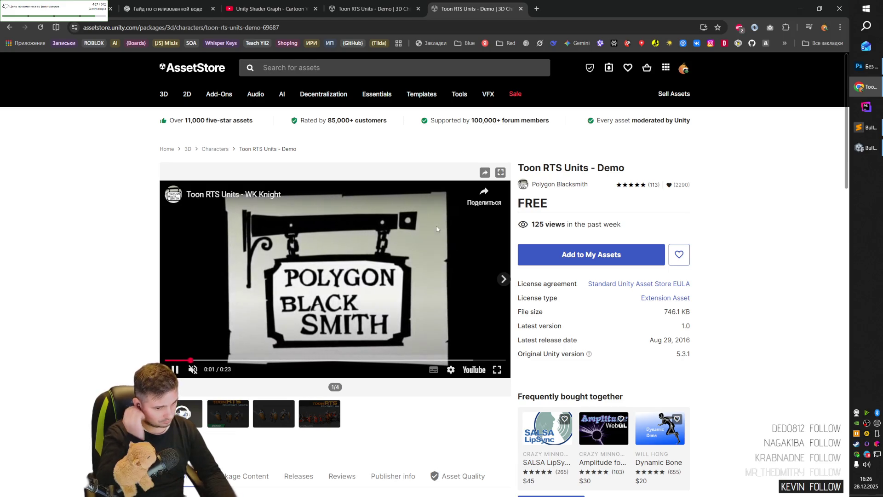
- On the freshly loaded Toon RTS Units tab, pause the preview video and scroll the page
click(392, 5)
click(474, 9)
click(375, 265)
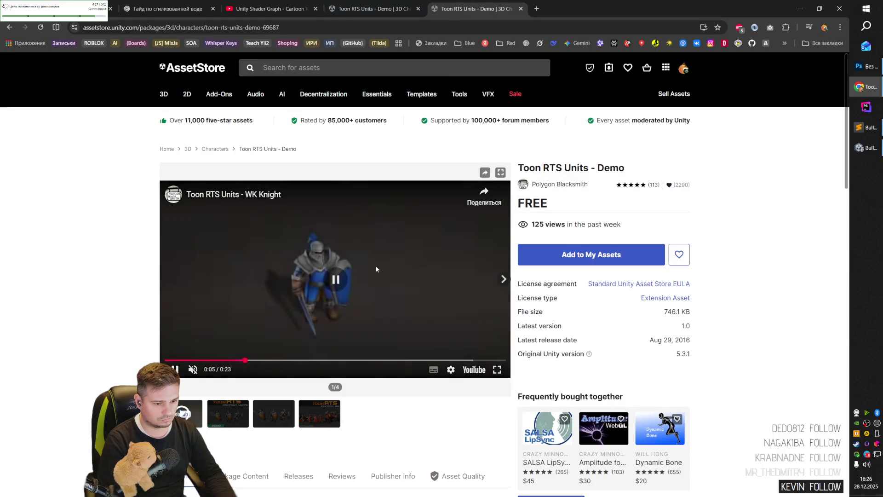
scroll(418, 276, down, 2)
scroll(419, 277, down, 2)
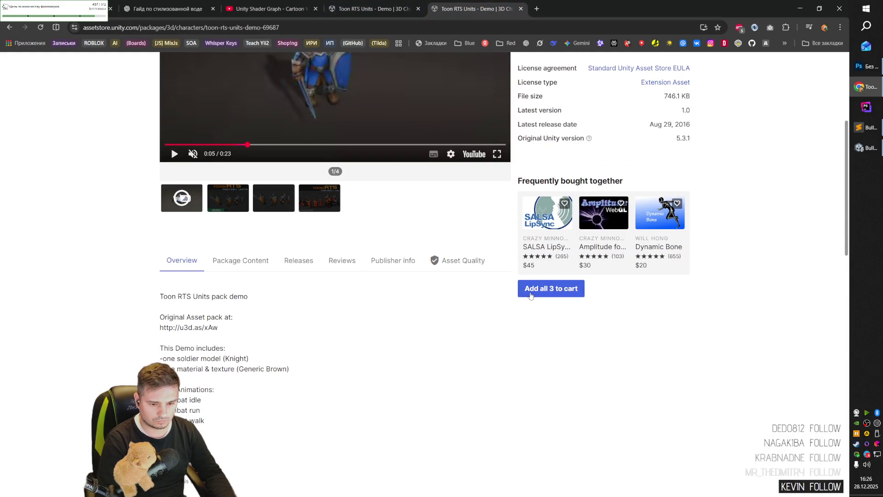
scroll(394, 264, up, 2)
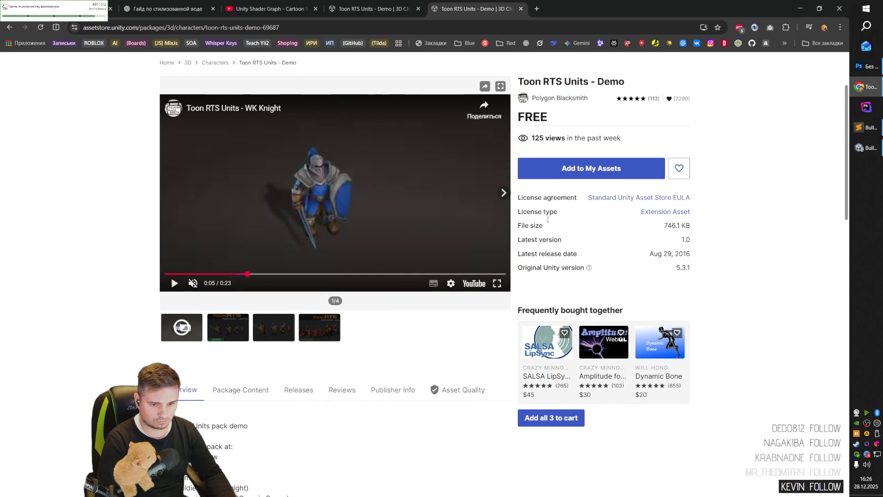
scroll(394, 263, up, 2)
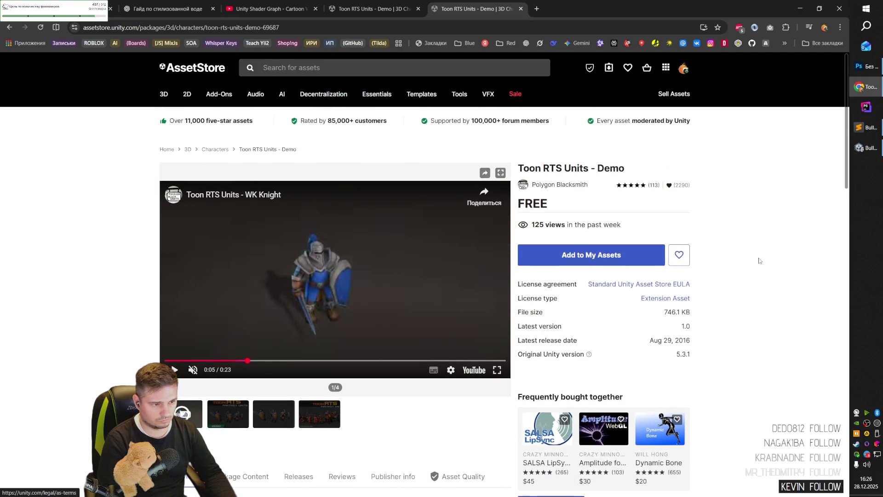
scroll(760, 261, down, 8)
scroll(760, 261, down, 2)
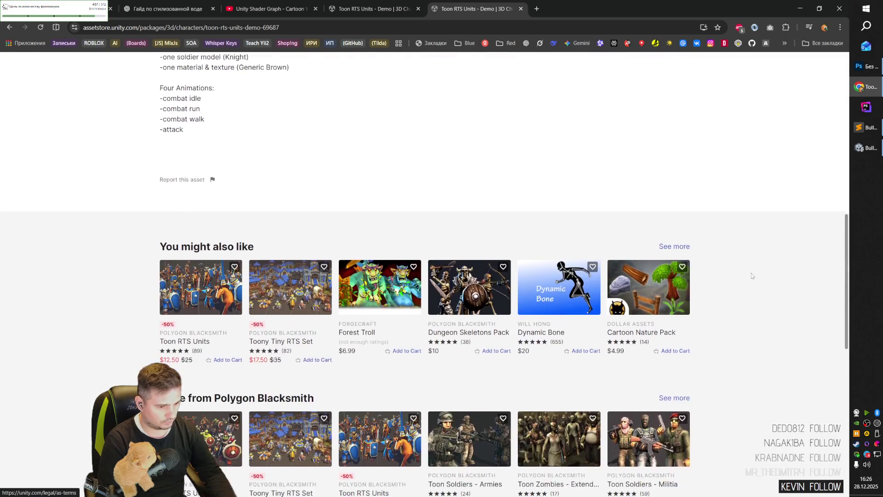
scroll(750, 282, up, 10)
scroll(338, 349, down, 2)
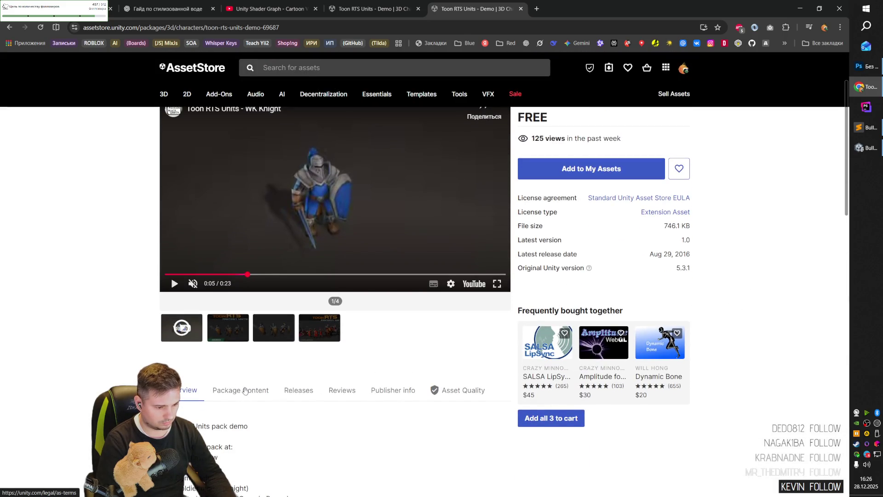
- Browse the asset's Package Content, Releases, Reviews and publisher information sections
click(241, 390)
scroll(223, 311, down, 3)
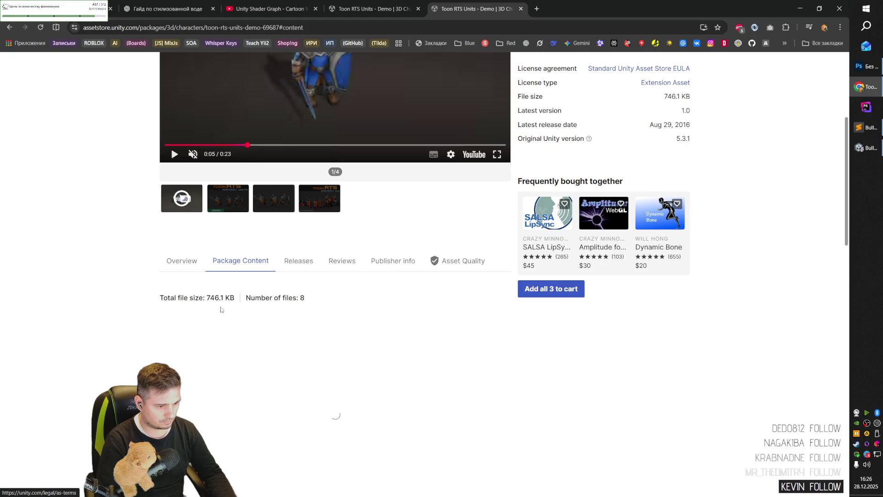
click(290, 270)
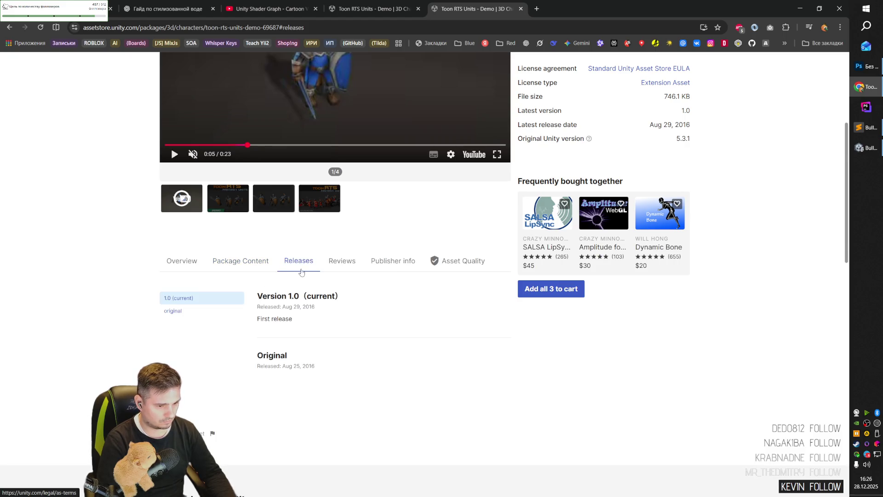
click(345, 264)
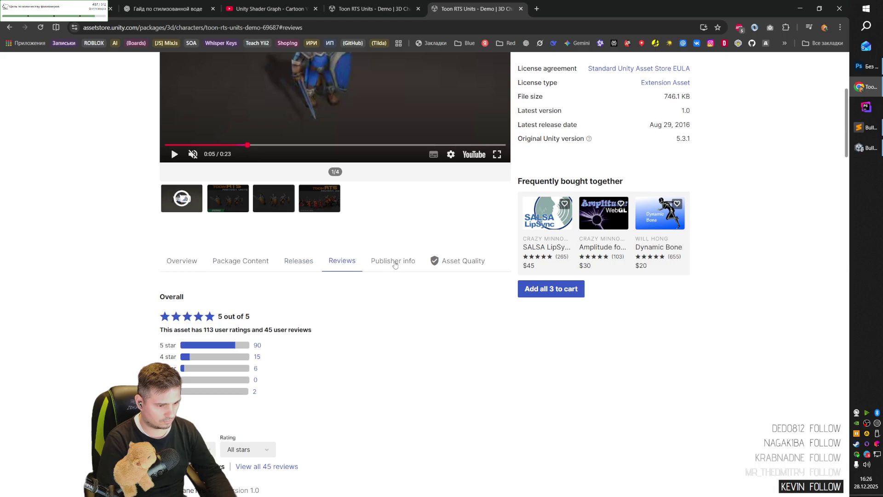
click(393, 260)
click(342, 260)
scroll(358, 328, down, 1)
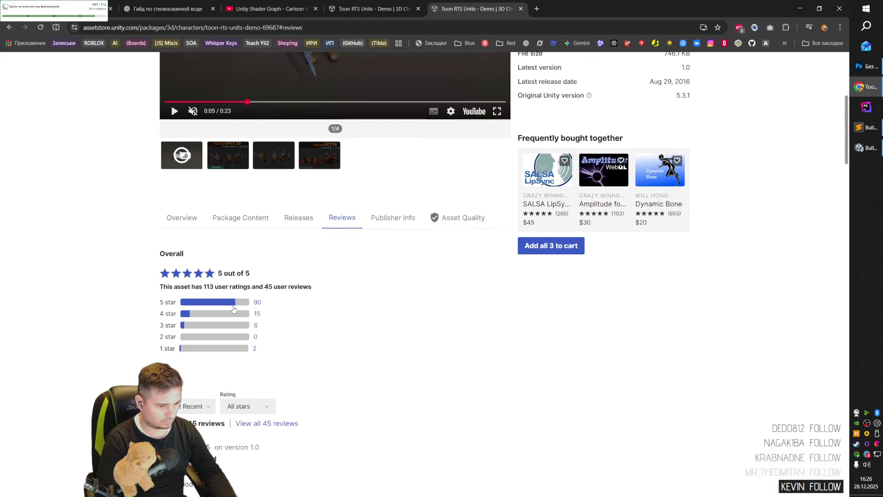
- Filter the asset's reviews to show only the 1-star ratings
click(254, 349)
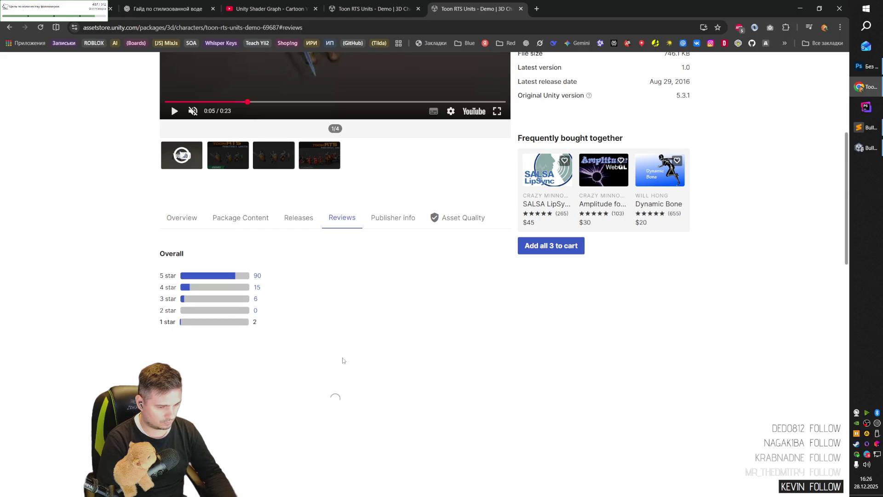
scroll(343, 361, down, 4)
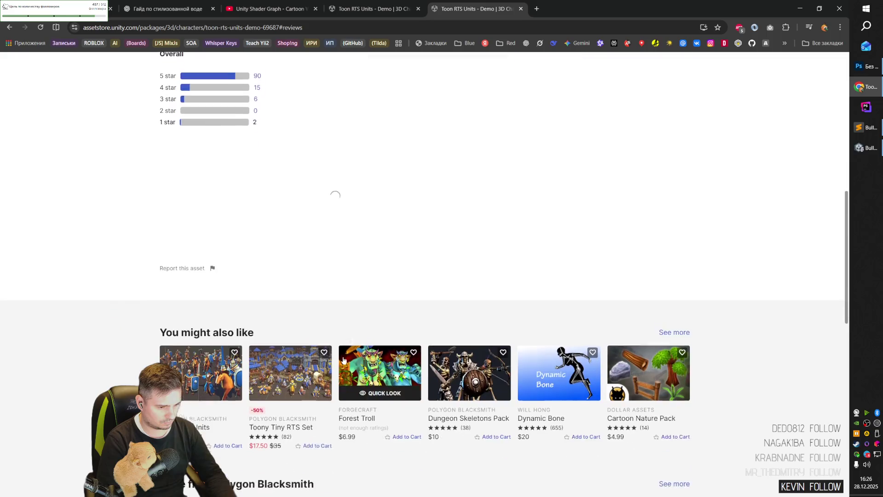
scroll(342, 360, up, 3)
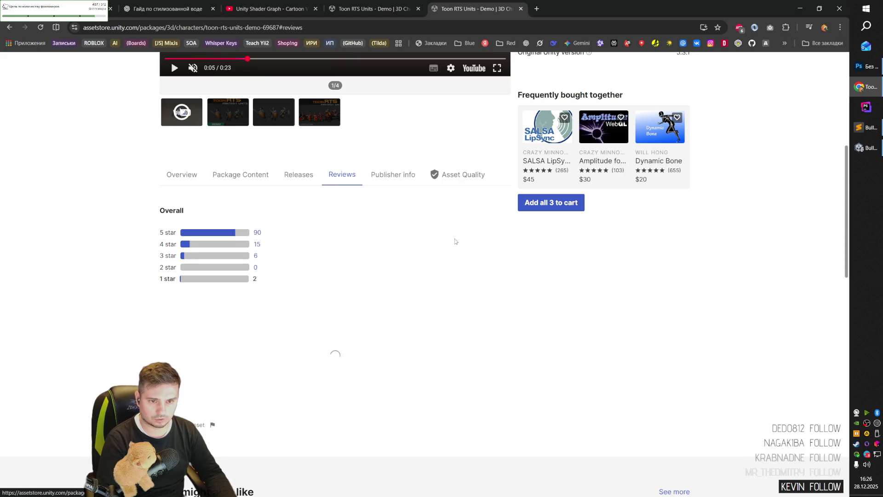
click(383, 12)
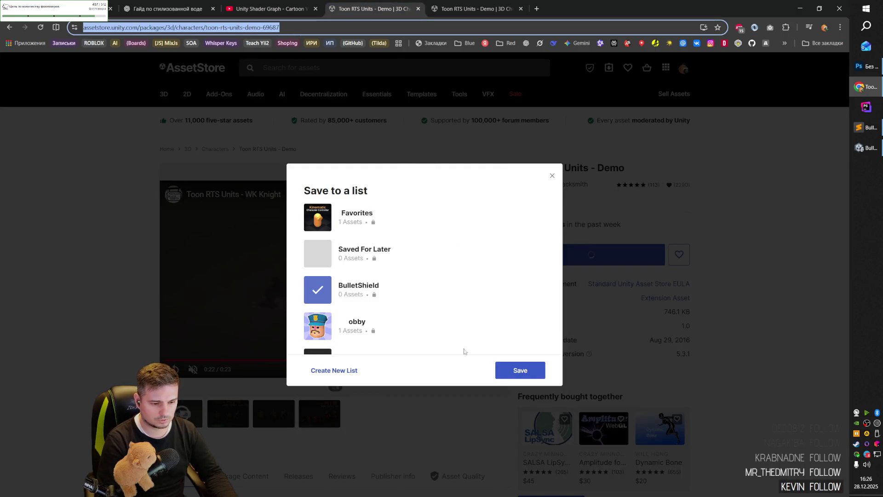
- Save Toon RTS Units - Demo to the BulletShield list only, leaving Good unticked
click(446, 307)
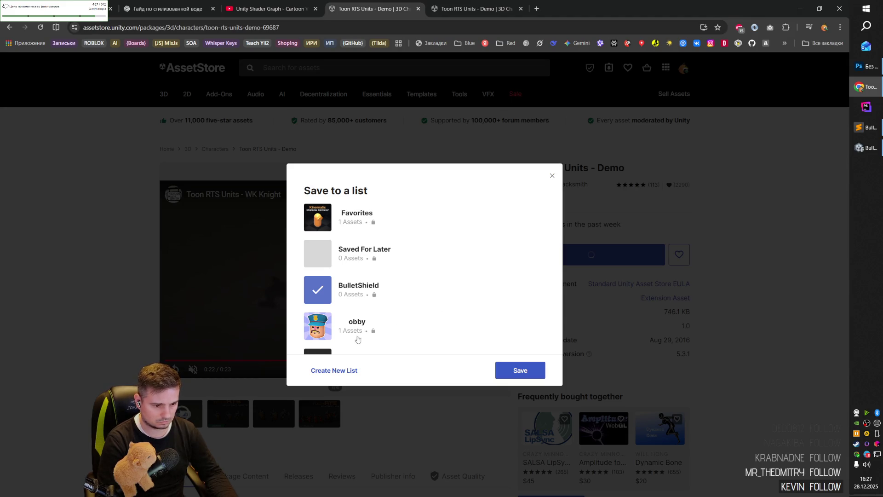
scroll(340, 351, down, 2)
click(408, 340)
scroll(414, 335, up, 2)
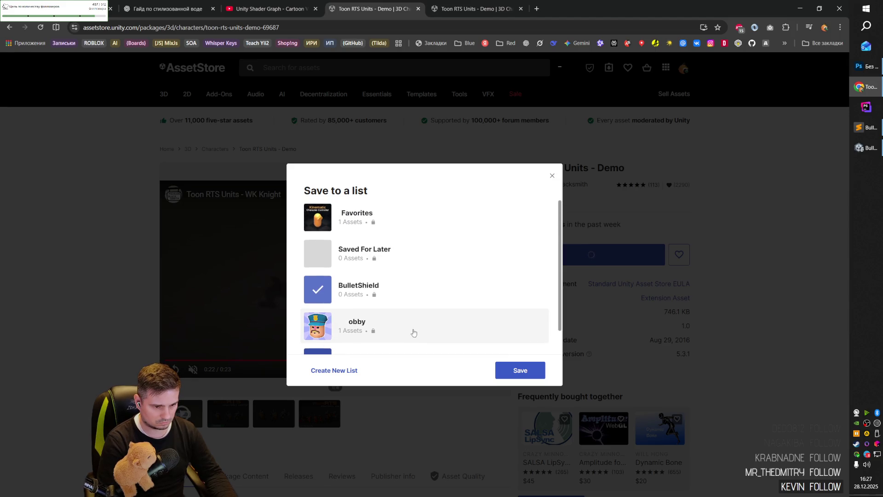
scroll(420, 334, down, 1)
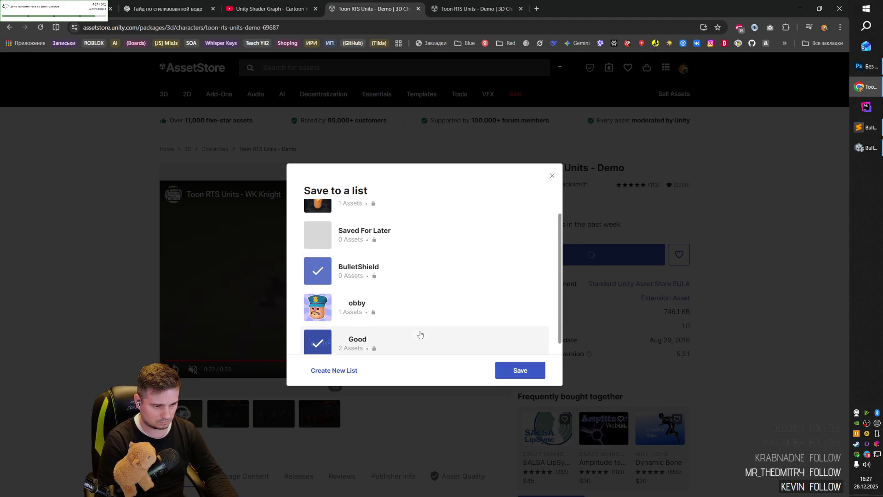
click(403, 339)
click(511, 370)
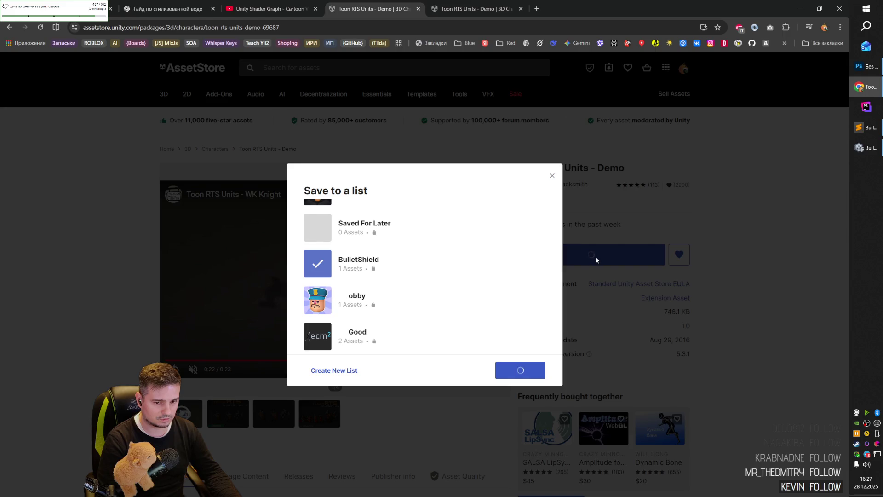
- Search Package Manager's In Project packages for Toon RTS Units - Demo, then clear the search
click(861, 149)
click(228, 68)
key(ctrl+v)
click(150, 69)
key(ctrl+a)
key(BackSpace)
- Update the Visual Studio Editor package to version 2.0.26
click(225, 152)
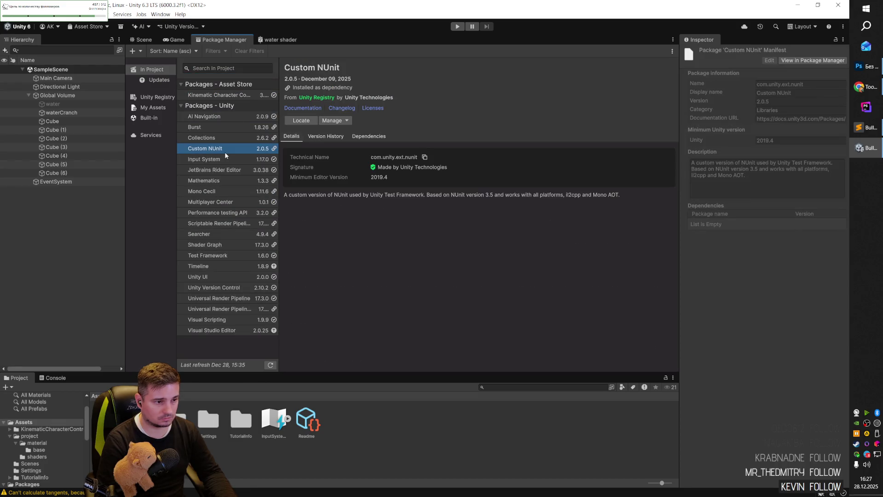
click(223, 120)
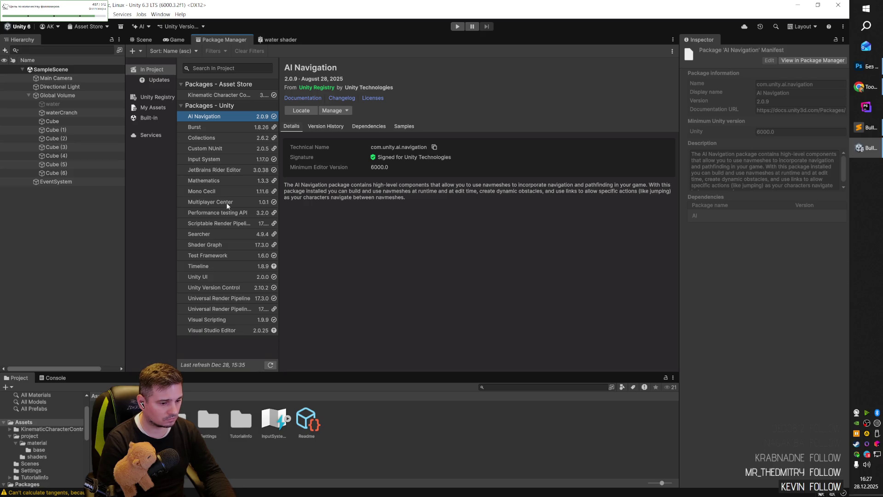
click(233, 331)
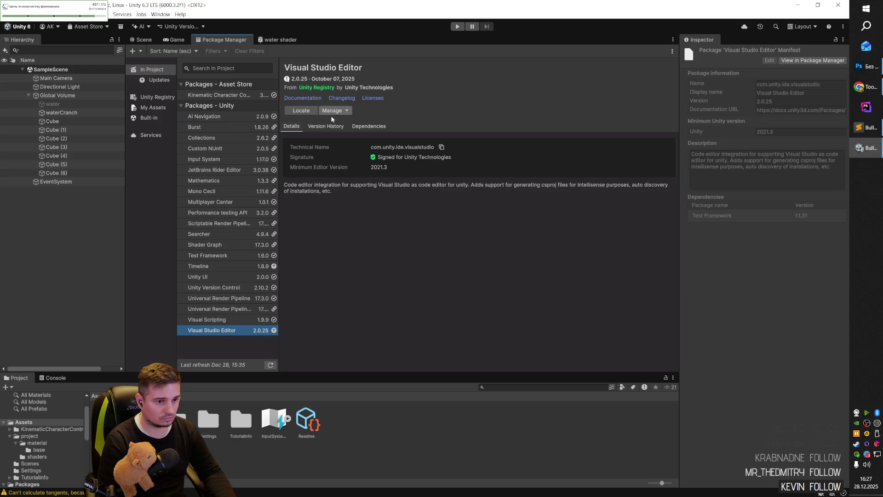
mouse_move(275, 332)
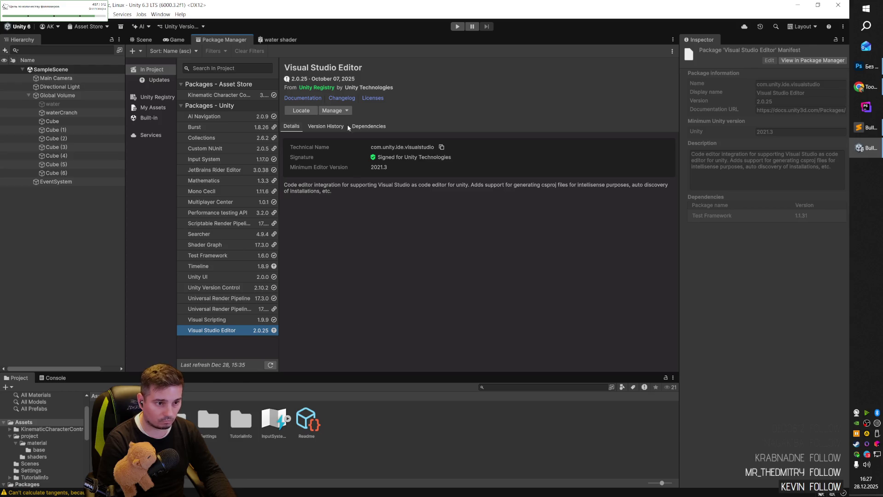
click(347, 111)
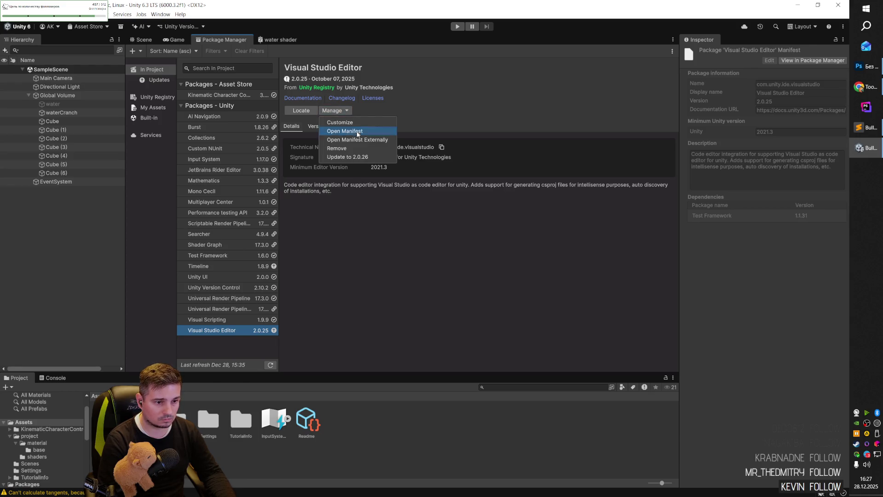
click(368, 157)
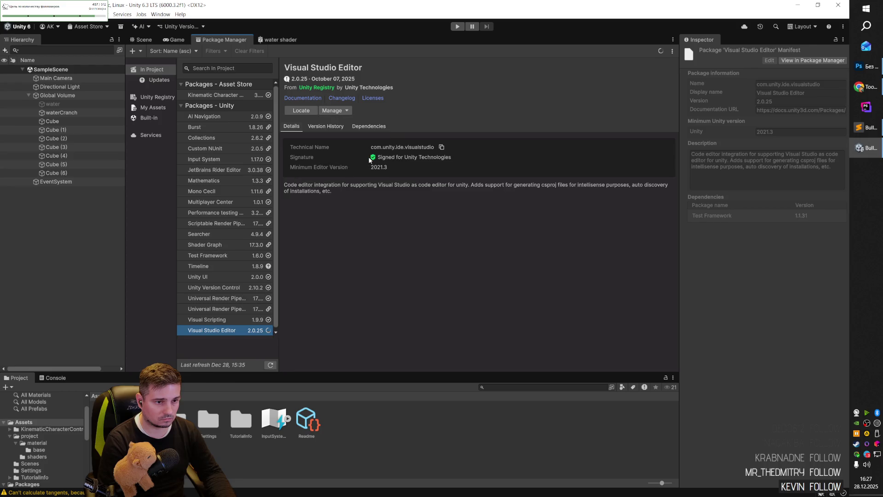
- Update Timeline to 1.8.10, then inspect Universal Render Pipeline Config options without changes
click(223, 270)
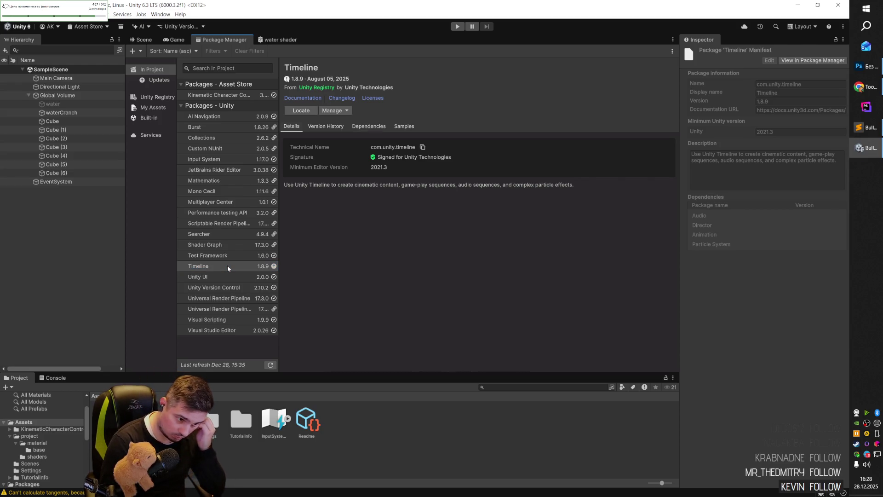
click(335, 111)
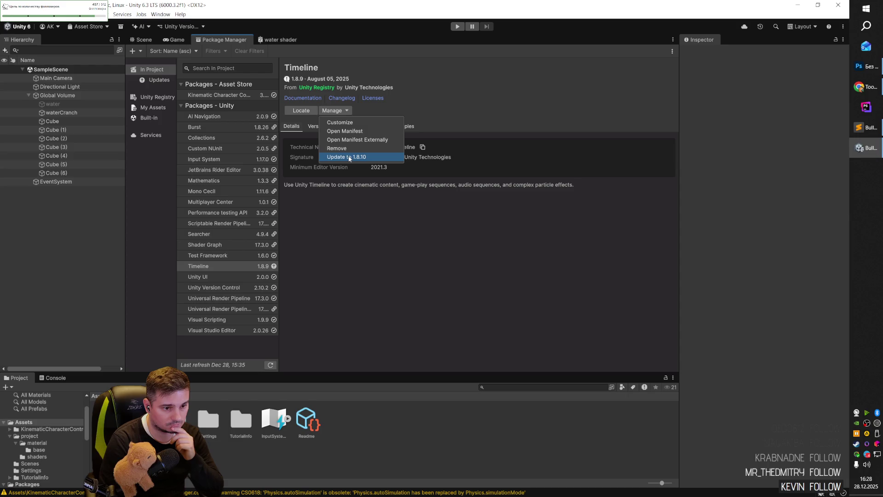
click(341, 158)
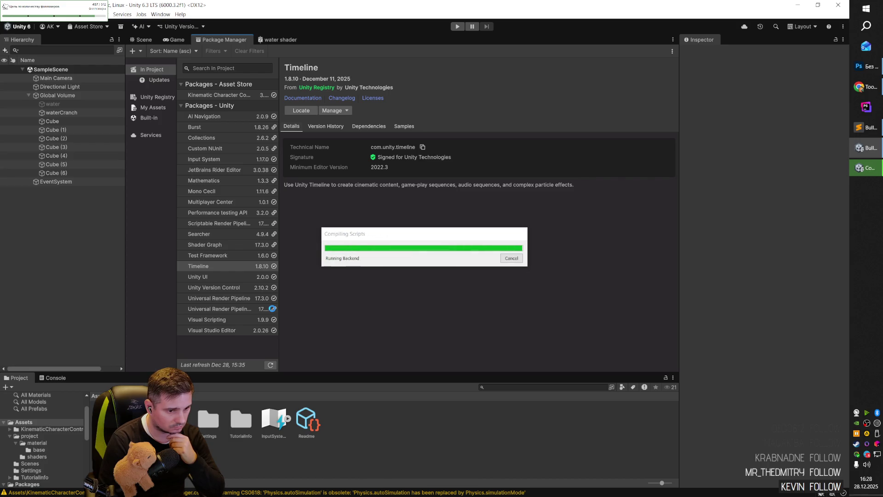
click(238, 307)
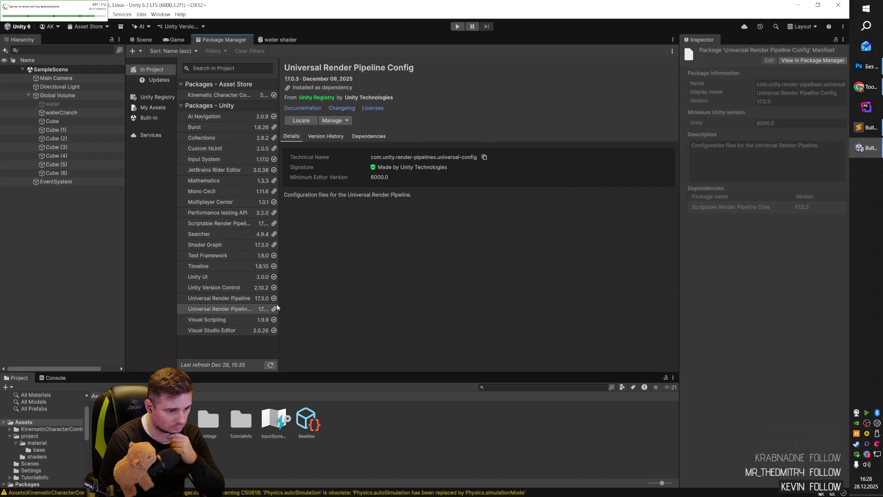
click(348, 120)
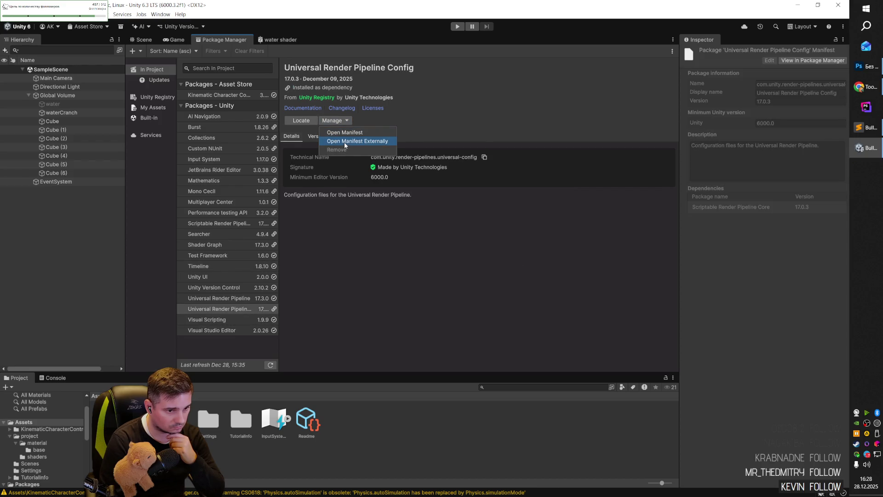
click(409, 122)
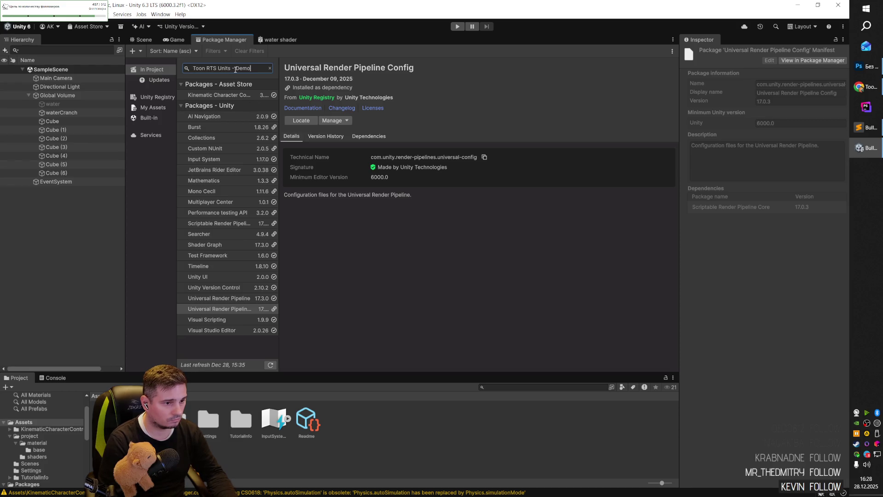
- Trim the package search to Toon RTS Units and open, then dismiss, the add-package menu
key(BackSpace)
key(BackSpace)
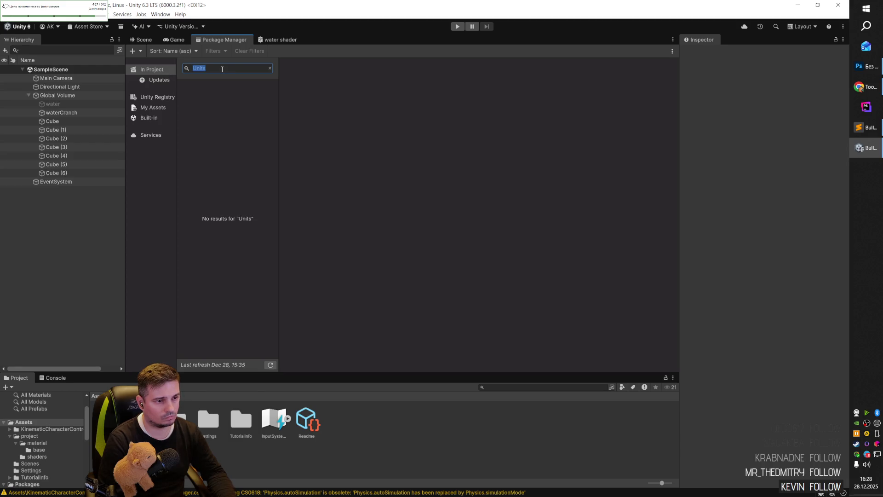
double_click(223, 69)
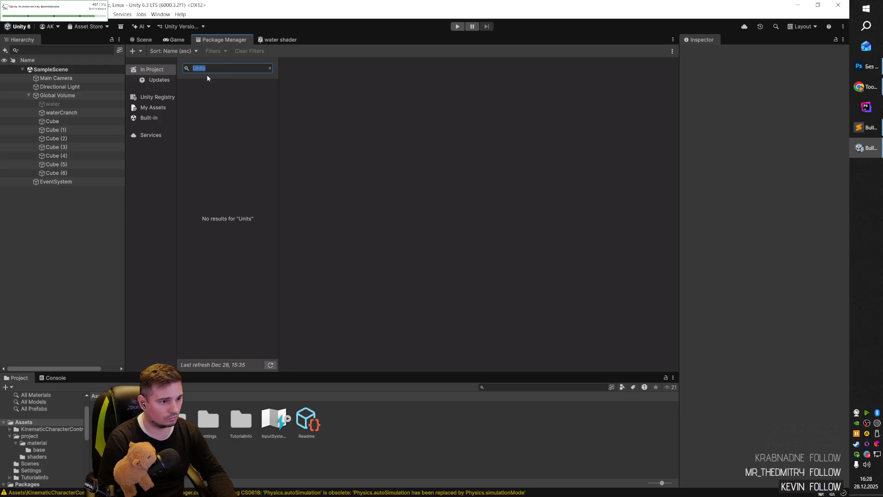
click(141, 52)
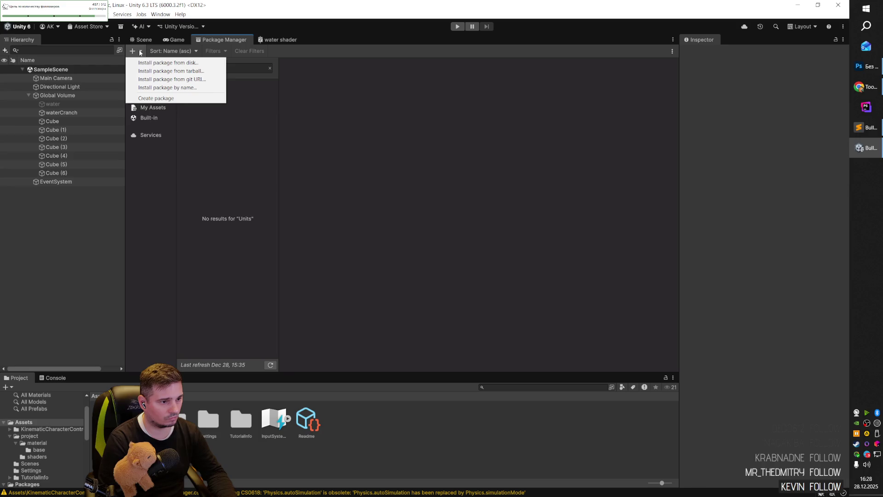
click(202, 147)
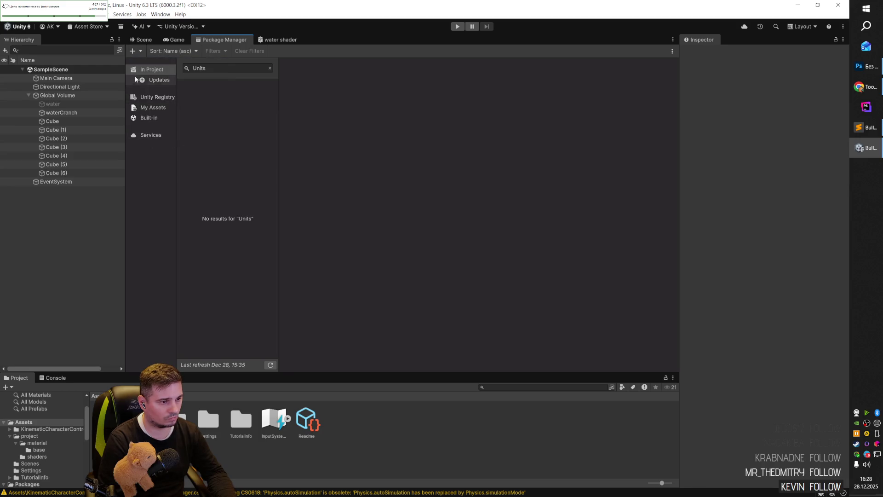
click(140, 51)
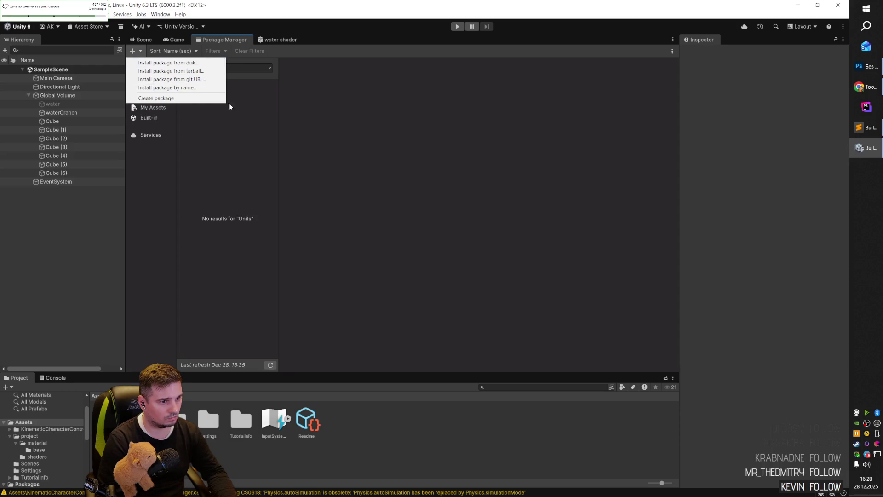
click(247, 121)
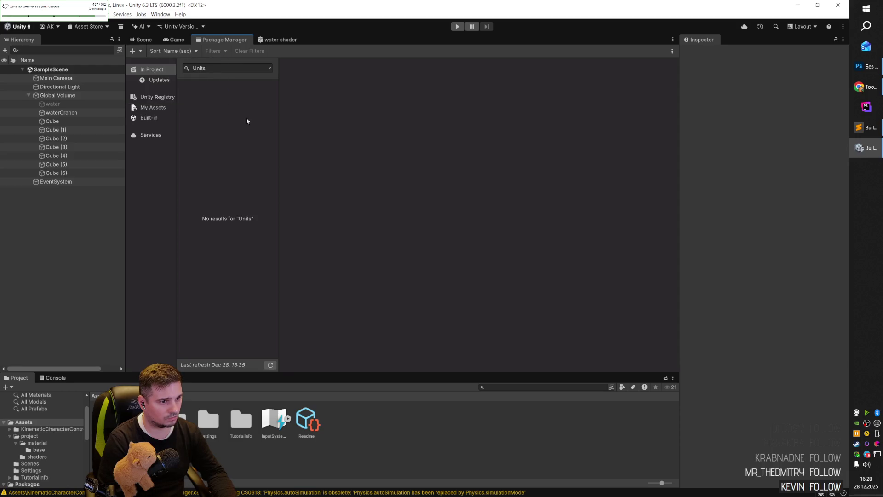
- Search Unity Registry for Units, then switch to My Assets and focus its search box
click(154, 97)
text(Units)
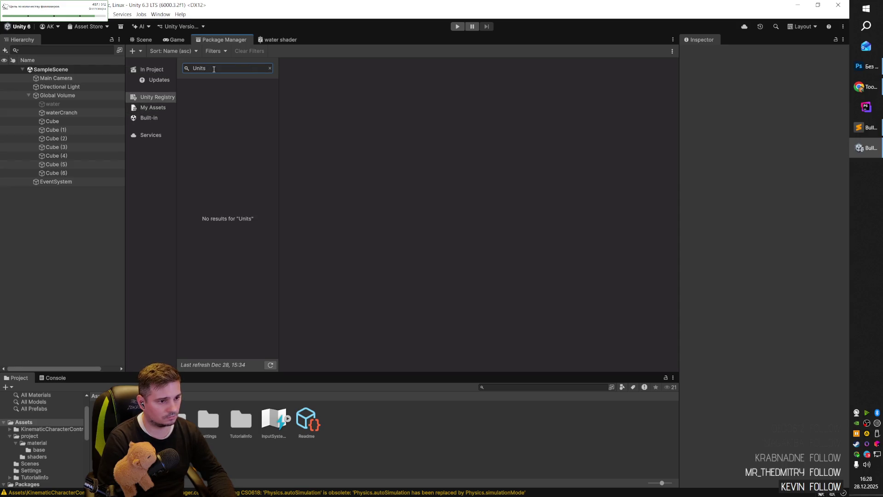
click(155, 108)
click(213, 68)
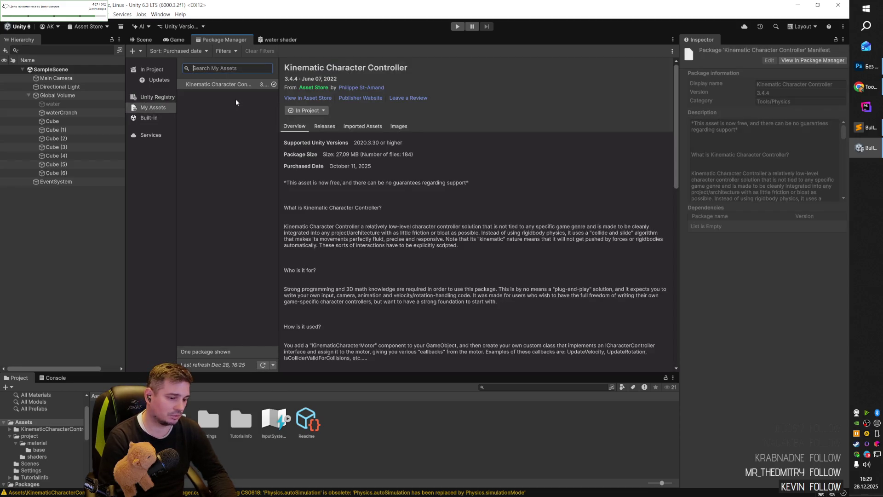
key(alt+Tab)
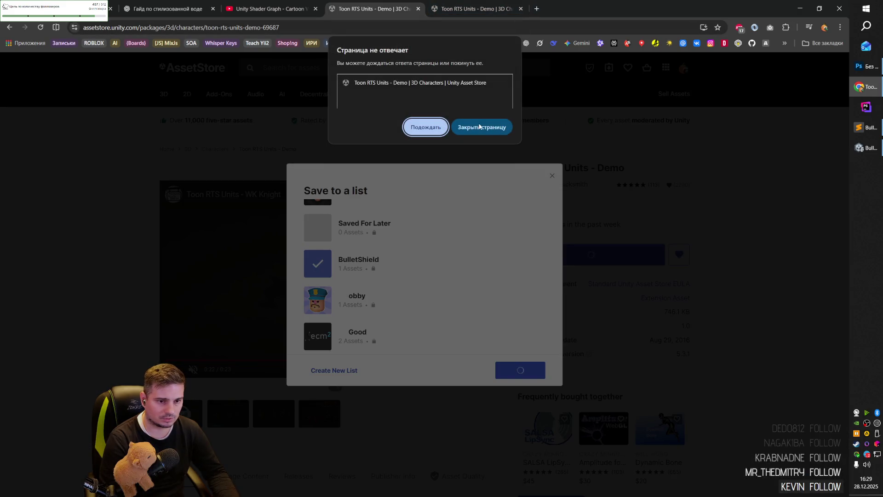
- Keep waiting on the unresponsive store page, add a new tab, and return to the Toon RTS Units store tab
click(439, 131)
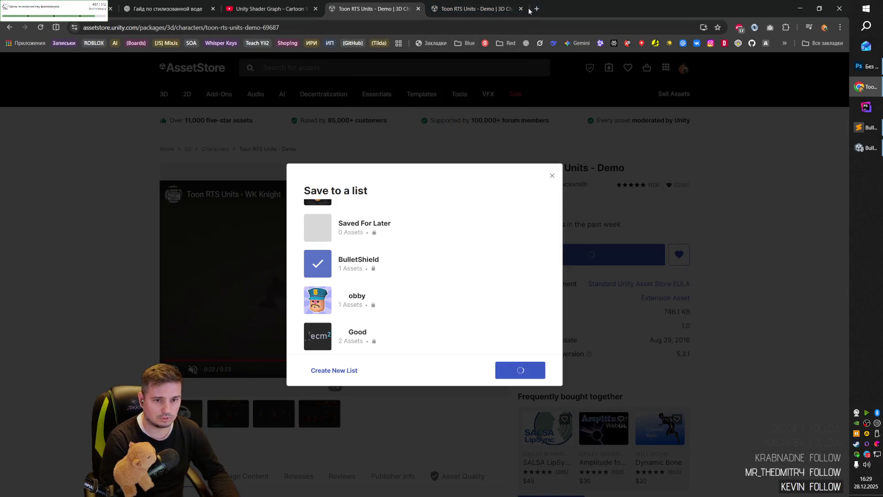
click(537, 8)
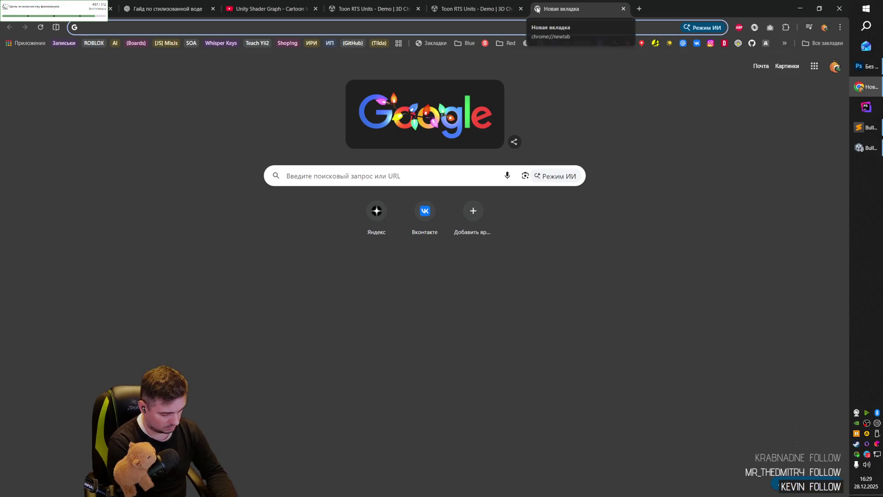
click(444, 5)
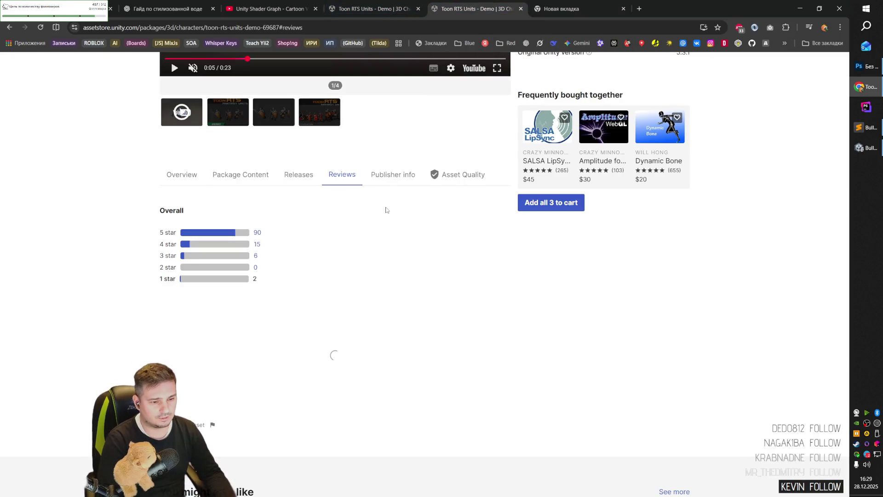
- Copy the Toon RTS Units - Demo title and search Google for it in the new tab
scroll(544, 258, up, 3)
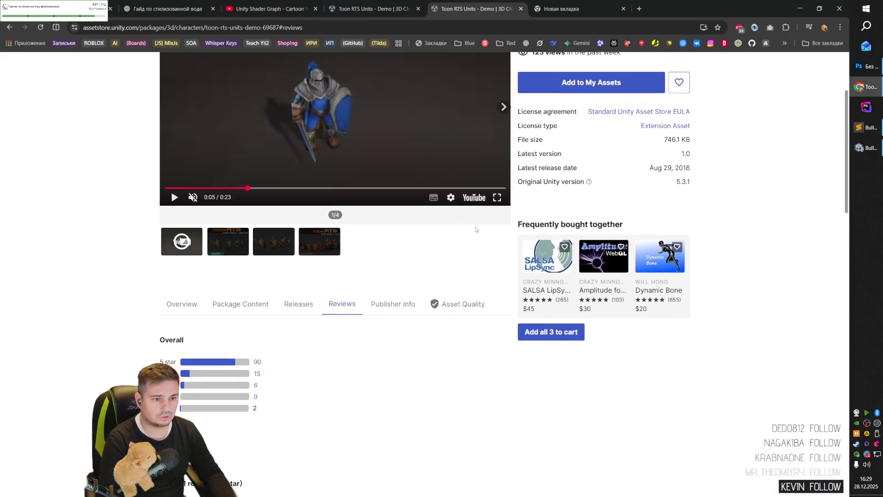
scroll(752, 203, up, 4)
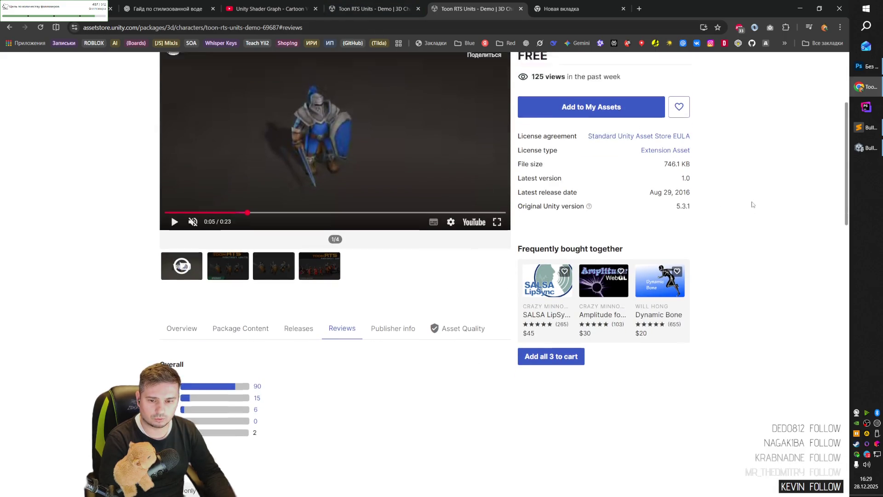
drag(518, 168, 625, 168)
key(ctrl+c)
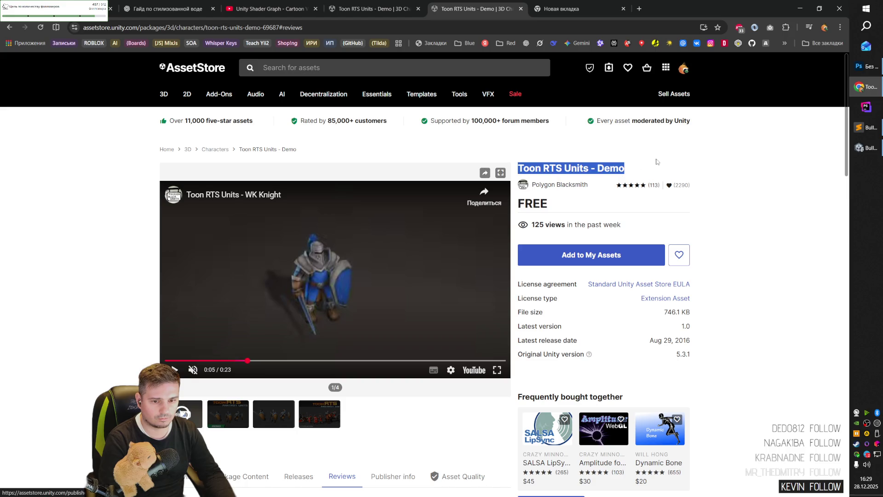
click(561, 8)
key(ctrl+v)
key(Return)
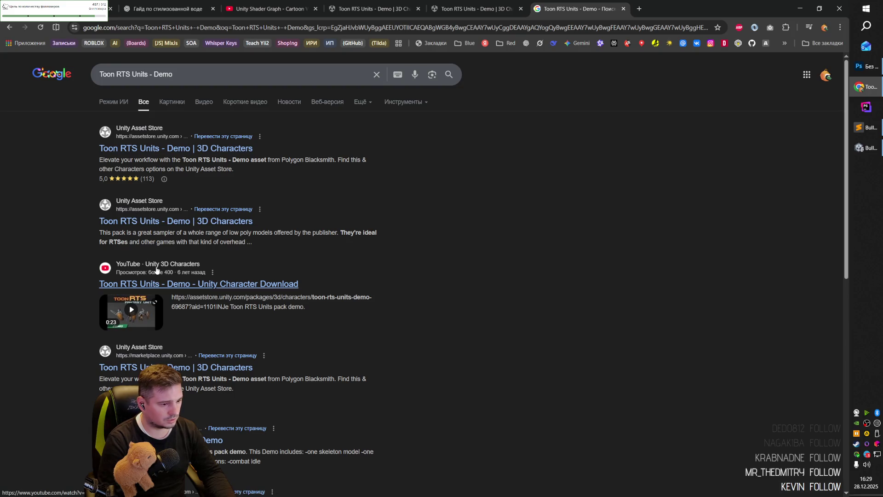
- Check the YouTube demo video result, pause it, read its description, then close that tab
middle_click(159, 285)
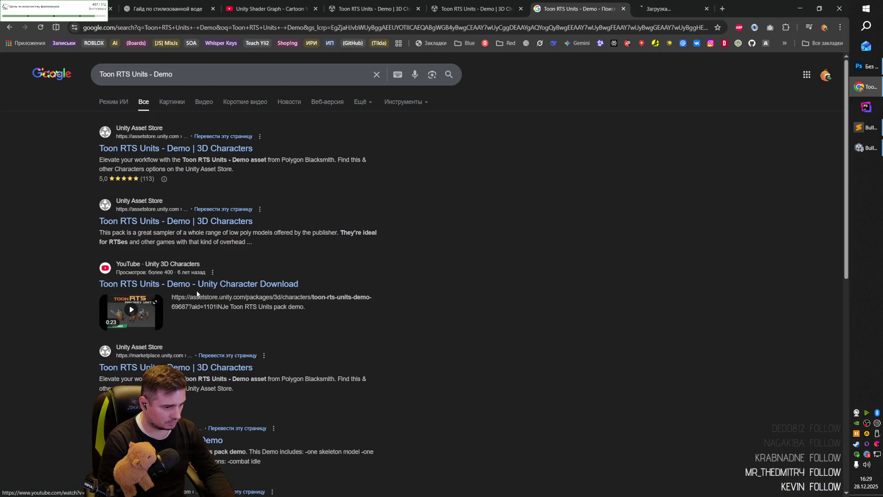
click(659, 11)
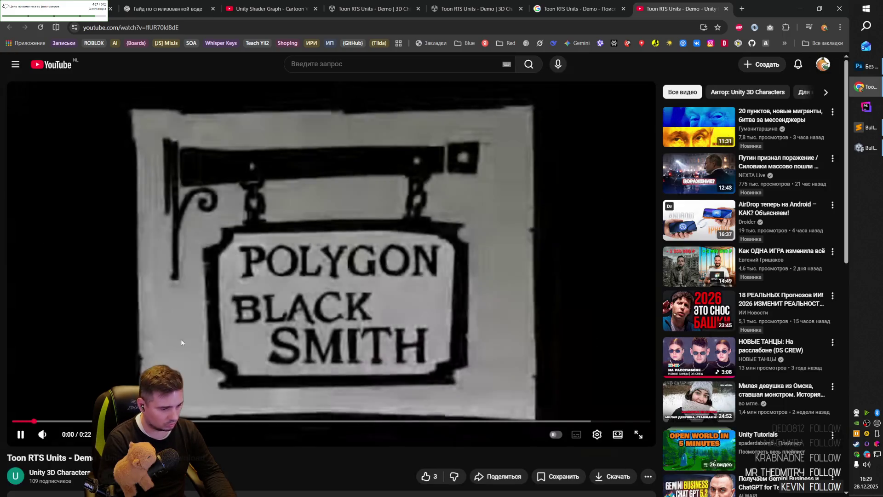
scroll(127, 356, down, 2)
click(20, 348)
scroll(20, 348, down, 4)
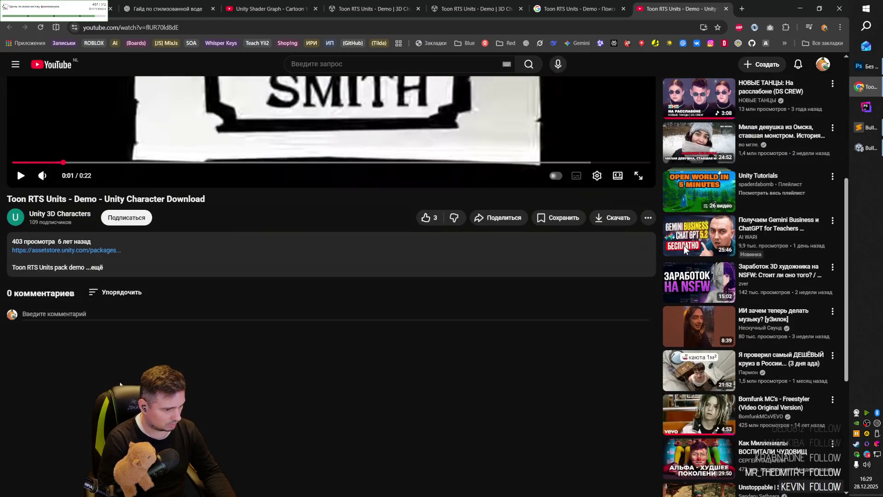
click(100, 264)
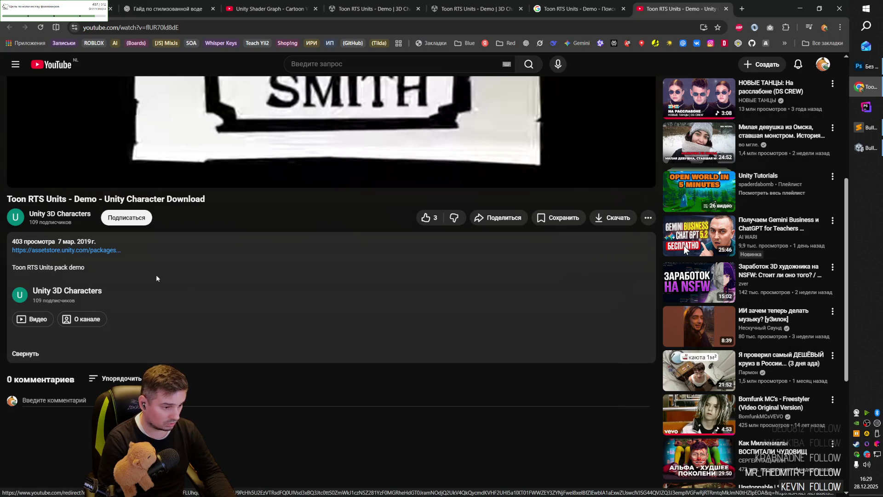
key(ctrl+w)
- Open the tistory Toon RTS Units - Undead Demo and Heroku results in new tabs and view the tistory one
scroll(360, 331, down, 4)
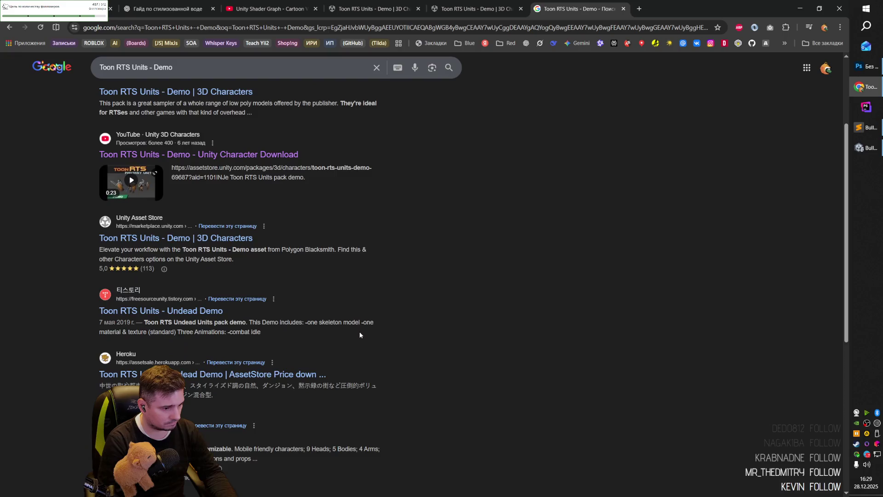
middle_click(156, 226)
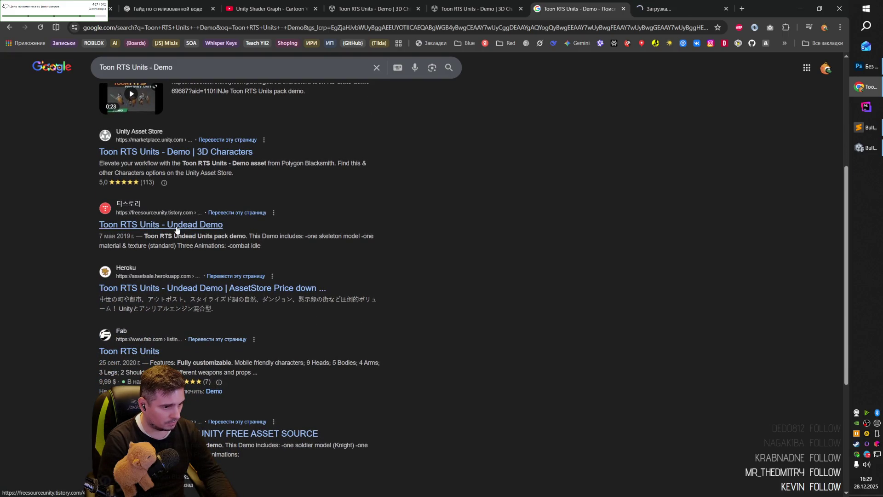
middle_click(148, 288)
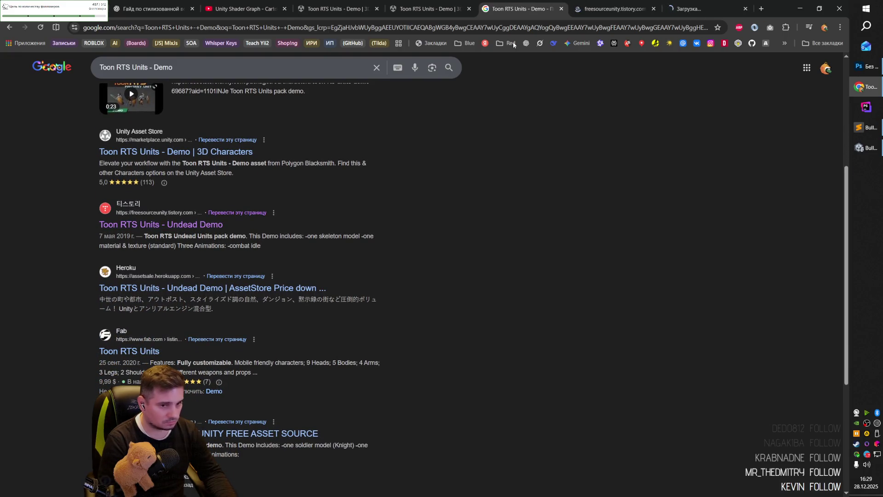
click(598, 13)
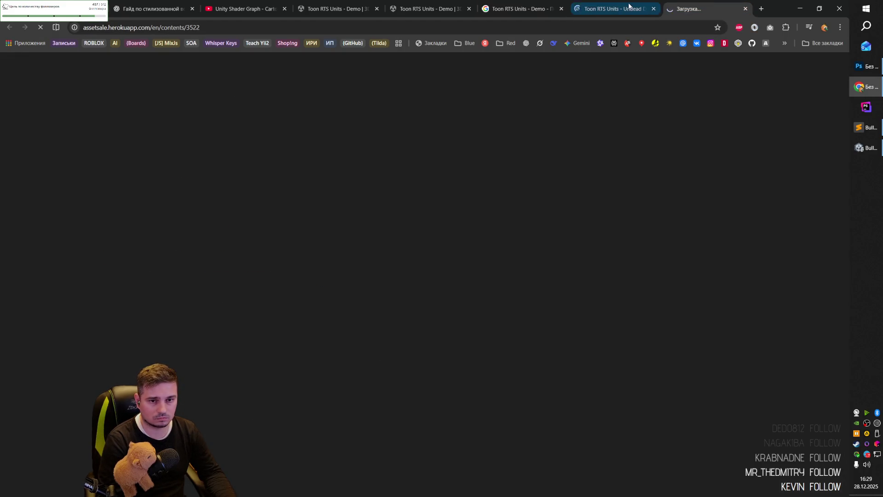
- Read down the tistory Undead Demo post to its Asset Store link
scroll(444, 256, down, 3)
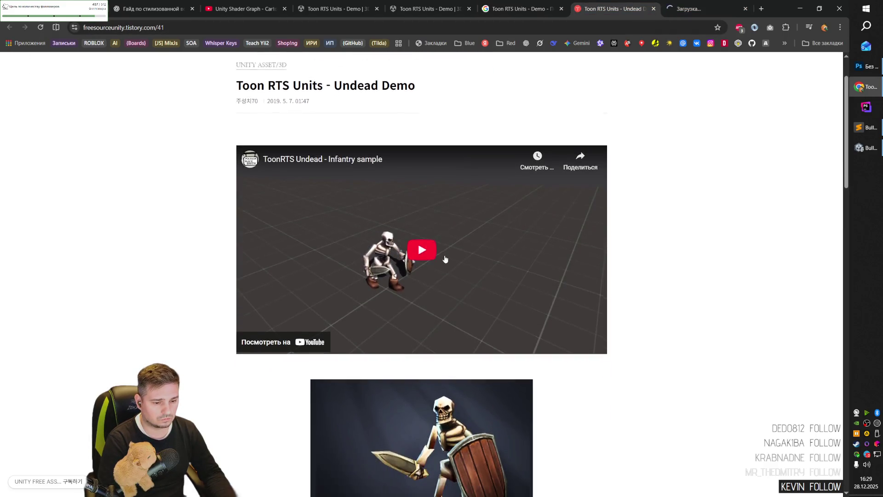
scroll(451, 261, up, 1)
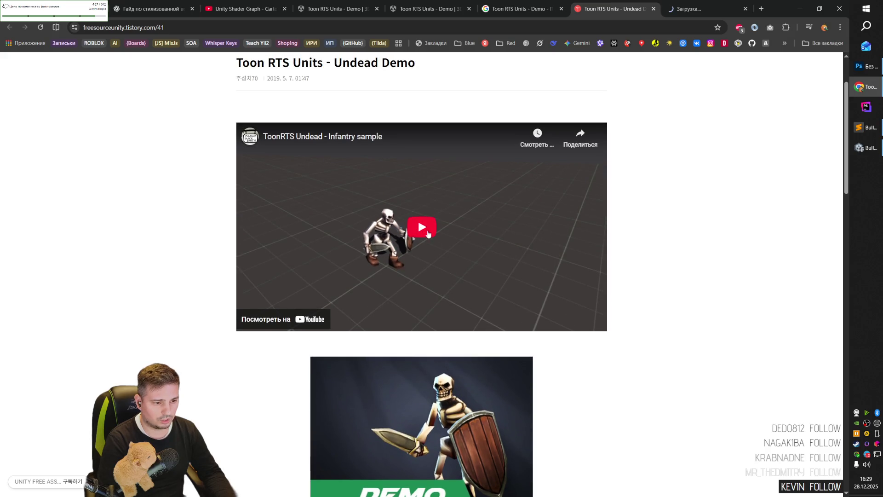
scroll(428, 234, down, 10)
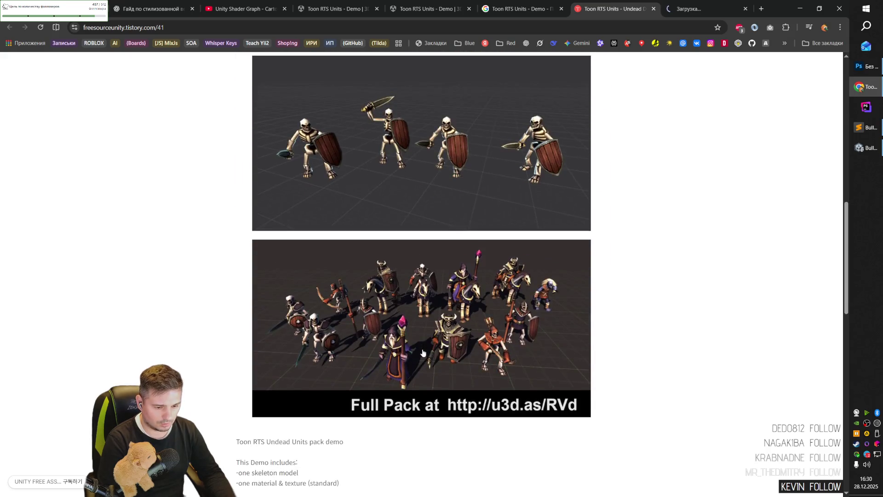
scroll(423, 353, down, 10)
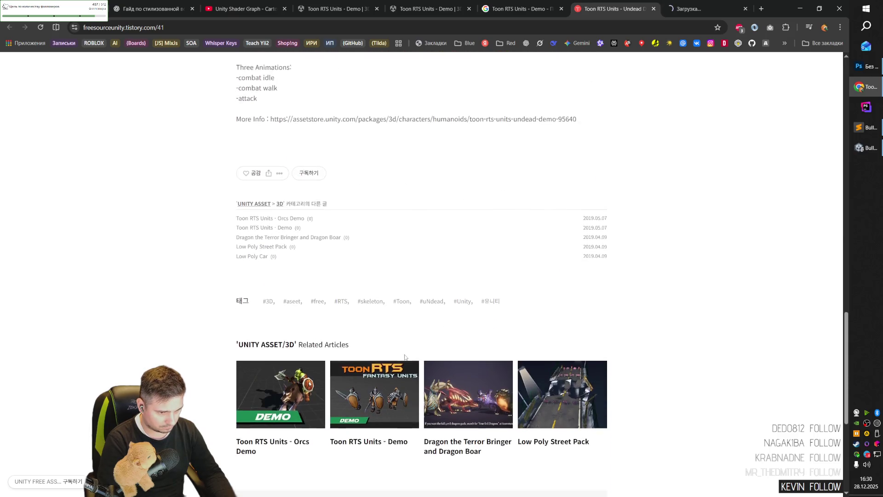
scroll(405, 357, down, 3)
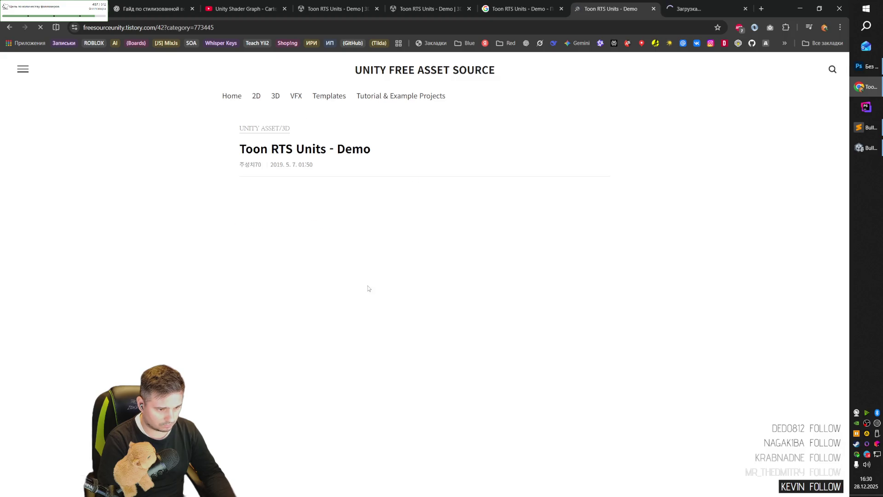
scroll(381, 301, down, 14)
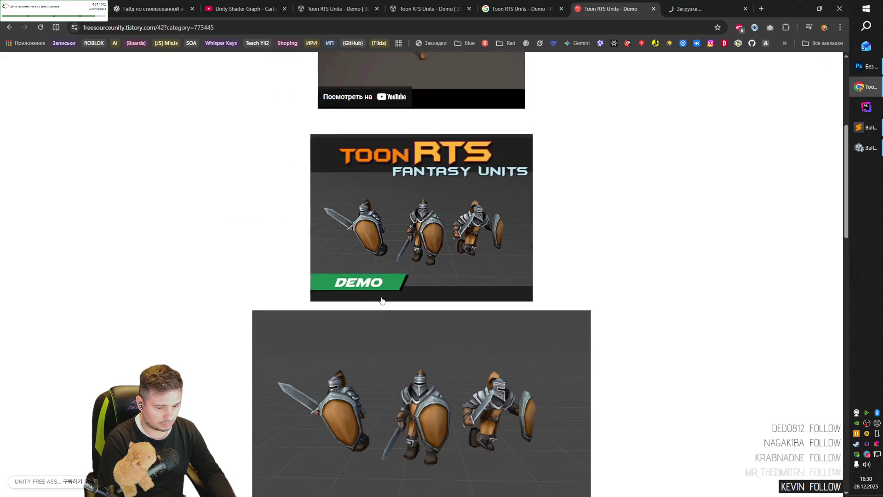
scroll(382, 301, down, 3)
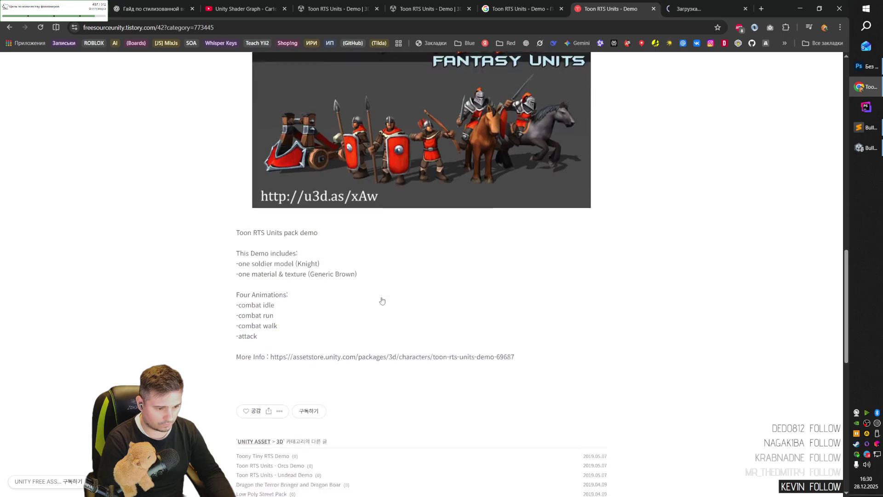
drag(274, 327, 547, 327)
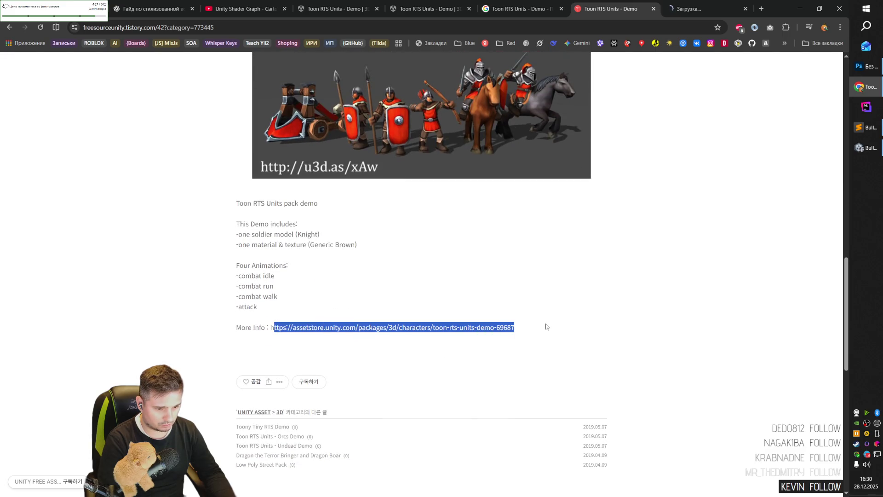
click(551, 318)
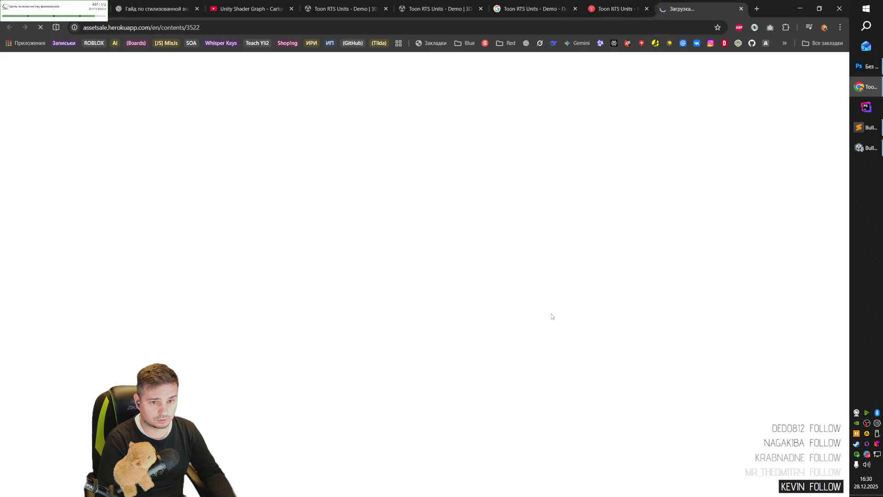
- Close the blog tab and open the Fab result from Google in a background tab
key(ctrl+w)
scroll(333, 343, down, 3)
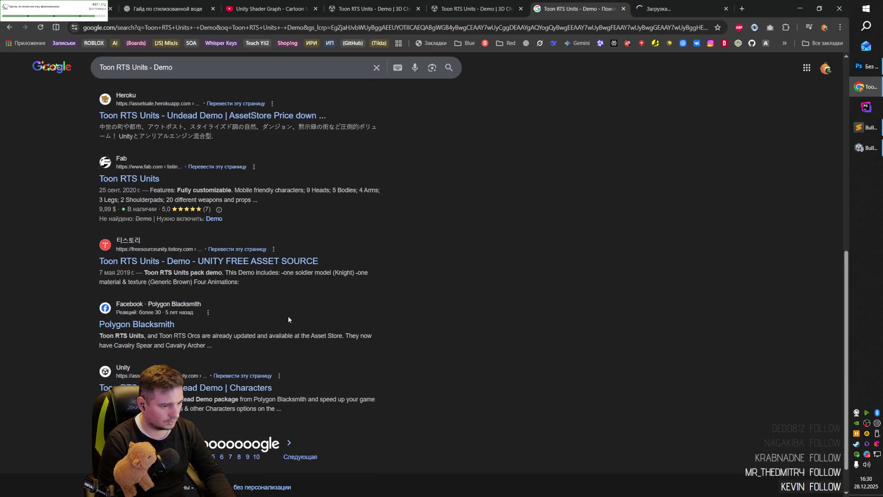
middle_click(142, 180)
- Open the tistory result in the background, then review and close the Fab product page
middle_click(147, 261)
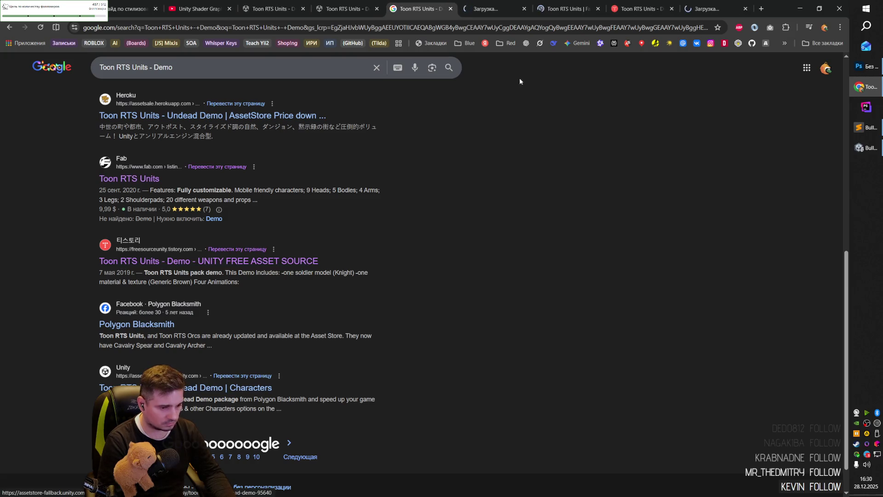
click(552, 7)
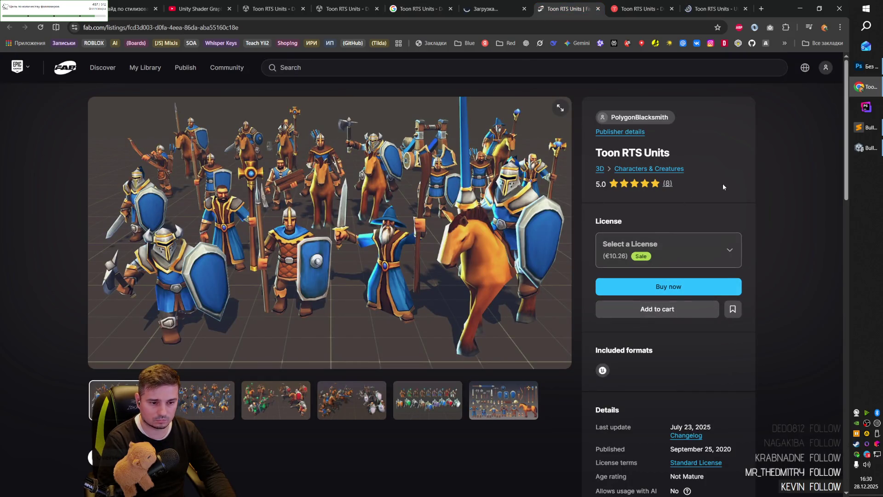
key(ctrl+w)
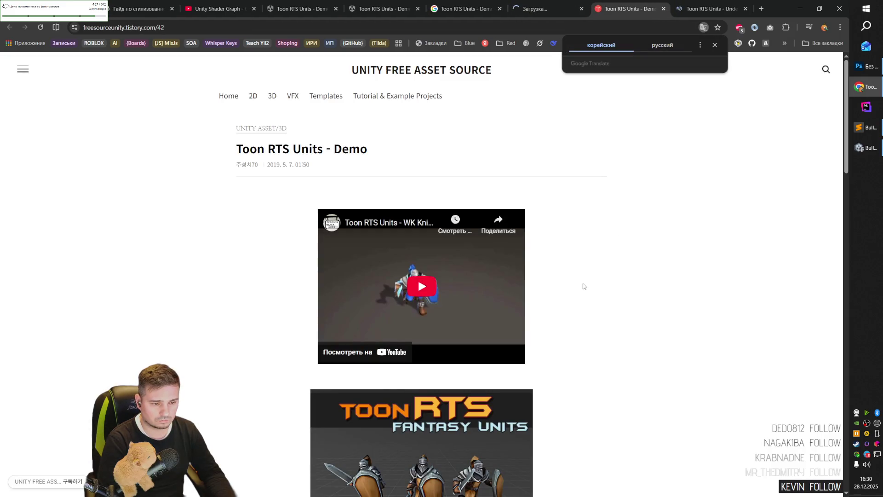
- Review the freesourceunity article's page address, then close the article and the Application Error tab
scroll(583, 287, down, 15)
scroll(582, 288, up, 2)
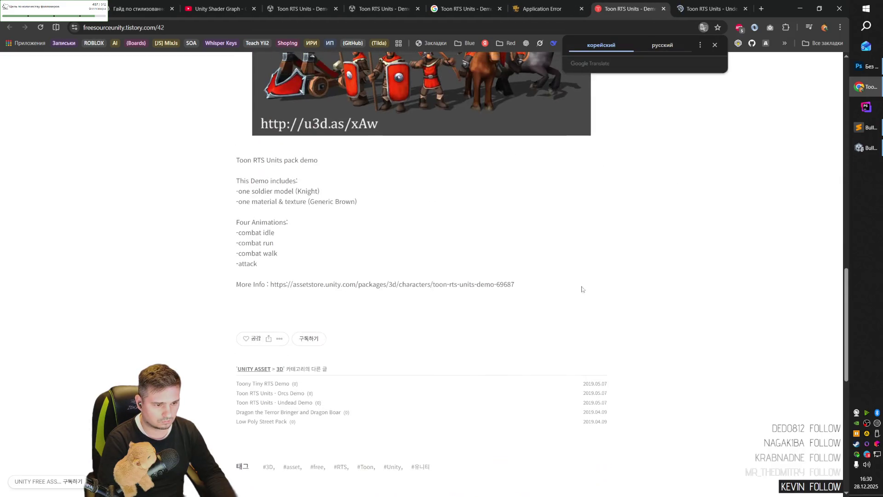
drag(293, 284, 518, 285)
click(576, 286)
key(ctrl+w)
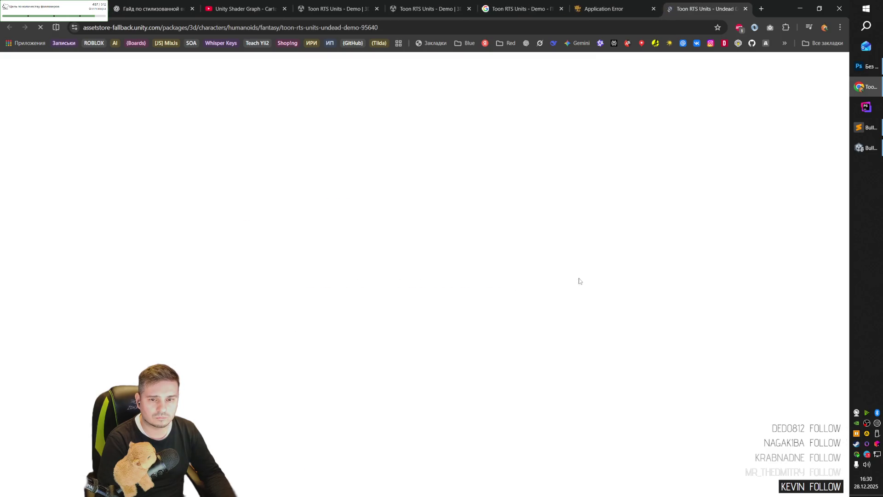
click(615, 4)
key(ctrl+w)
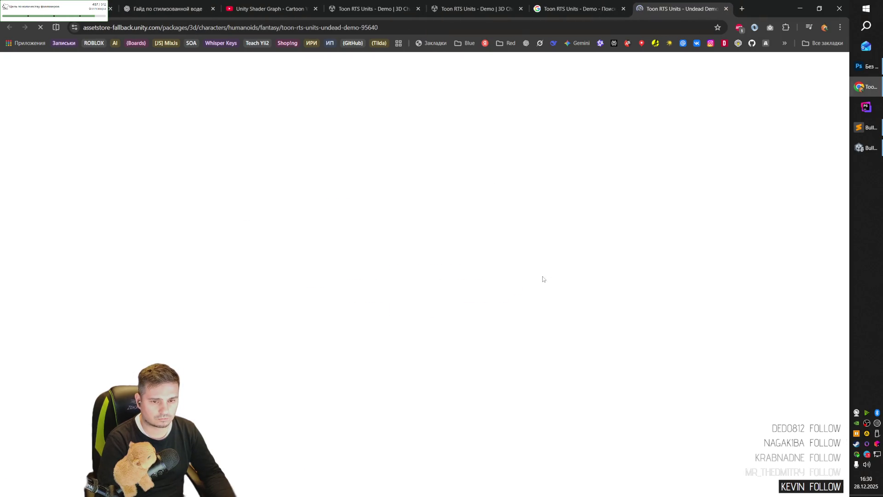
- Reload the out-of-memory Toon RTS Units - Demo Asset Store page with F5
click(385, 7)
click(272, 8)
click(362, 8)
key(F5)
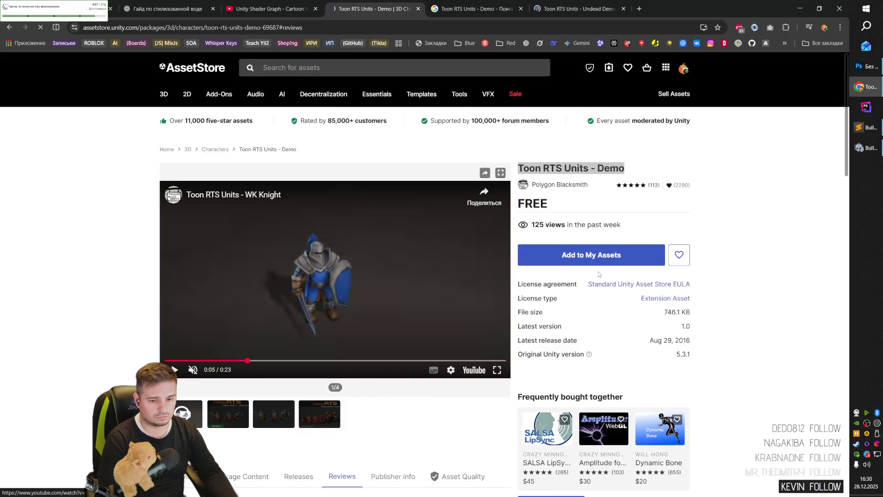
- Open developer tools (F12) on the Network panel and clear the request log
double_click(600, 262)
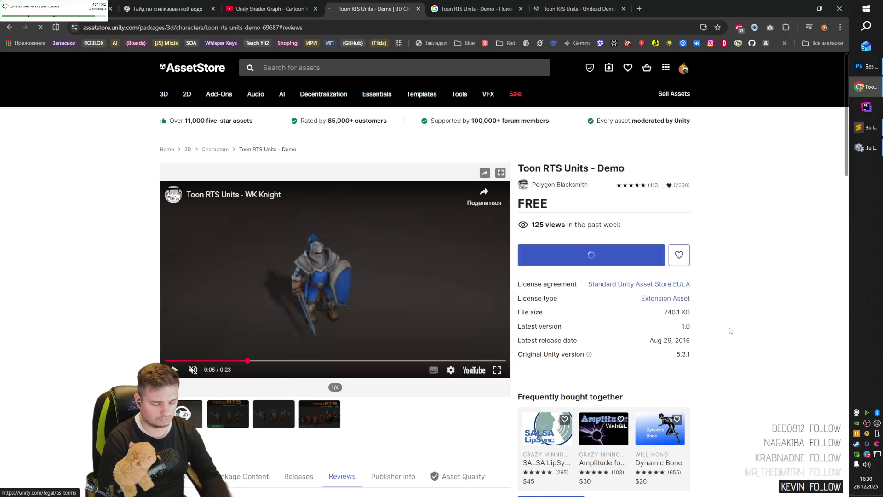
key(F12)
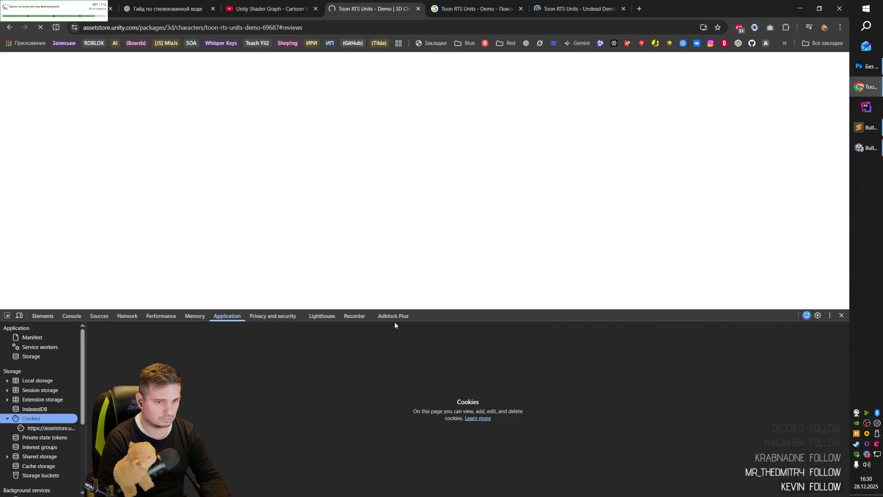
click(195, 316)
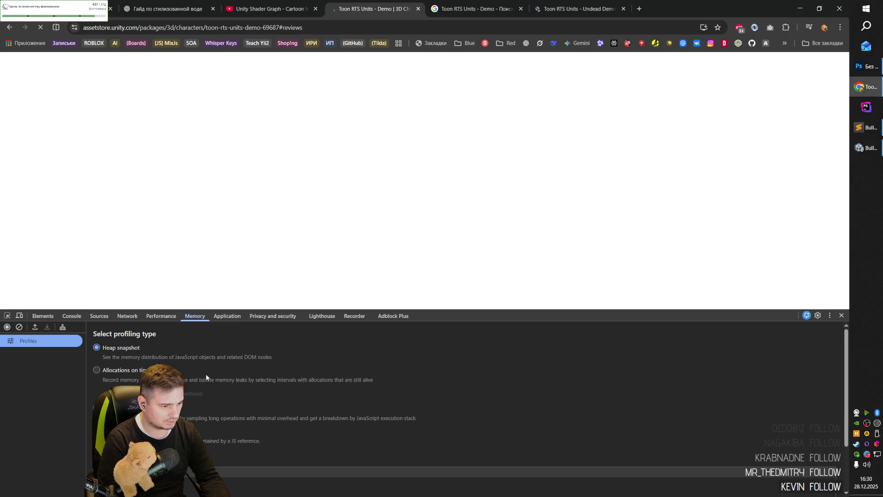
click(128, 316)
click(19, 326)
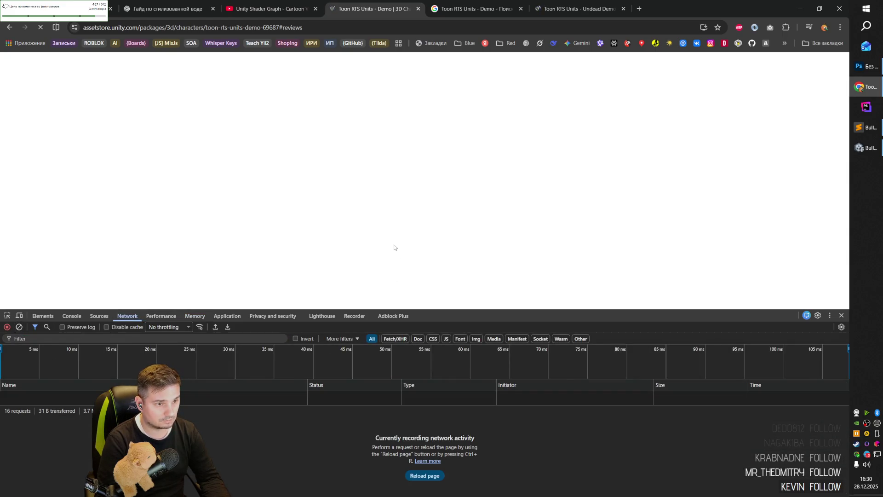
- Correct the page address to end in -69687 and load it
drag(288, 27, 277, 27)
key(BackSpace)
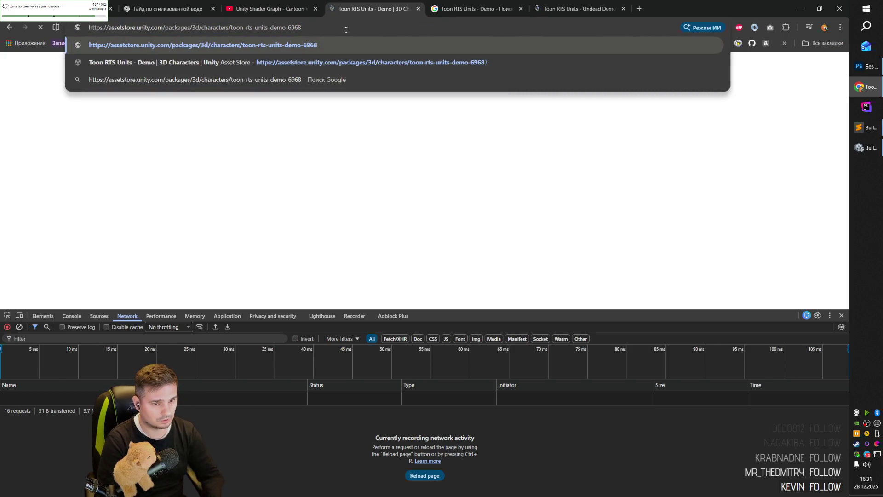
text(7)
key(Return)
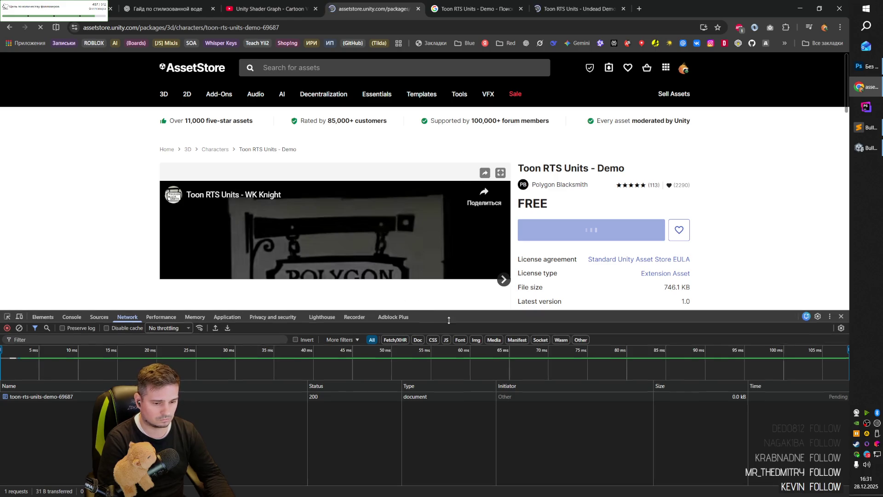
- Pause the preview video, clear the network log, and click Add to My Assets for the demo
drag(419, 310, 420, 352)
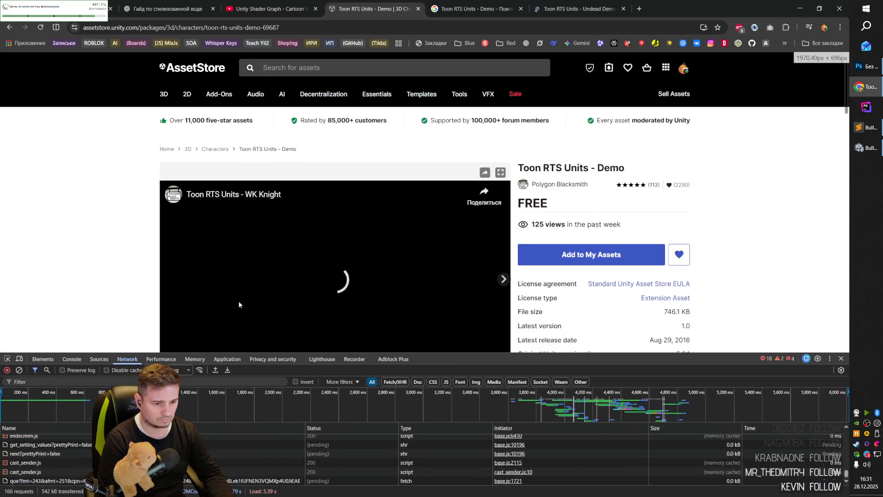
click(174, 305)
scroll(174, 305, down, 2)
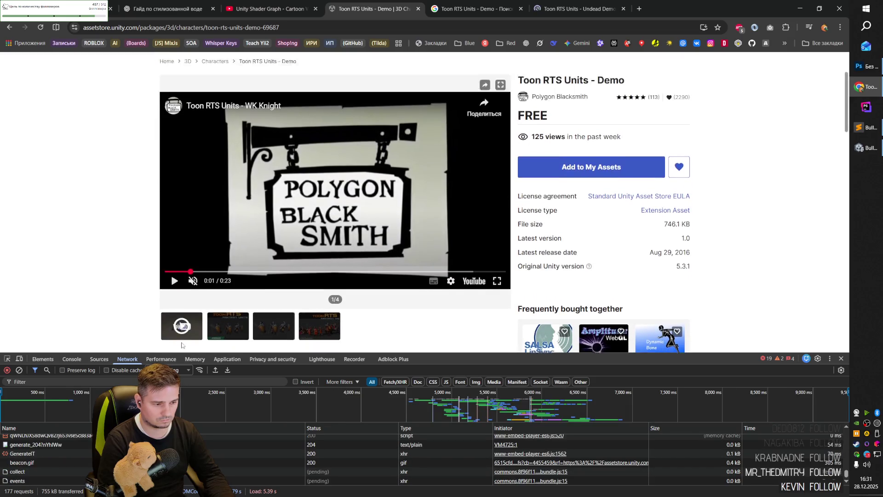
click(19, 370)
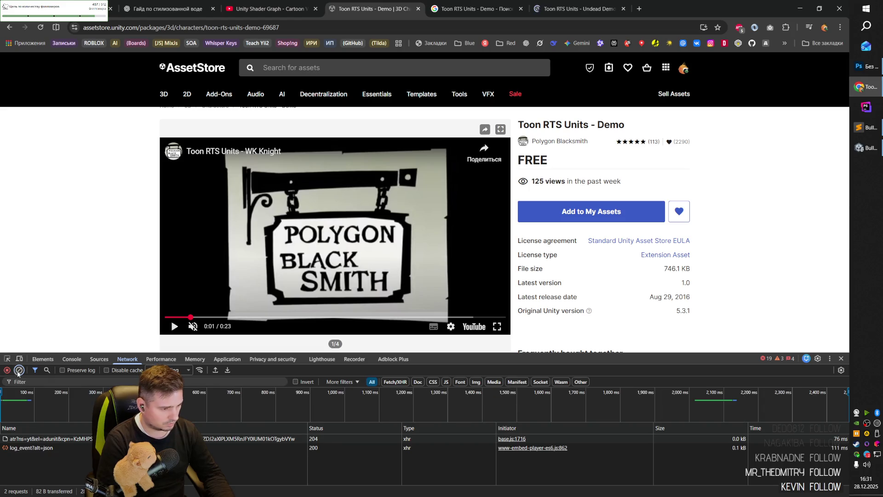
click(19, 370)
click(587, 213)
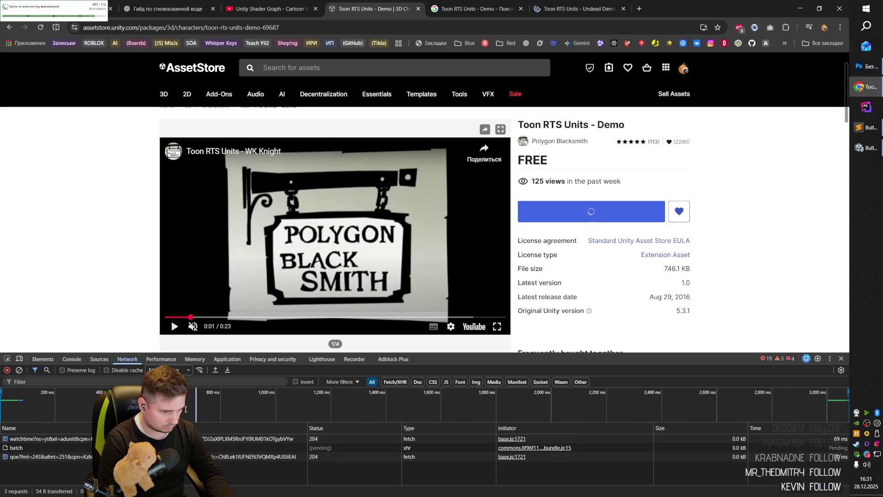
- Inspect the graphql batch requests' responses and headers, then filter to Fetch/XHR requests
click(25, 448)
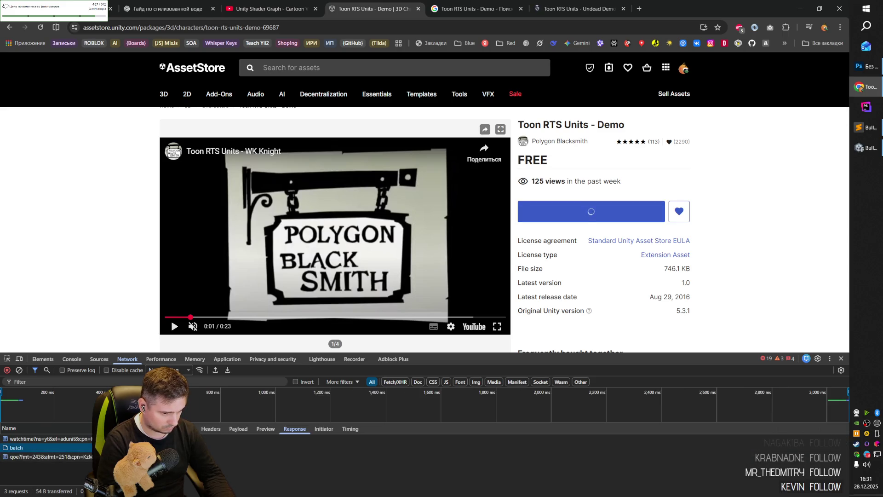
click(211, 429)
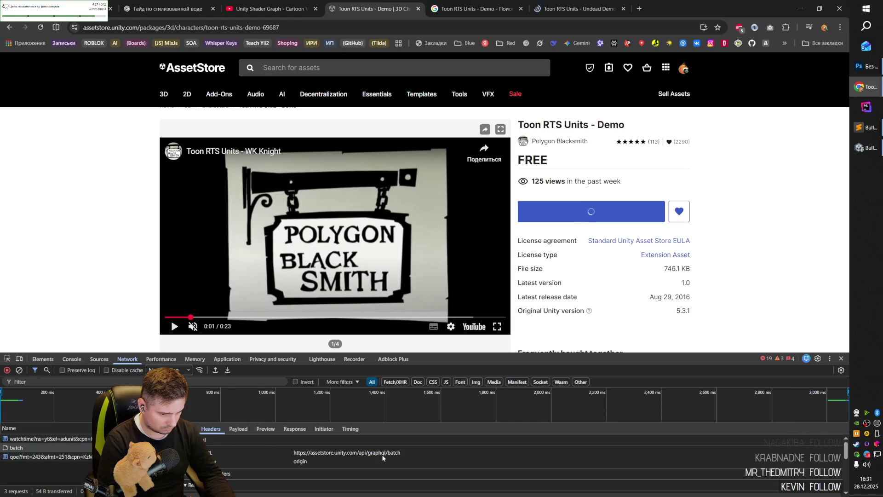
drag(500, 356, 500, 322)
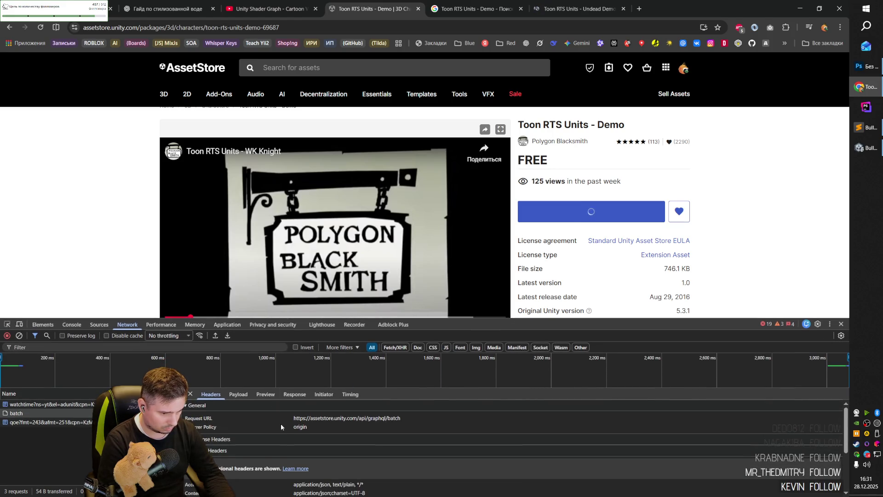
click(56, 414)
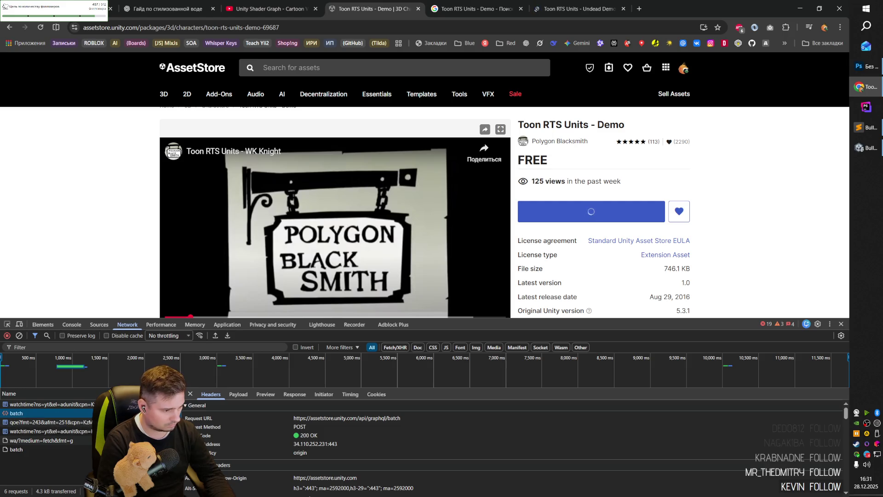
click(57, 449)
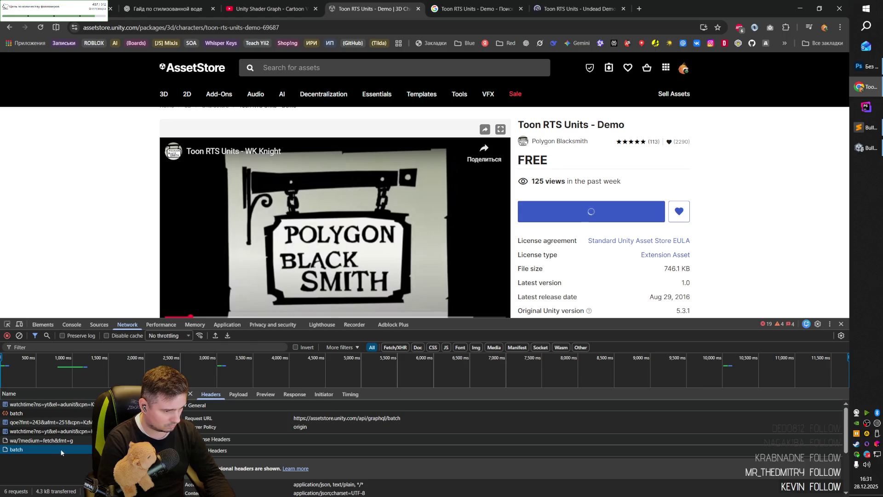
click(54, 414)
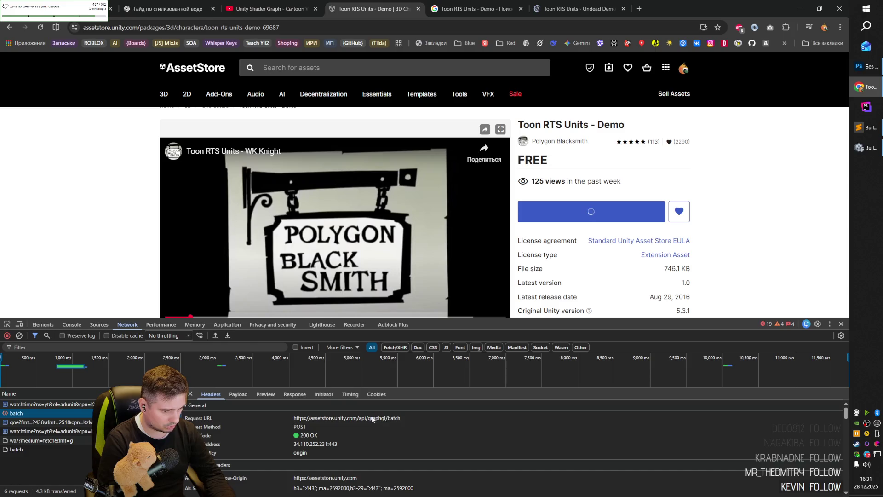
key(Down)
key(Down)
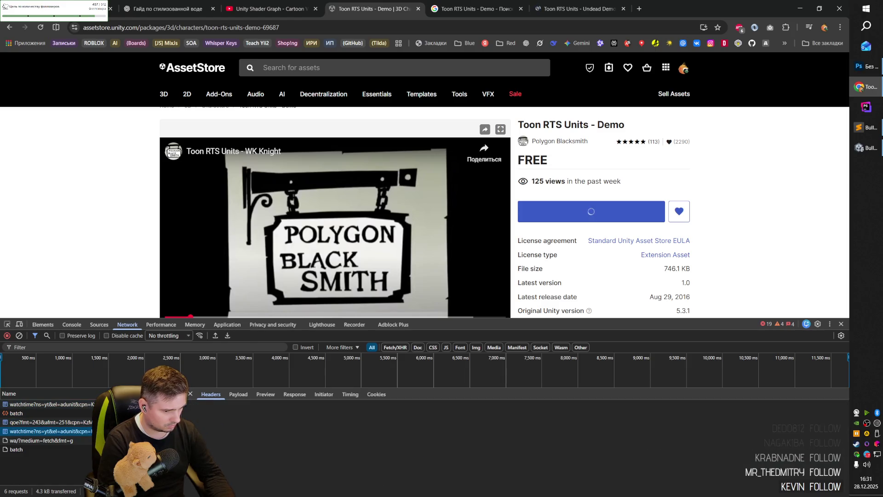
click(398, 347)
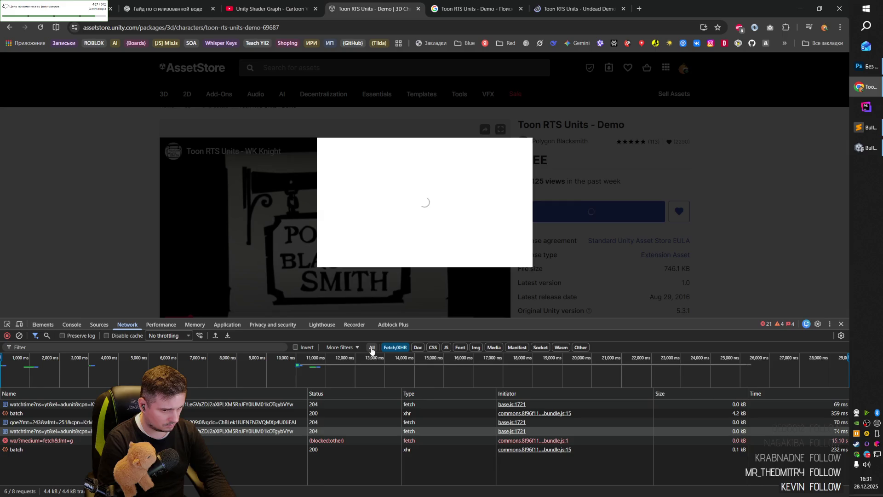
- Show all request types and inspect the wa, insight_tag_errors, batch and log_event requests
click(372, 348)
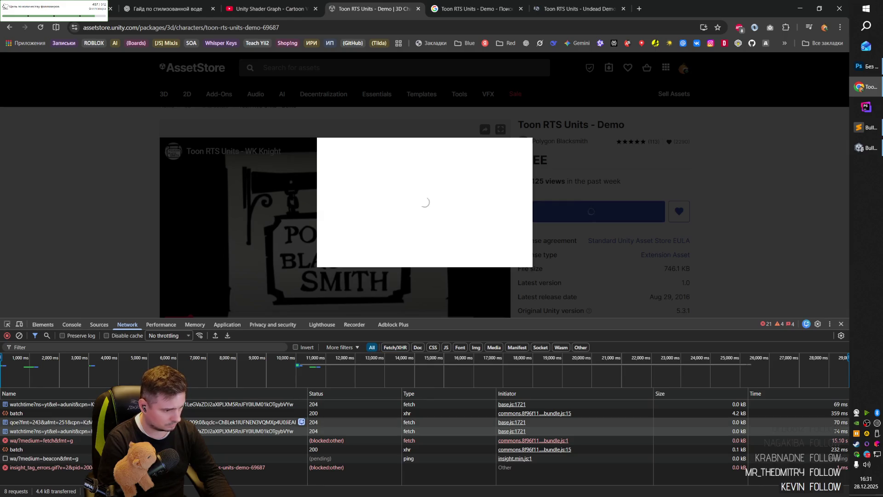
click(46, 440)
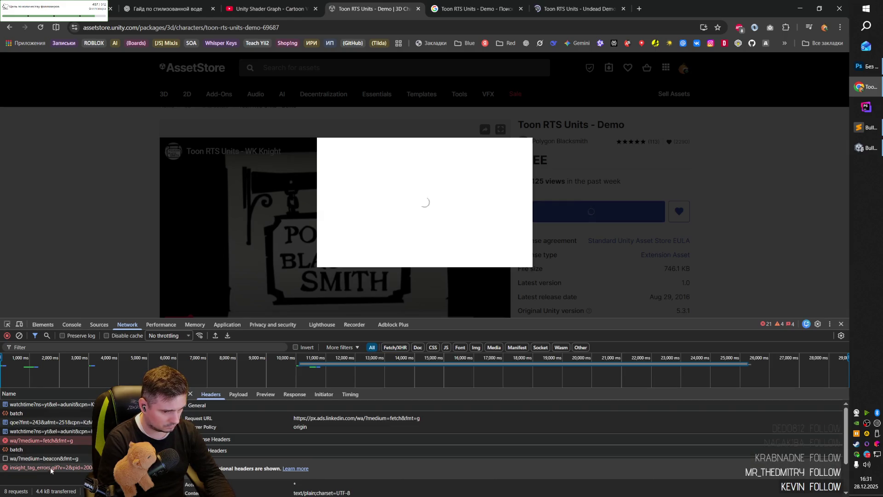
click(46, 467)
click(48, 450)
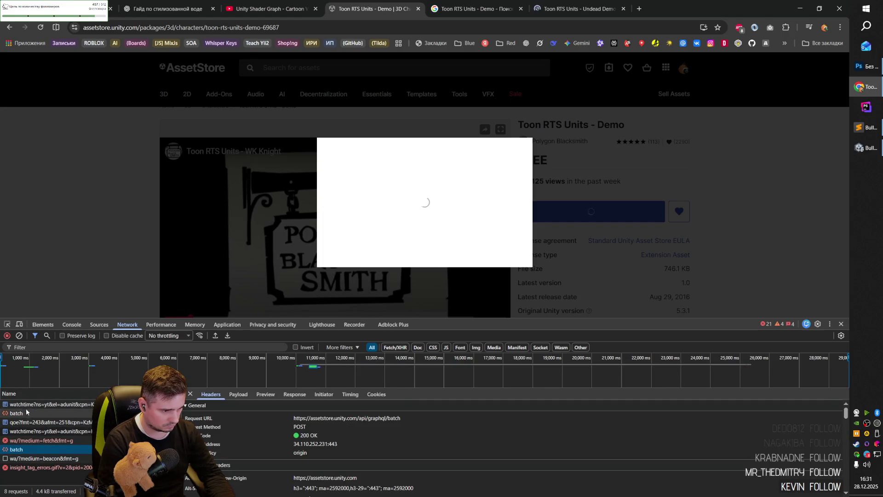
click(26, 414)
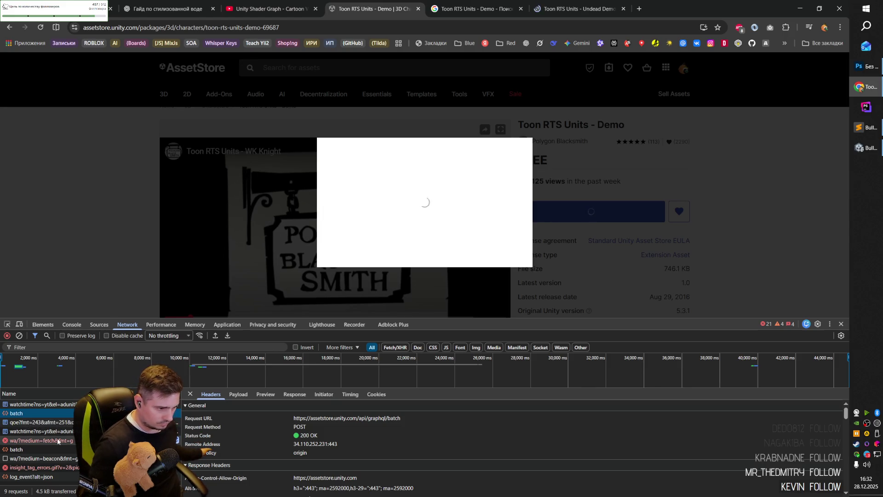
click(40, 479)
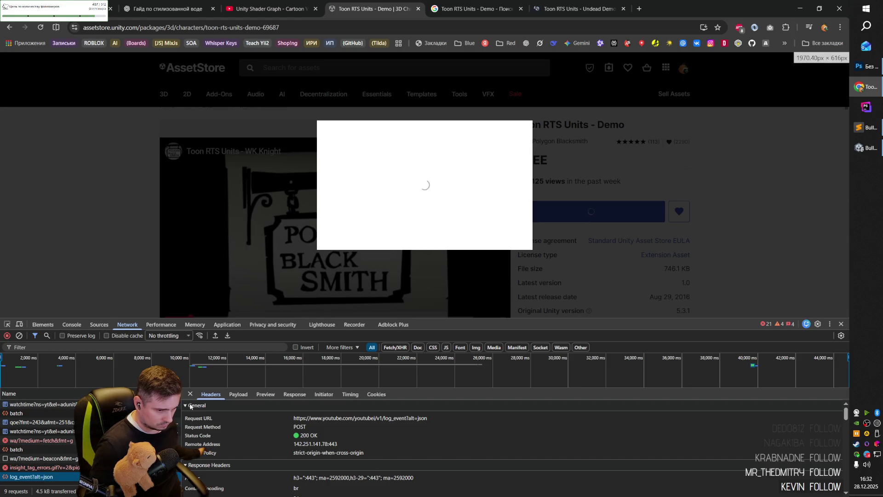
click(265, 394)
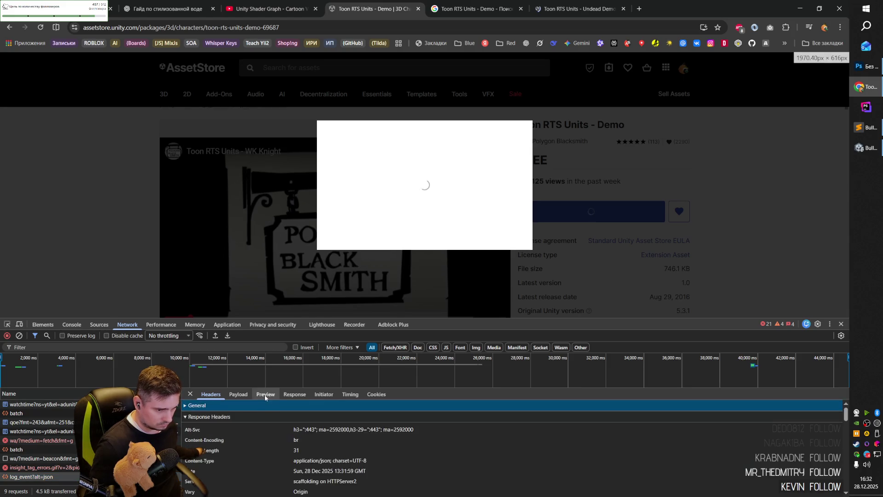
- Read the graphql batch request's headers and the query in its first payload entry
click(216, 394)
click(16, 450)
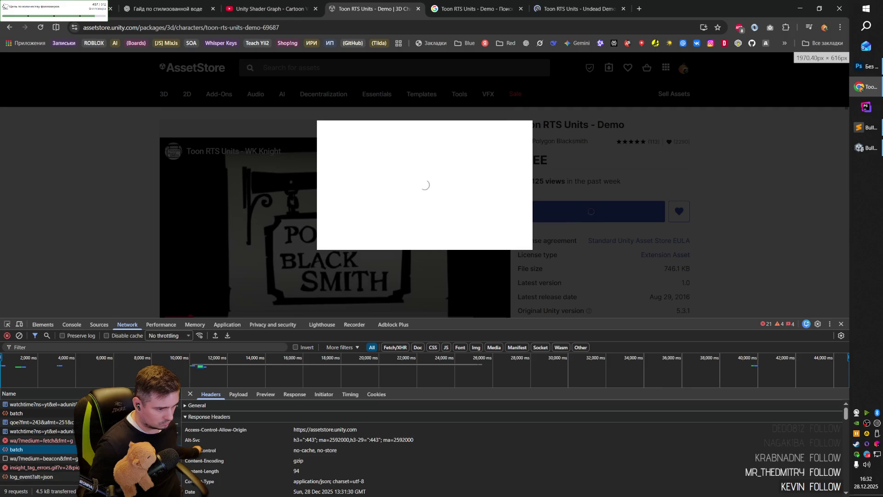
click(238, 395)
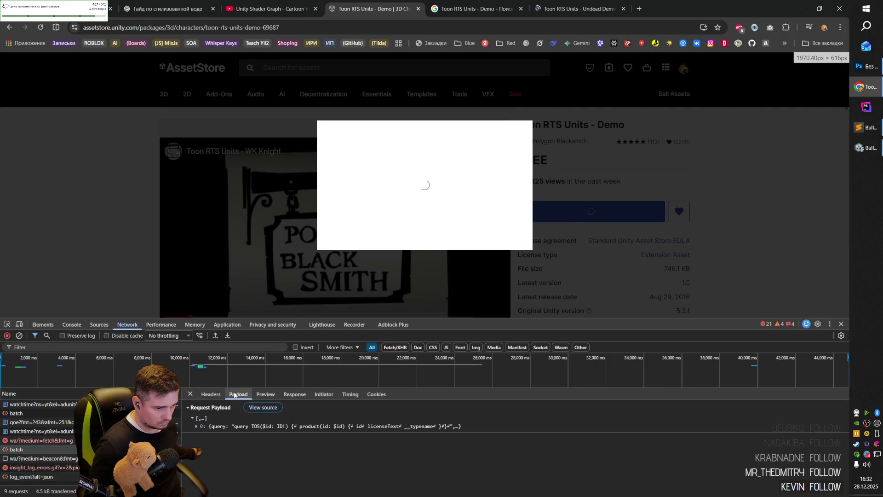
click(197, 427)
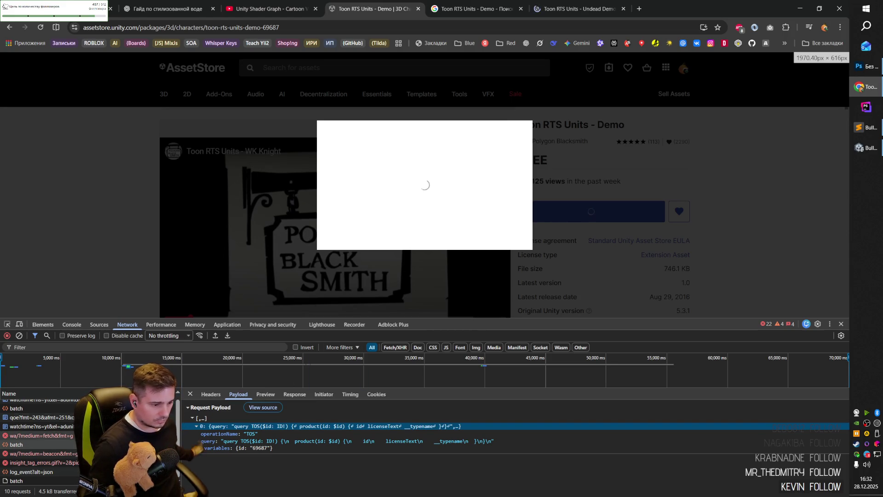
scroll(74, 441, up, 1)
scroll(42, 440, down, 1)
- Check headers, payload, preview and response of the fetch beacon, watchtime and qoe requests
click(42, 436)
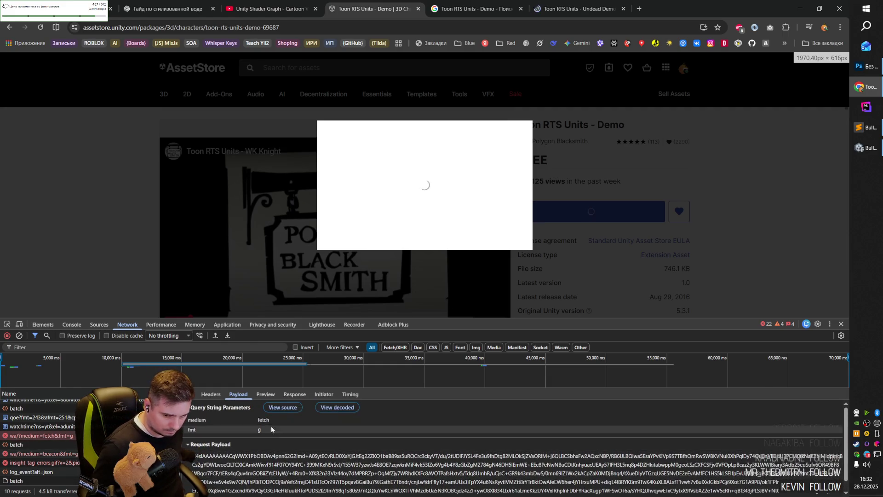
click(209, 394)
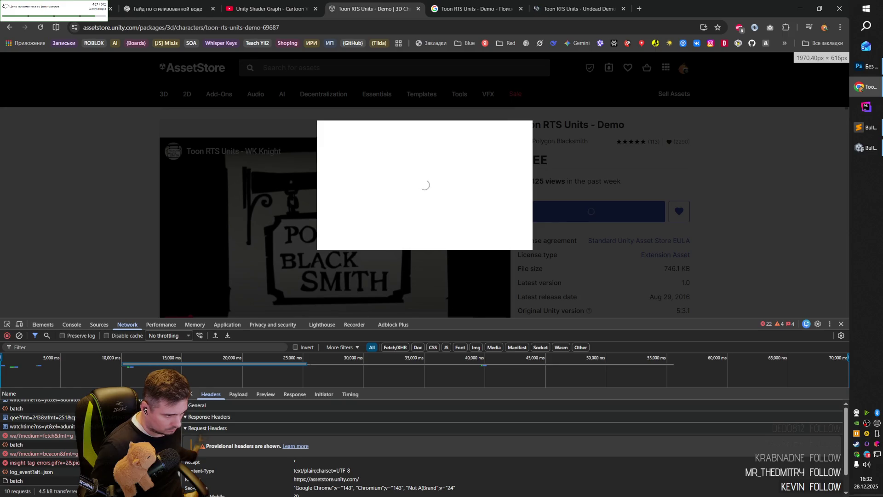
click(42, 454)
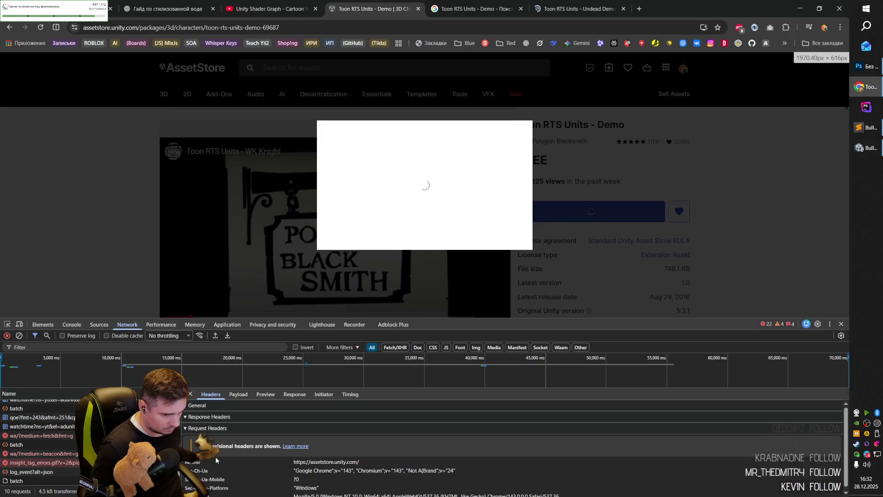
click(238, 394)
click(265, 394)
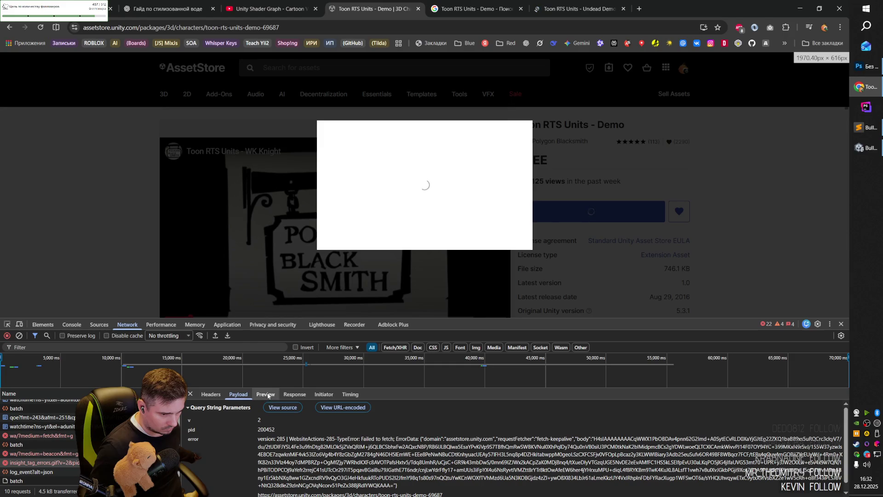
click(295, 394)
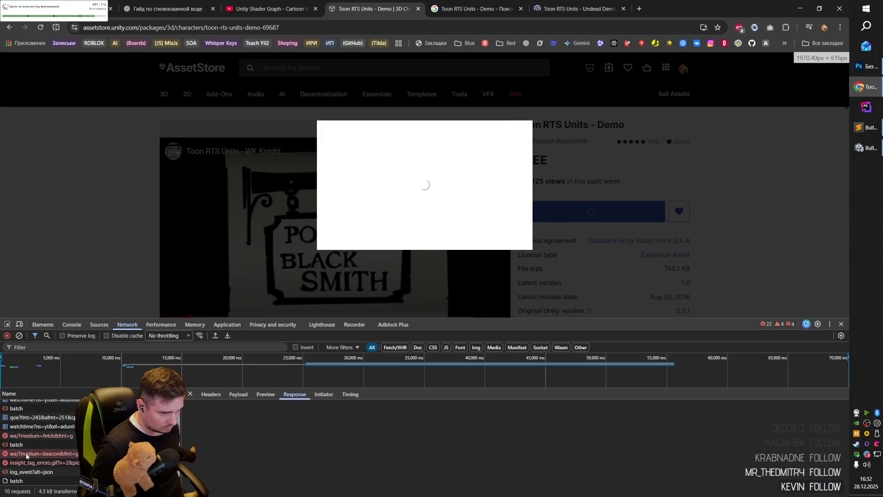
click(34, 427)
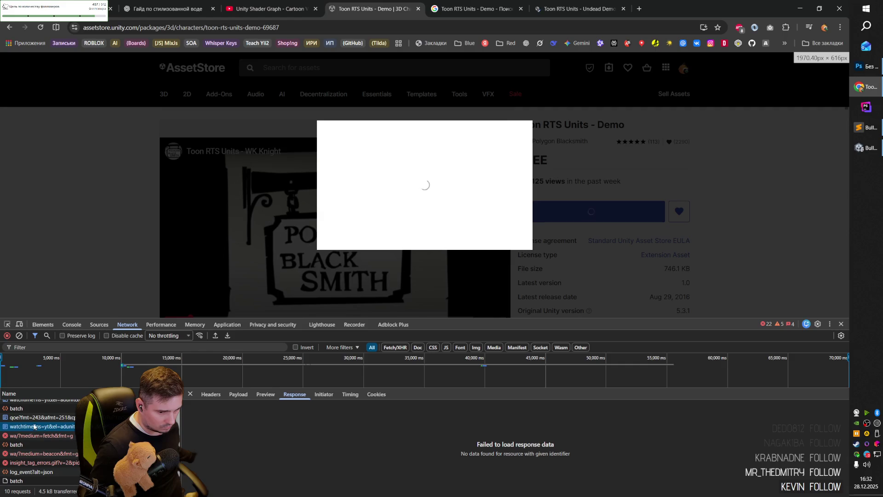
click(36, 419)
scroll(44, 424, up, 1)
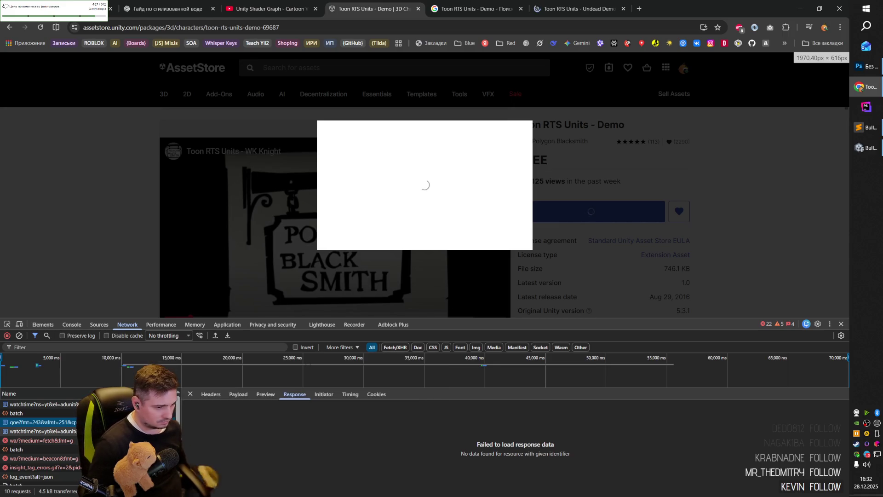
scroll(73, 468, down, 1)
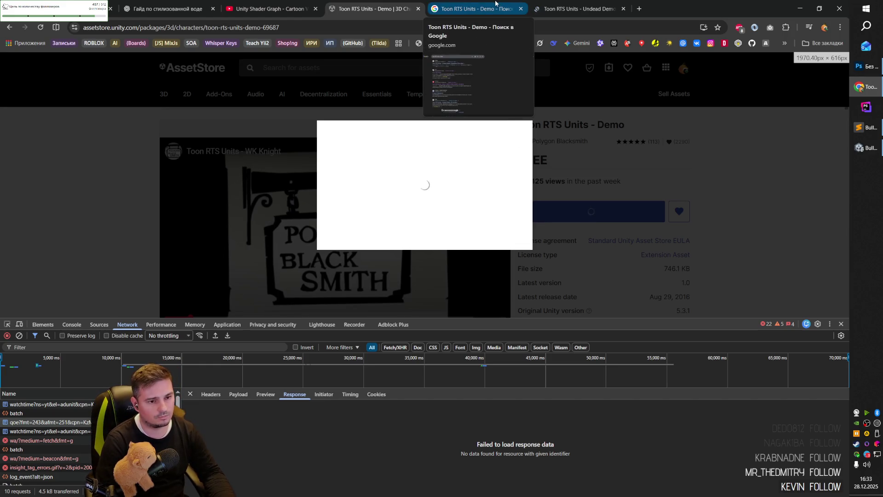
click(276, 10)
- Close the Shader Graph video tab and add Toon RTS Units - Undead Demo to My Assets, retrying once
click(316, 9)
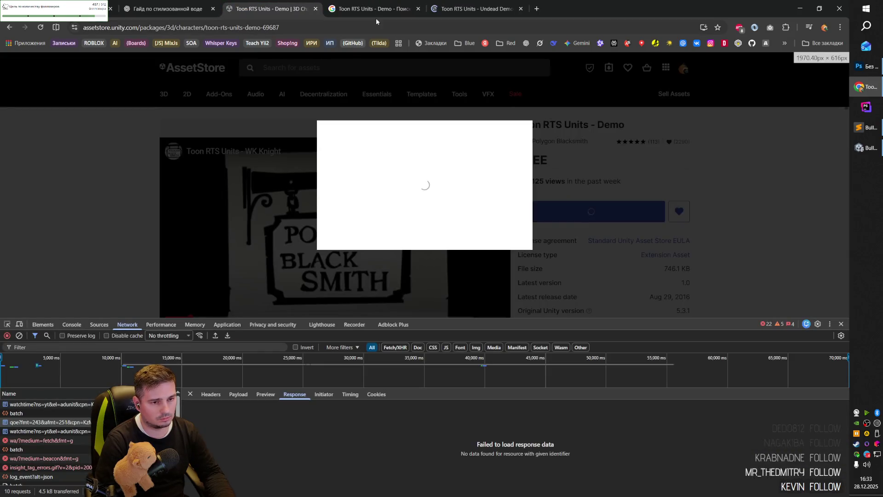
click(460, 3)
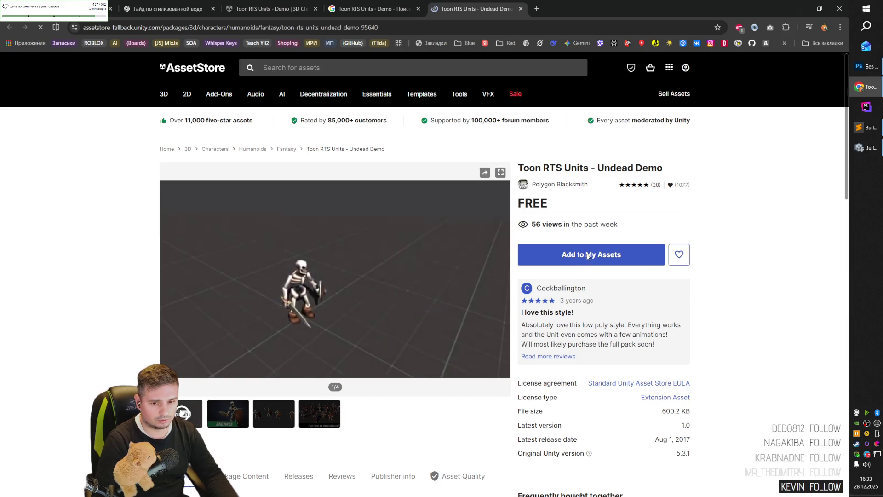
click(595, 236)
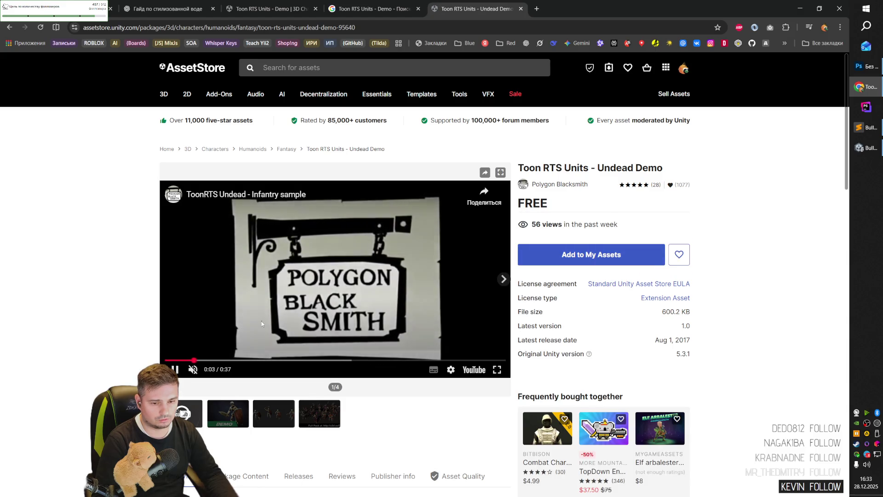
click(594, 261)
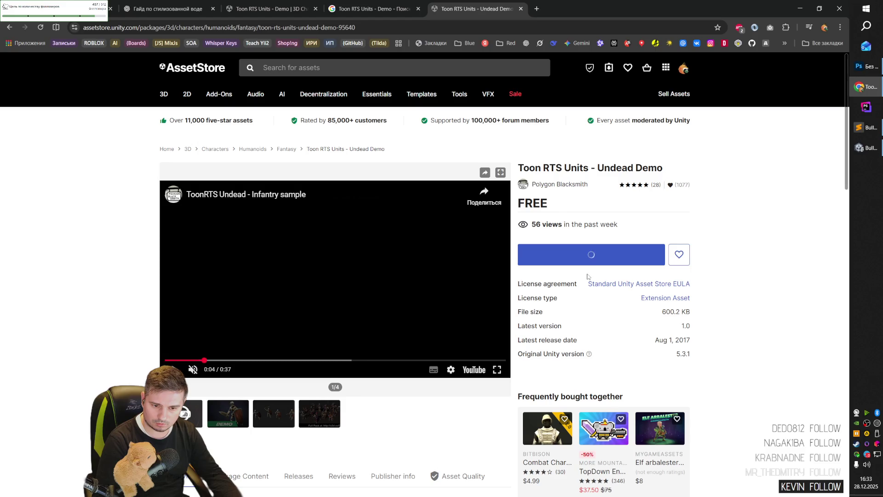
- Close the Google search results tab
click(373, 9)
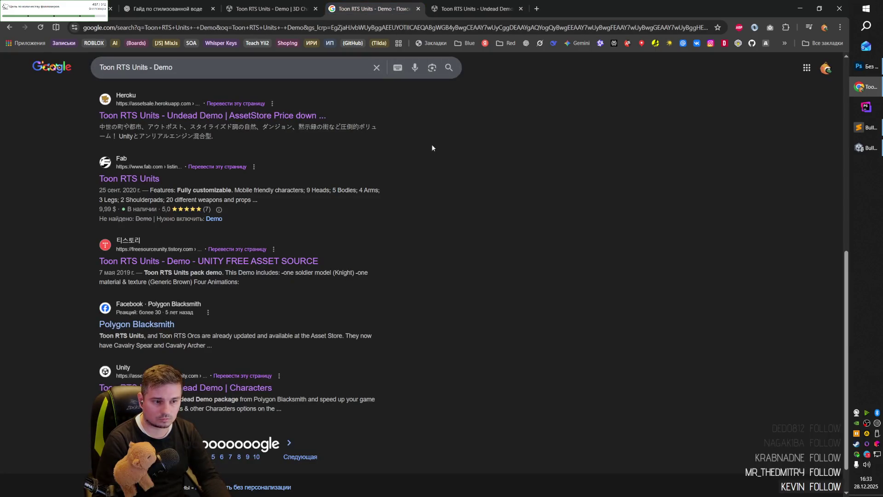
click(271, 9)
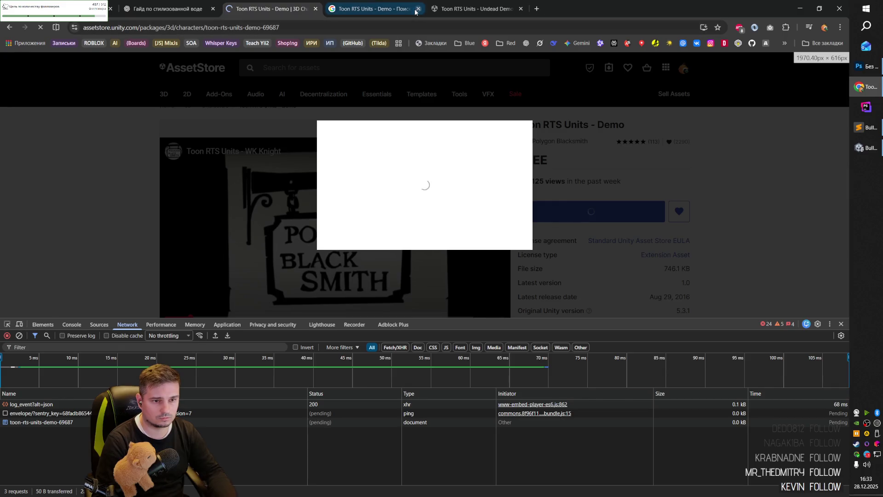
click(364, 8)
key(ctrl+w)
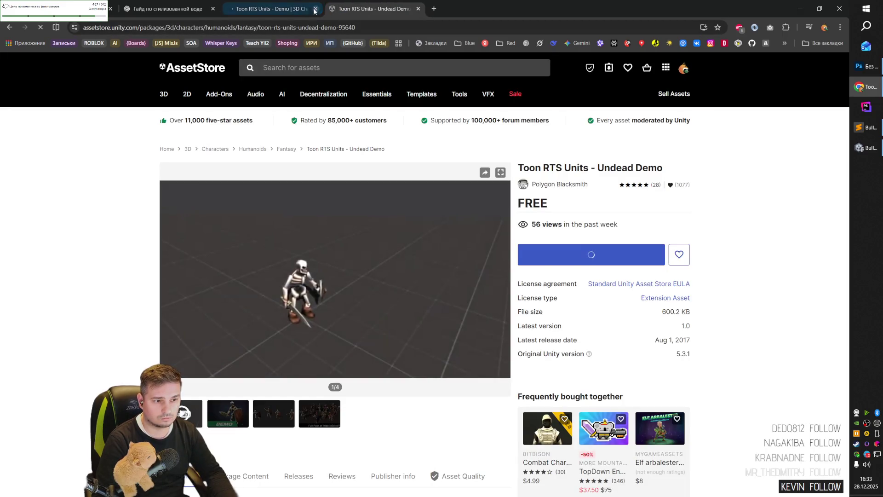
- Show the Demo and Undead Demo pages in a split view and close the left pane's developer tools
right_click(290, 10)
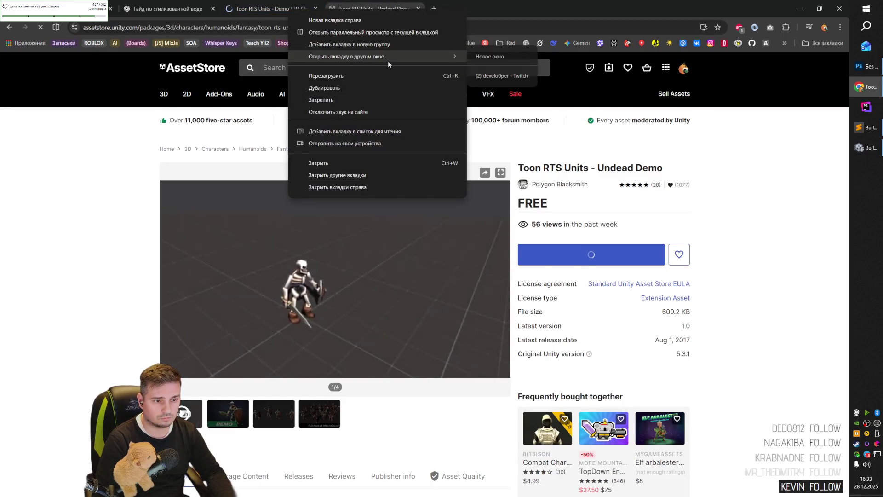
click(393, 32)
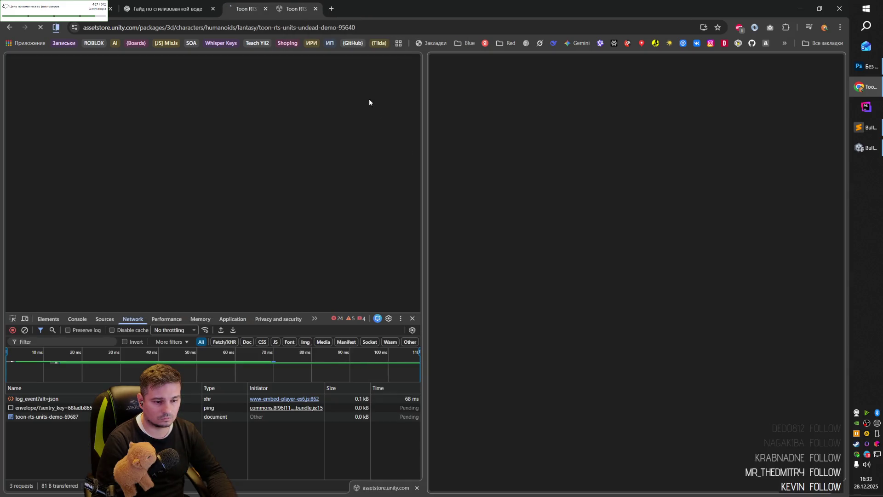
click(413, 319)
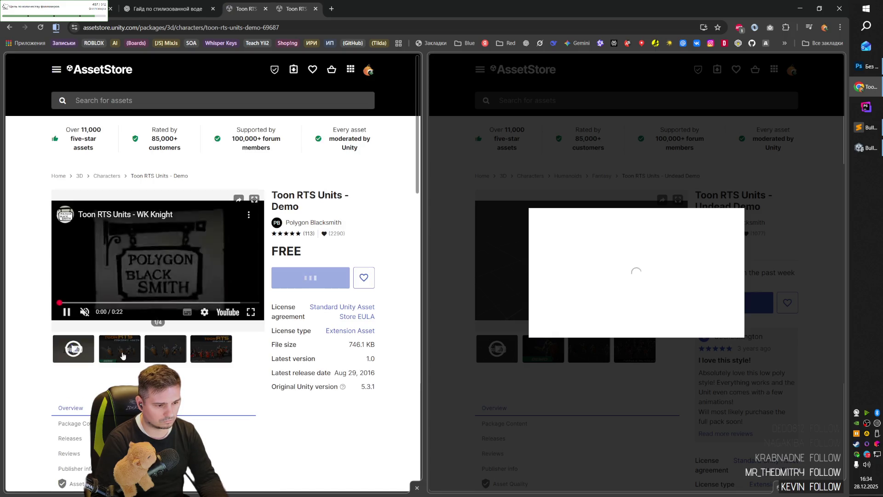
- Add Toon RTS Units - Demo to My Assets and adjust the split between the two pages
click(122, 356)
click(311, 309)
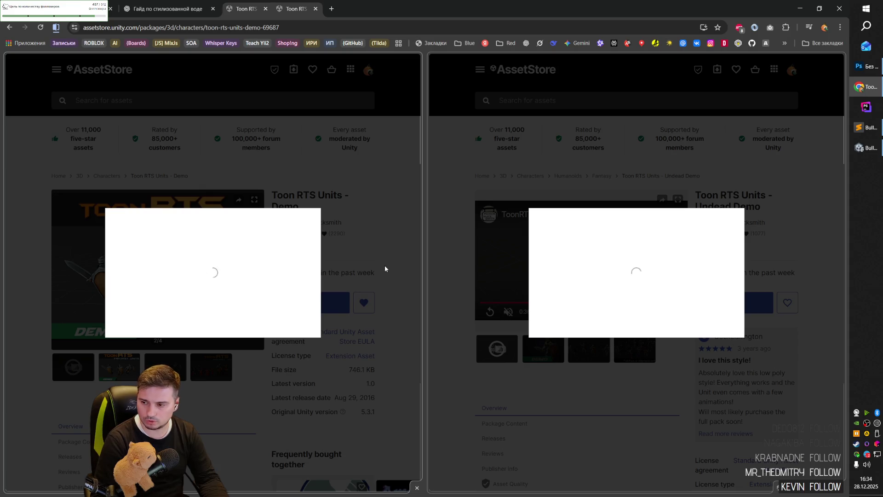
mouse_move(423, 280)
mouse_down()
mouse_move(385, 288)
mouse_move(433, 292)
mouse_up()
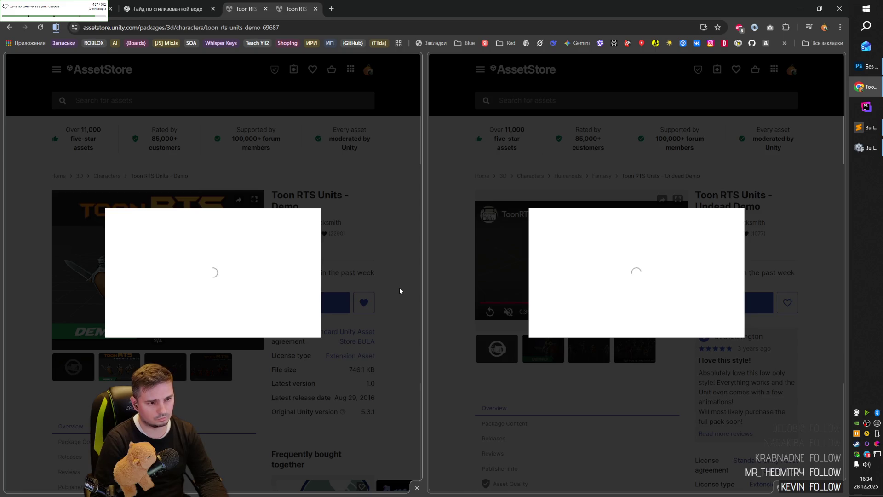
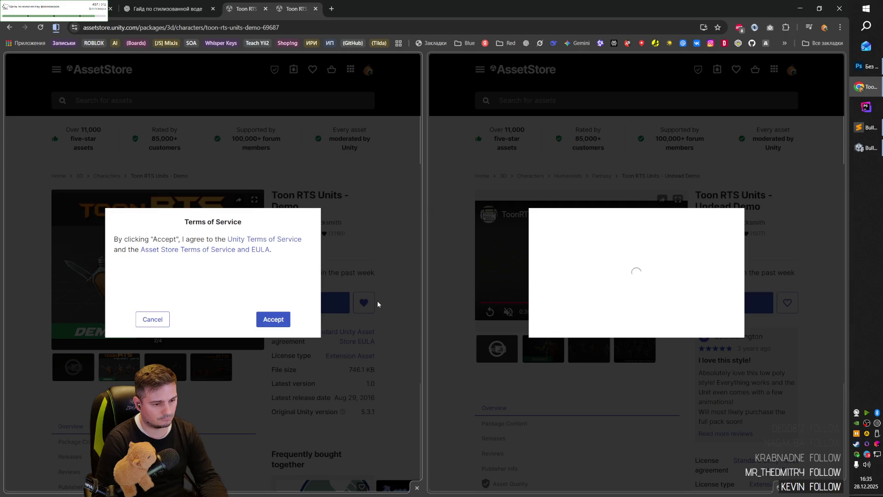
- Accept the Toon RTS Units Terms of Service, inspect the stuck Undead Demo loading dialog, return to Unity
click(275, 321)
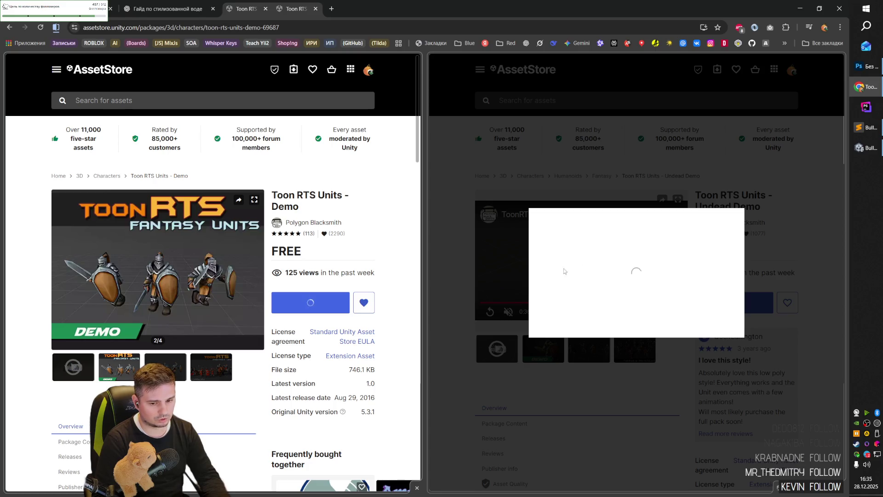
click(619, 271)
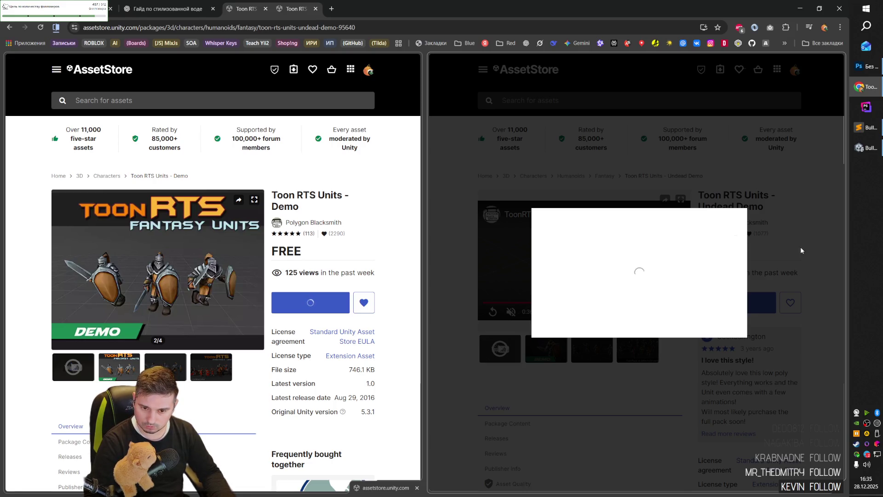
right_click(735, 236)
click(672, 442)
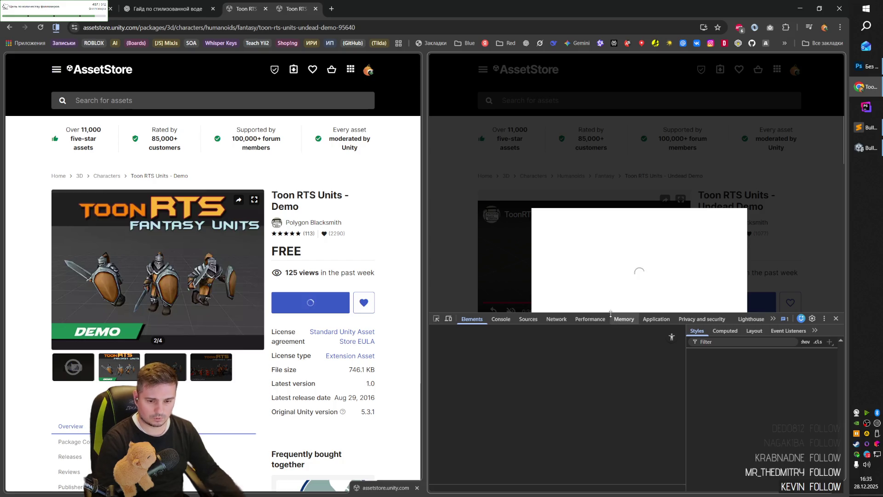
click(865, 147)
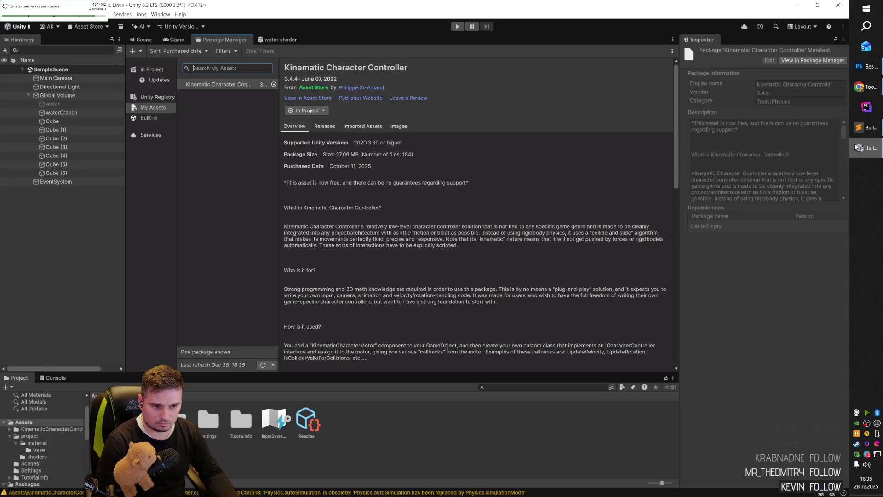
- Drag the AICharacter prefab from KinematicCharacterController > Examples > Prefabs onto the green L-shaped platform
click(143, 39)
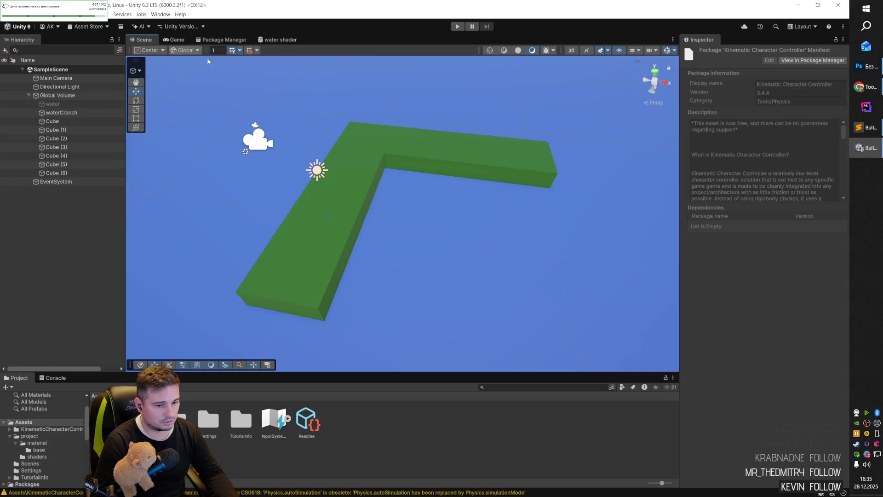
mouse_move(404, 236)
mouse_down()
mouse_move(408, 250)
mouse_move(429, 254)
mouse_move(385, 285)
mouse_move(420, 292)
mouse_move(395, 281)
mouse_move(419, 290)
mouse_move(412, 242)
mouse_move(291, 319)
mouse_up()
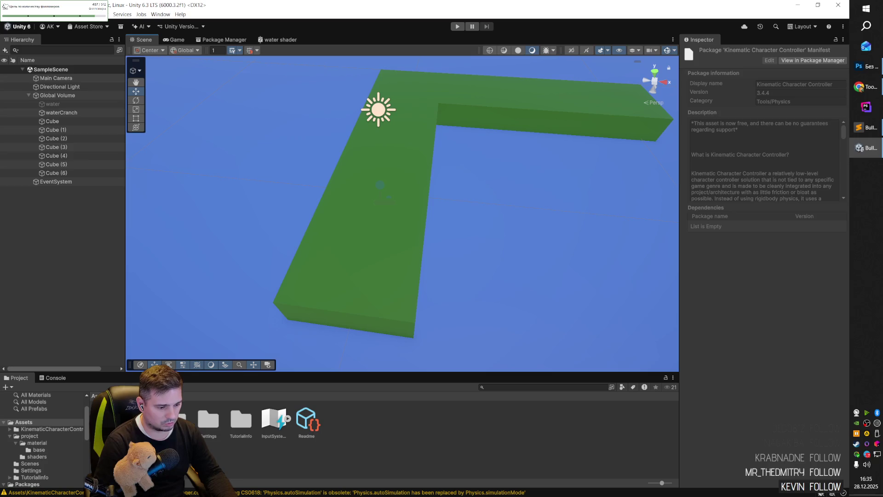
click(46, 429)
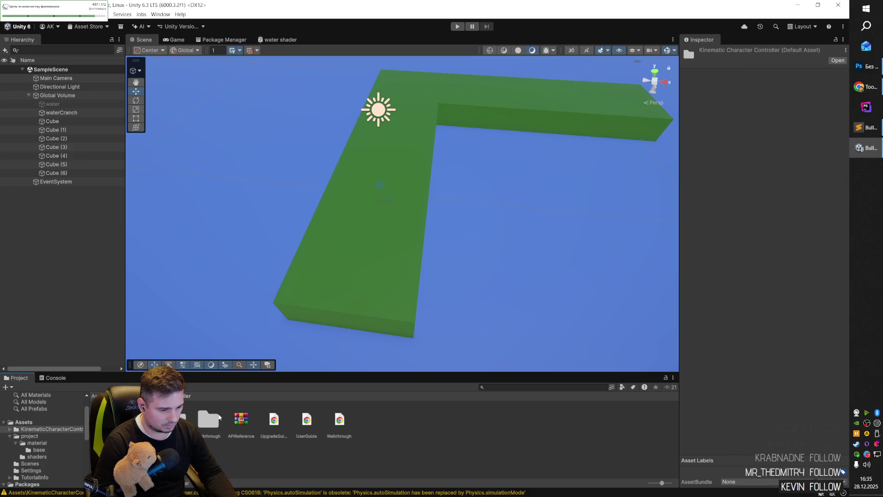
double_click(176, 420)
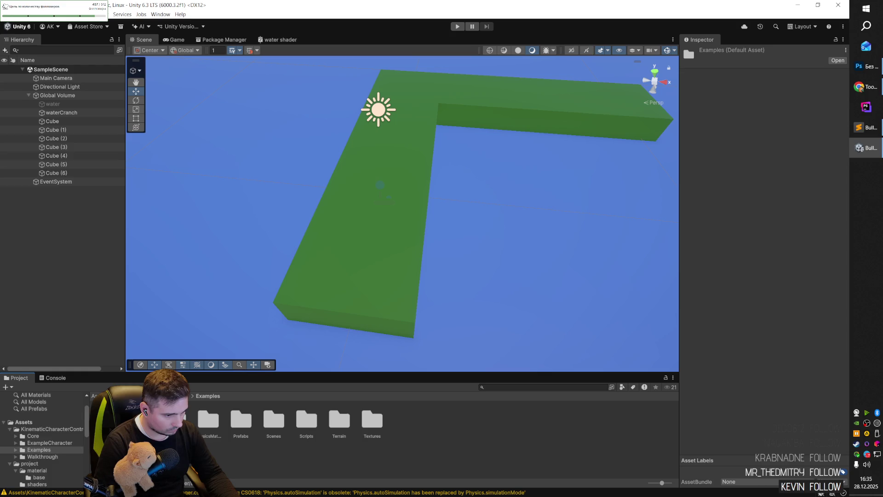
double_click(175, 420)
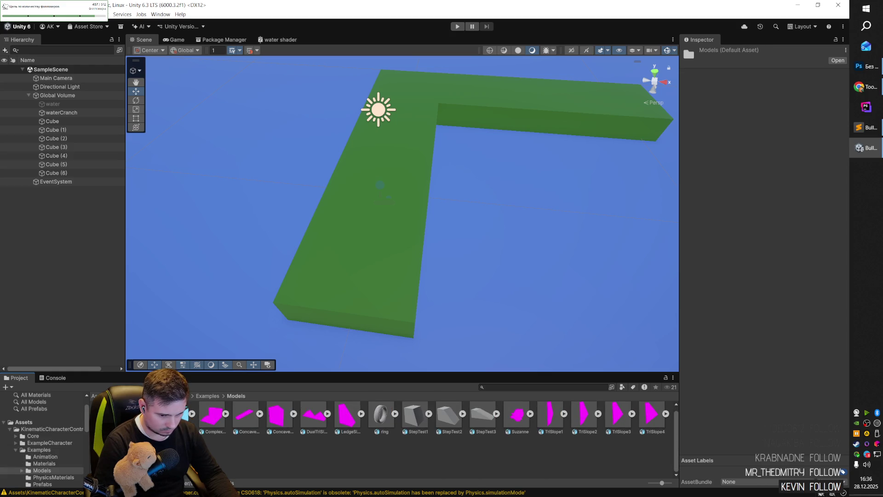
click(208, 396)
click(206, 419)
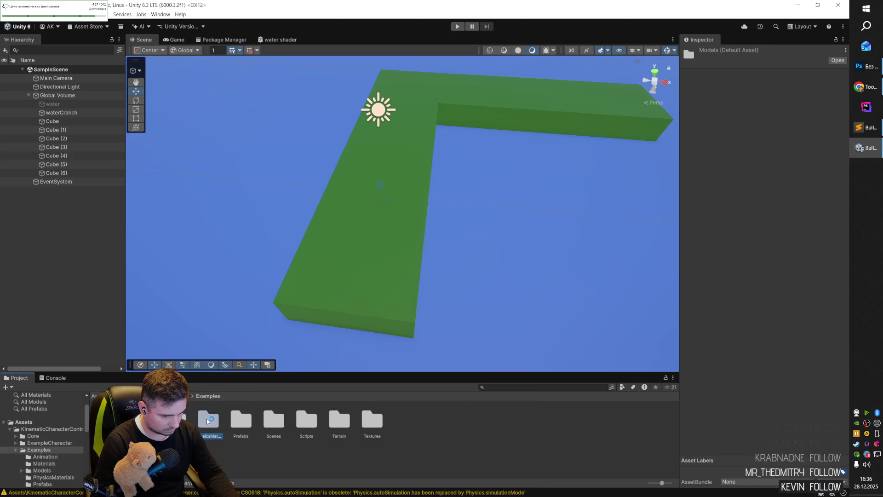
click(239, 419)
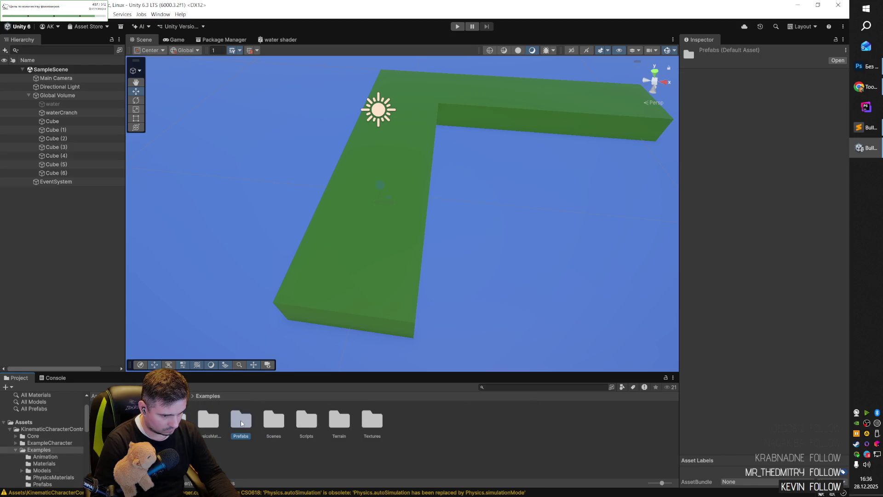
double_click(241, 420)
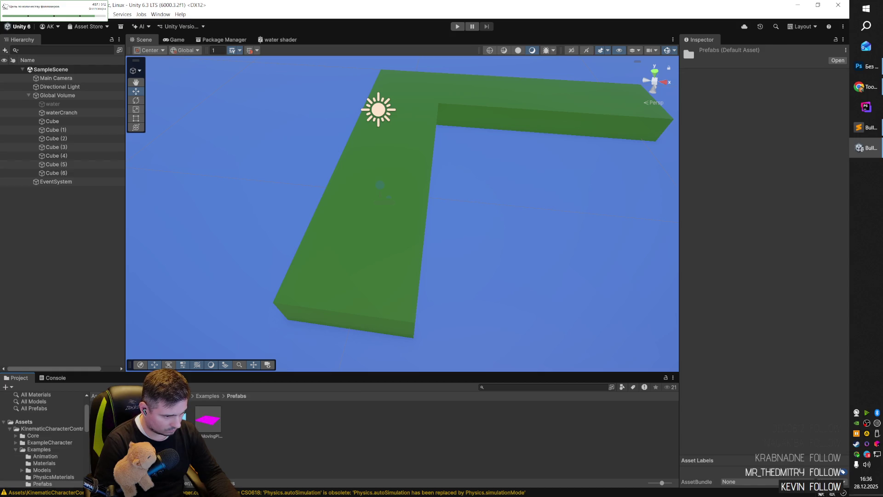
click(105, 419)
mouse_move(106, 420)
mouse_down()
mouse_move(193, 386)
mouse_move(359, 285)
mouse_move(362, 274)
mouse_up()
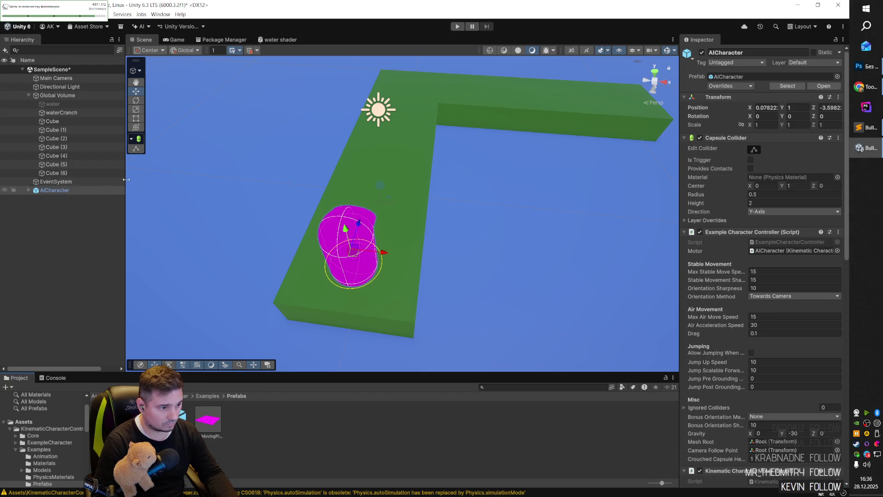
- Select the AICharacter and start Play mode in SampleScene
click(72, 189)
scroll(722, 319, down, 5)
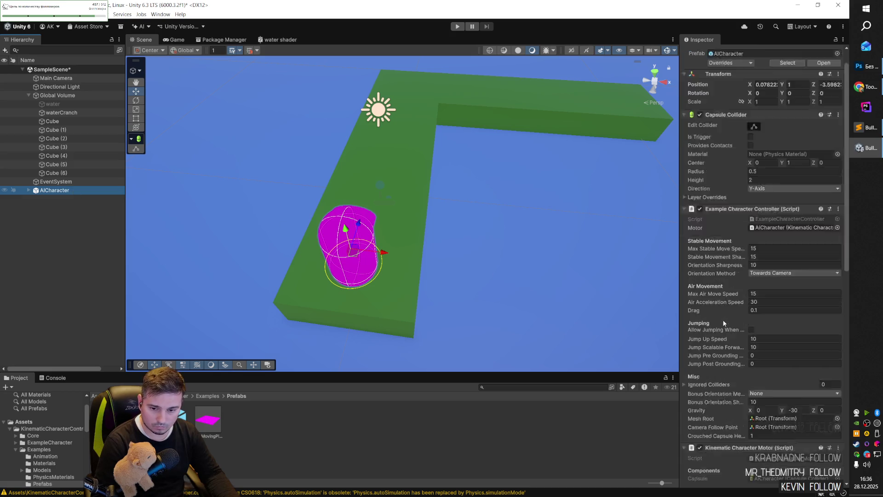
scroll(722, 321, up, 4)
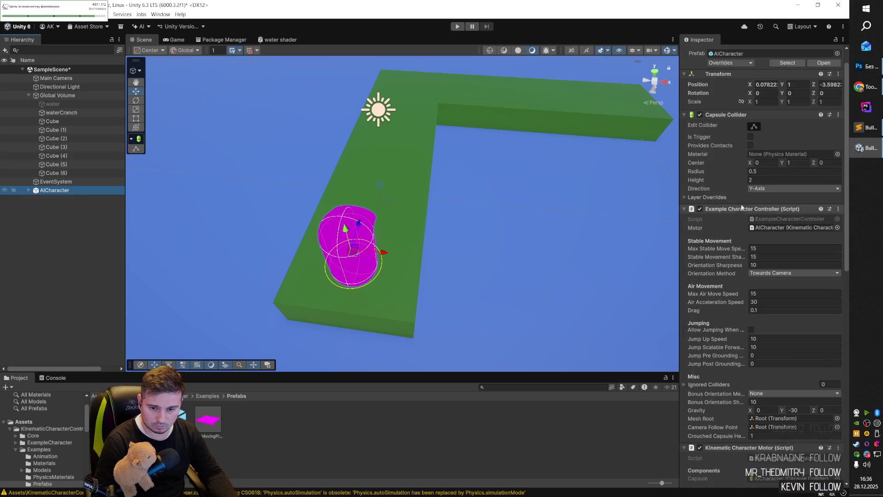
click(458, 27)
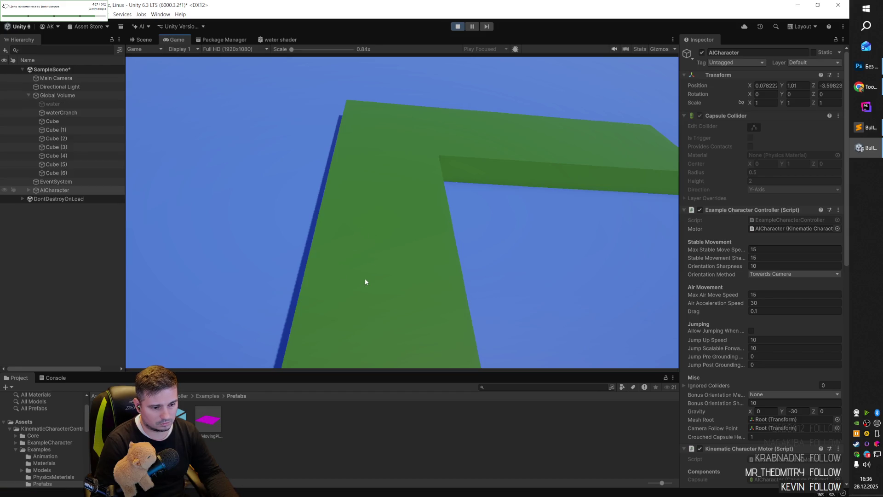
- Switch between Scene and Game views to inspect the pink character while playing
key(ctrl+1)
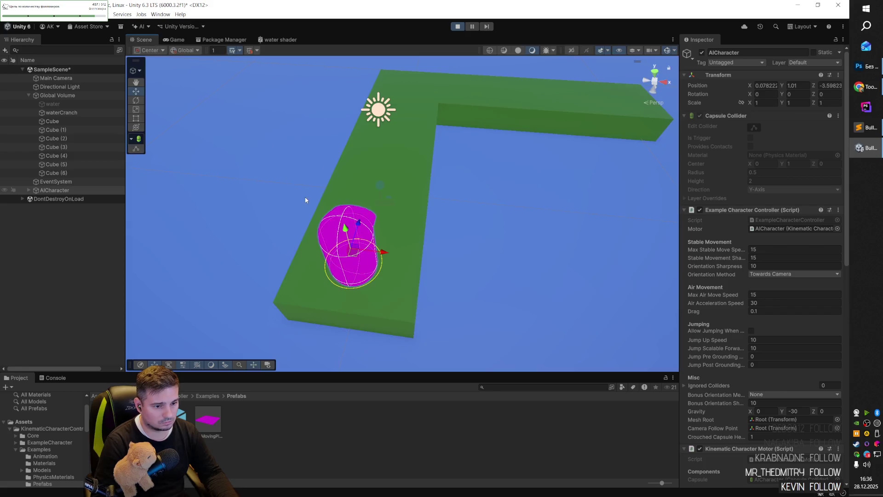
key(ctrl+2)
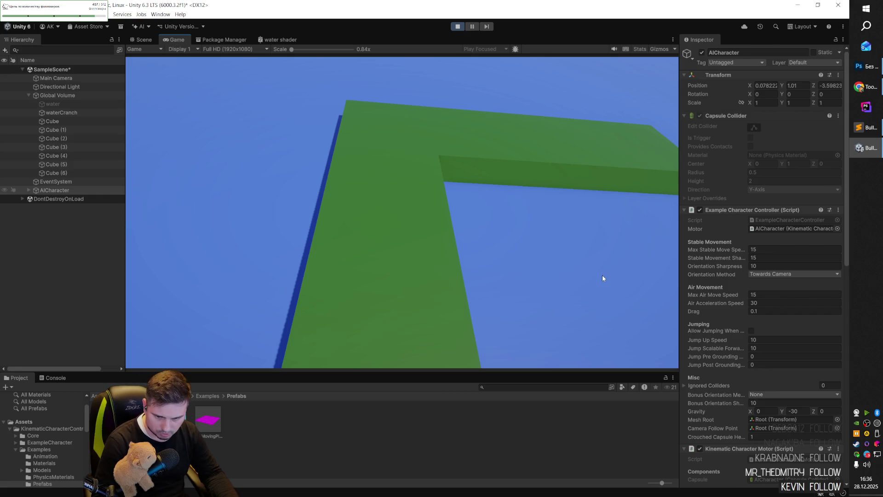
click(146, 40)
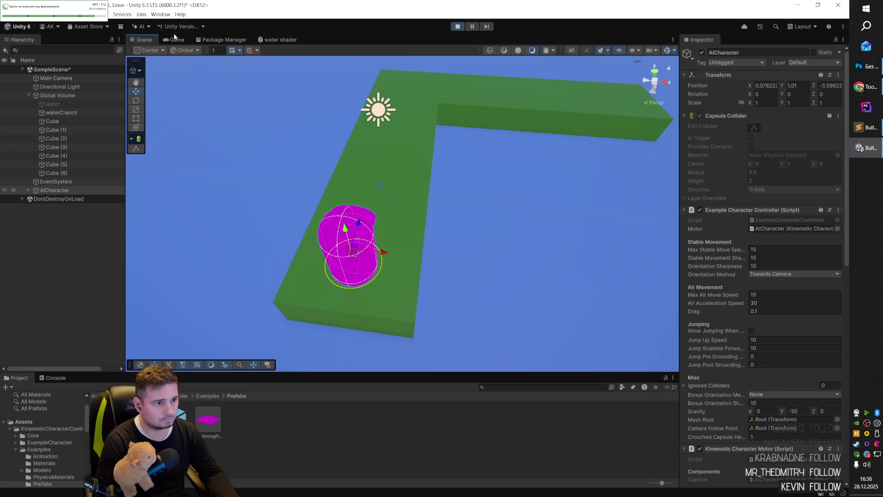
click(207, 395)
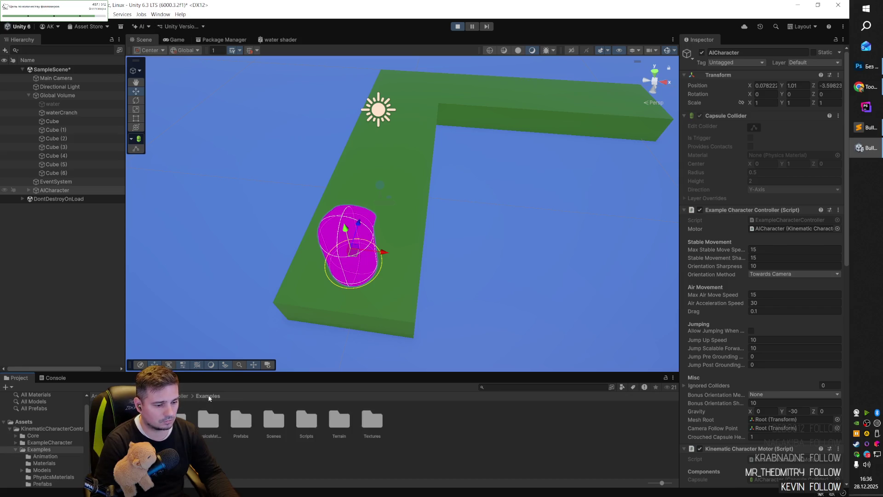
- Open the CharacterPlayground scene from Examples > Scenes, discarding SampleScene changes
double_click(272, 421)
double_click(286, 414)
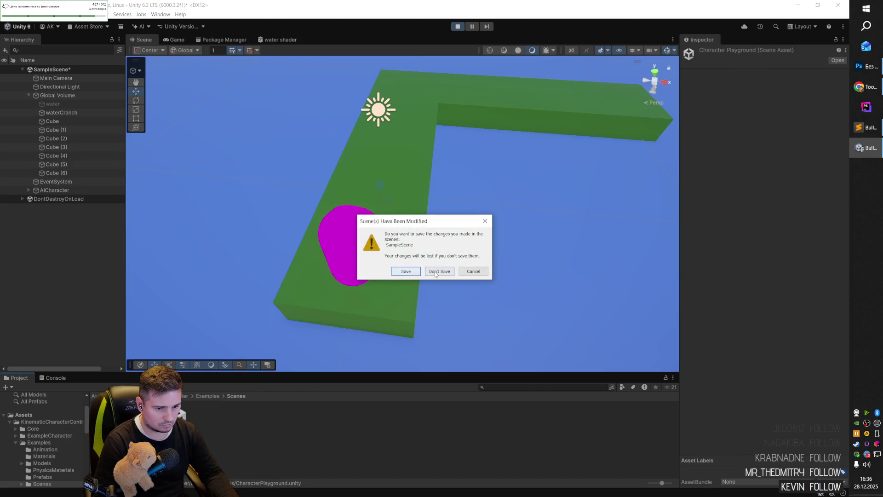
click(437, 272)
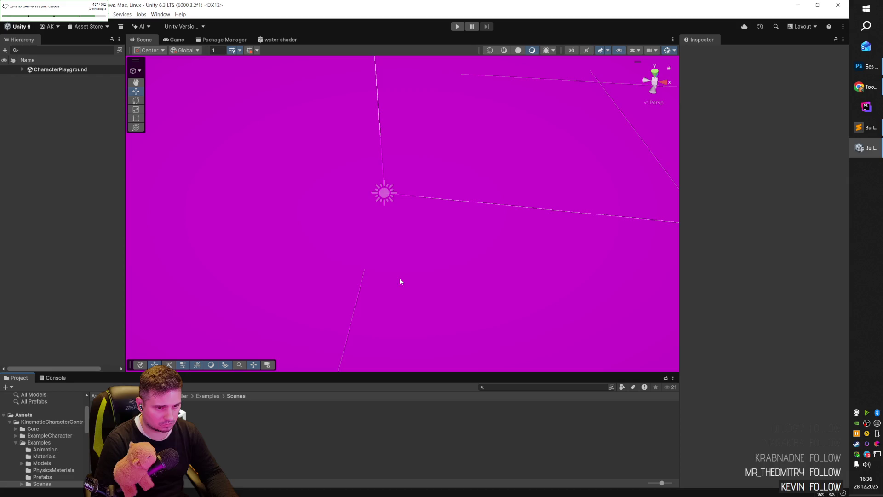
- Frame the dome and play CharacterPlayground, revealing its all-magenta geometry
scroll(511, 267, down, 10)
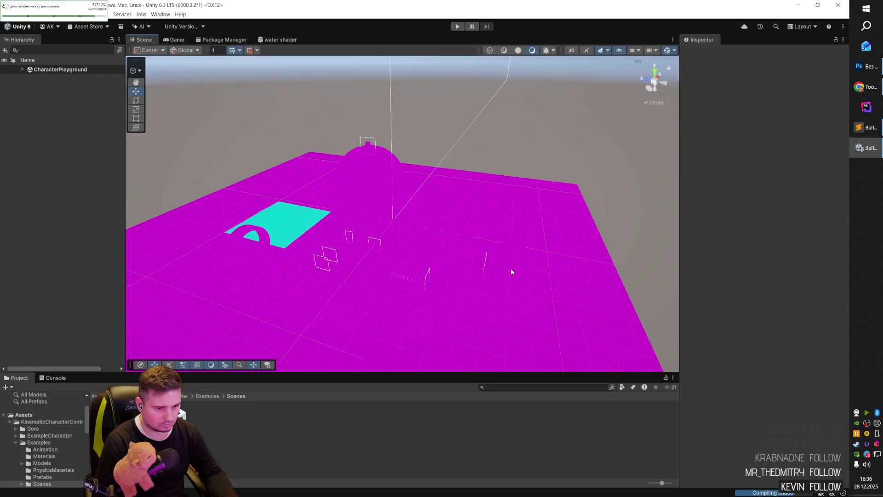
mouse_move(501, 271)
mouse_down()
mouse_move(468, 241)
mouse_move(264, 229)
mouse_move(457, 86)
mouse_up()
click(458, 26)
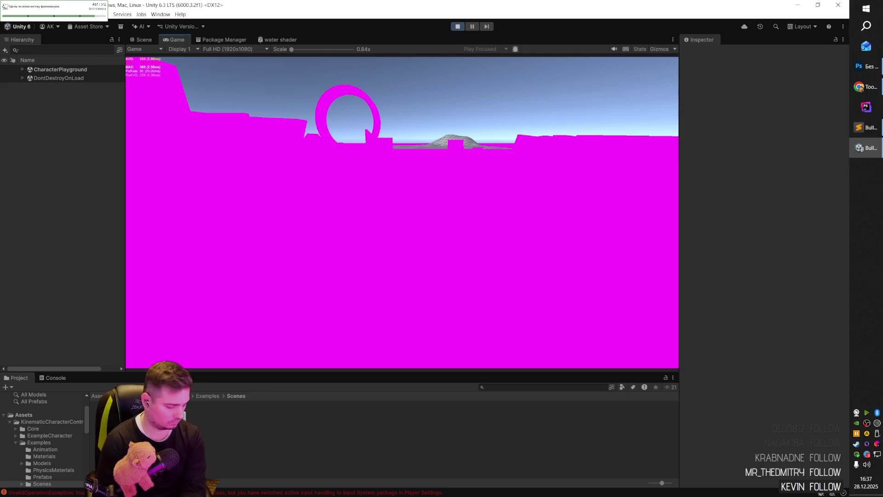
key(super+d)
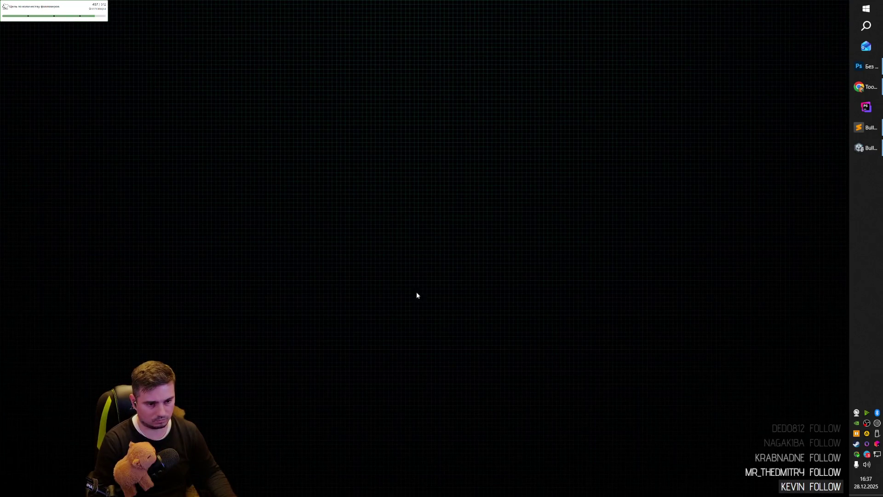
key(super+d)
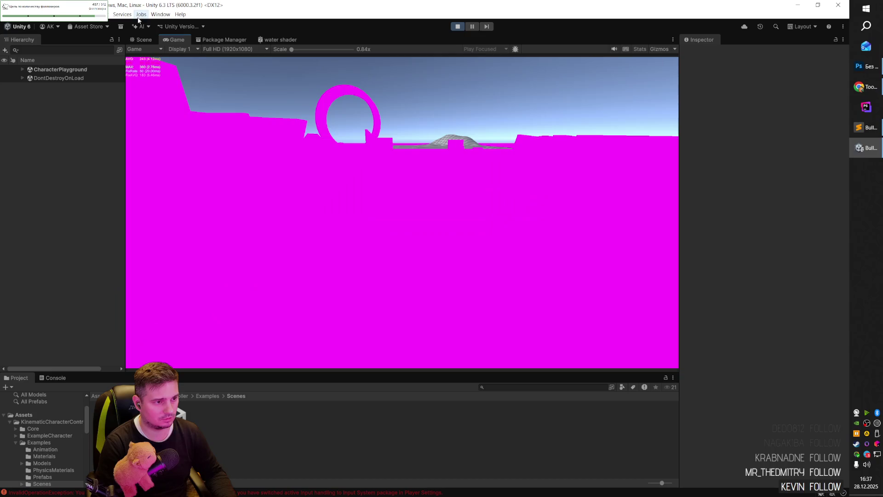
- Inspect the playground's Sphere in the Scene view, then open the StressTest scene
click(144, 40)
mouse_move(408, 223)
mouse_down()
mouse_move(341, 237)
mouse_move(326, 270)
mouse_move(277, 258)
mouse_move(203, 260)
mouse_move(396, 255)
mouse_move(355, 258)
mouse_up()
click(419, 114)
mouse_move(422, 241)
mouse_down()
mouse_move(442, 196)
mouse_move(634, 188)
mouse_move(564, 170)
mouse_move(469, 232)
mouse_move(415, 253)
mouse_up()
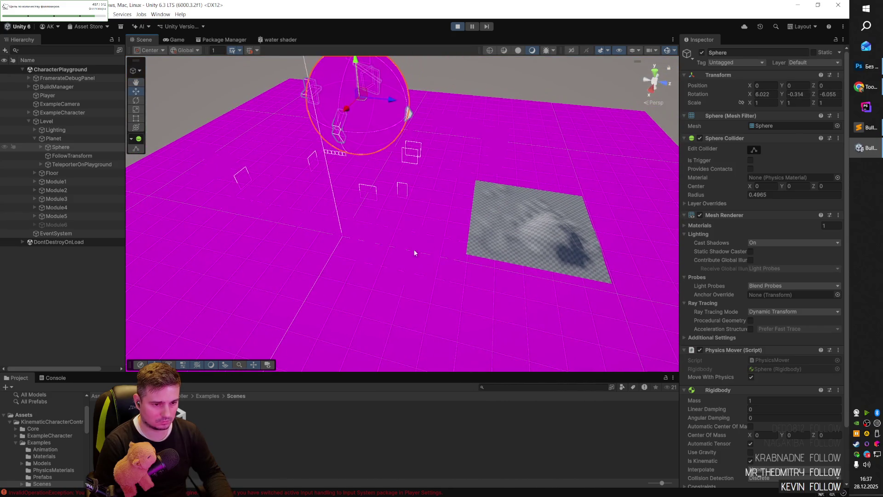
double_click(328, 407)
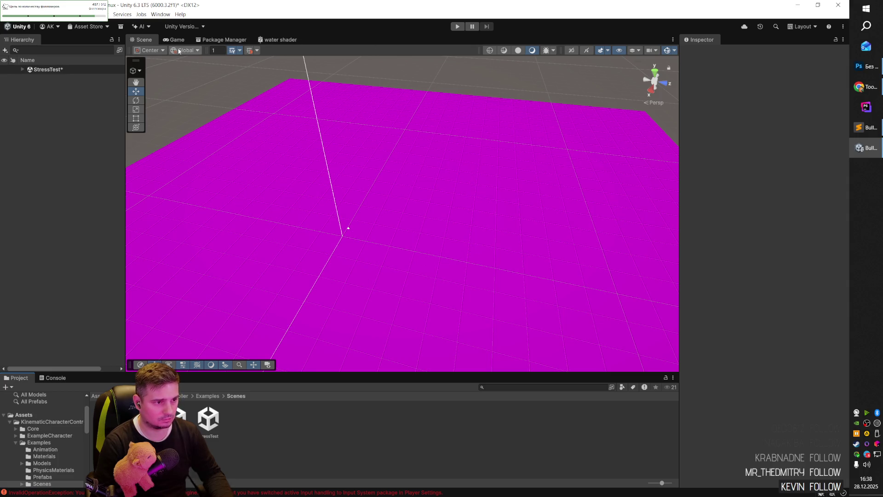
- Run the StressTest scene in Play mode, then stop it
click(188, 39)
click(144, 40)
key(ctrl+p)
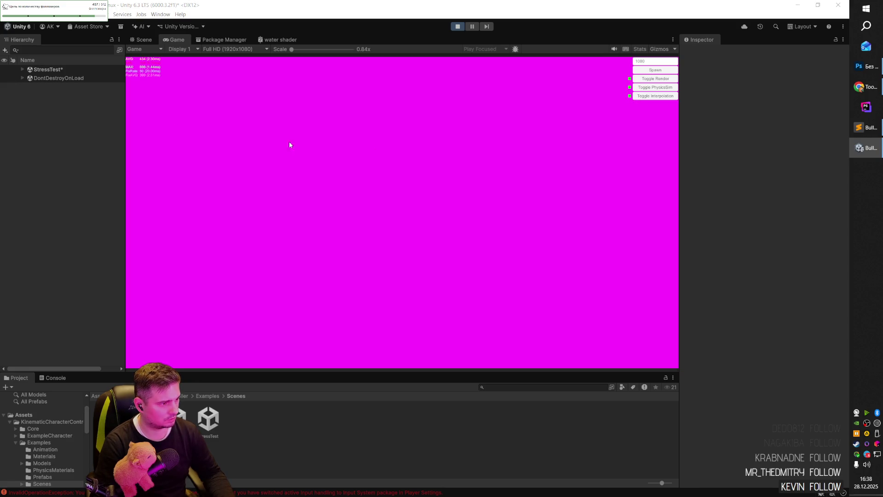
click(144, 39)
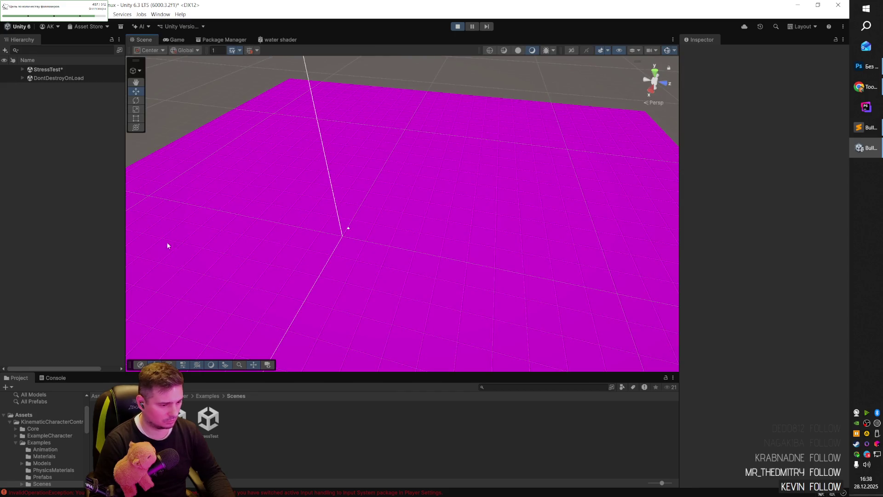
click(177, 416)
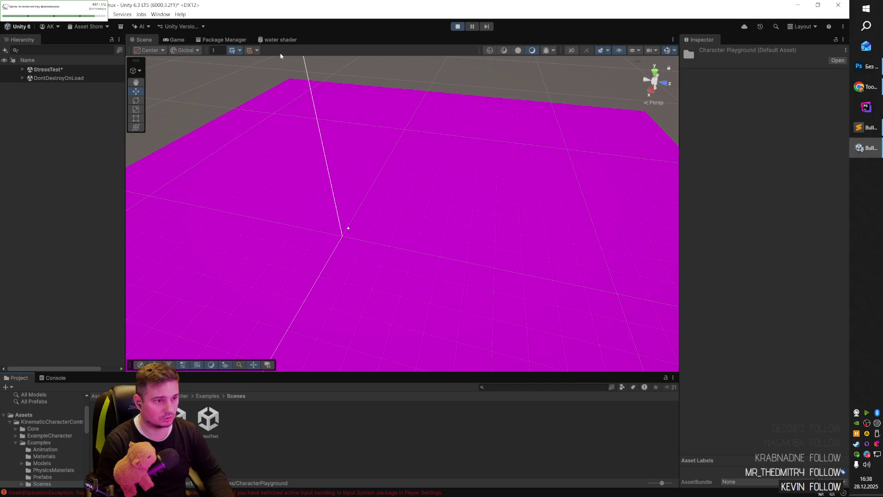
click(457, 27)
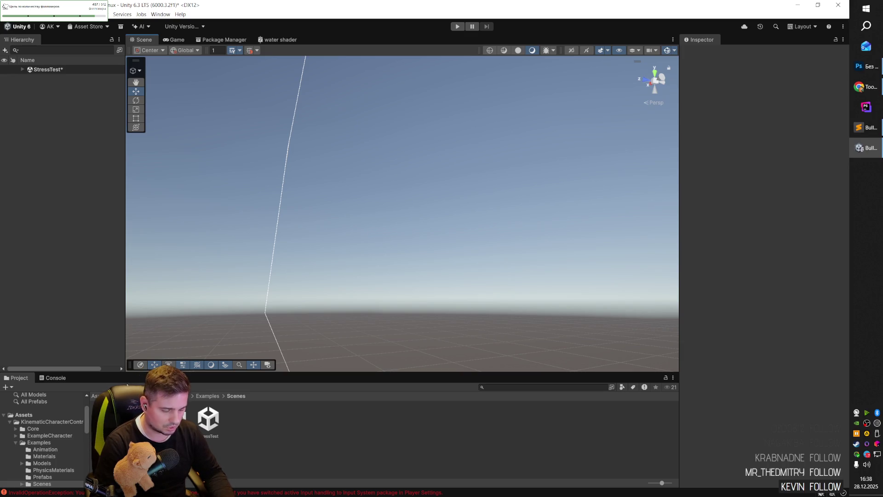
- Open SampleScene from the project's Assets Scenes folder
click(23, 415)
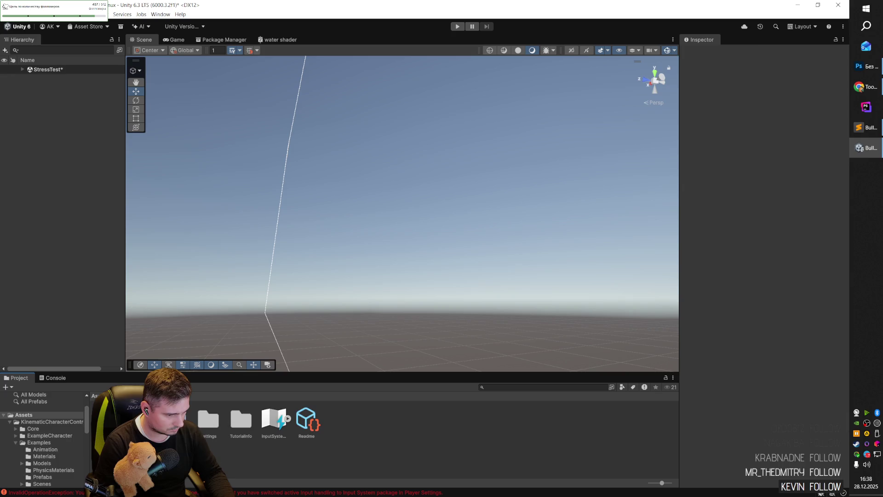
scroll(44, 440, down, 3)
click(30, 484)
double_click(111, 414)
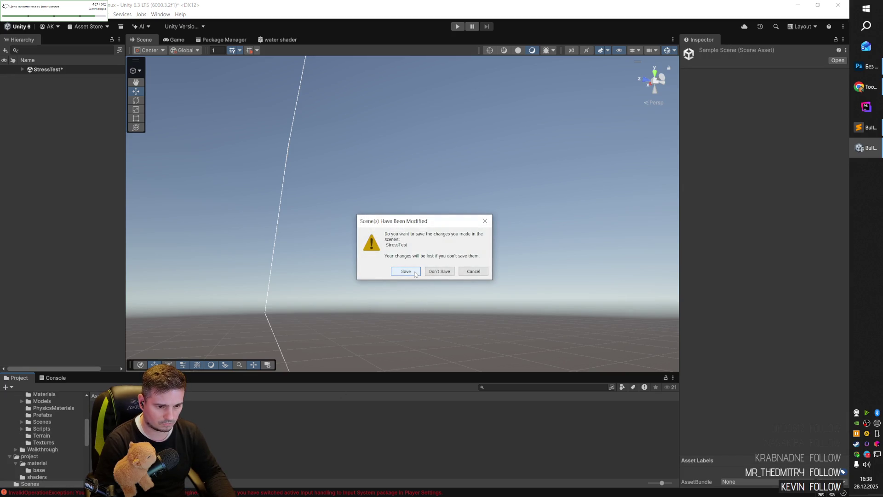
- Save StressTest, then select the pink AICharacter in SampleScene and delete it
click(405, 272)
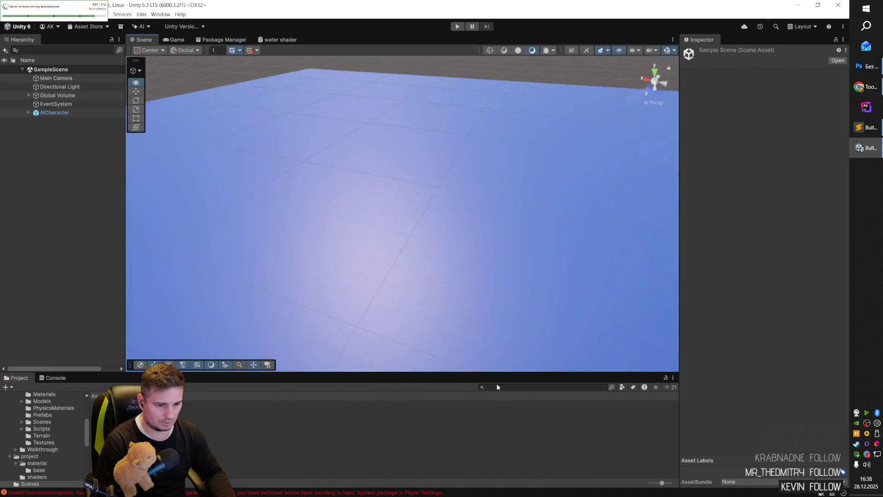
drag(497, 387, 537, 304)
mouse_move(459, 270)
mouse_down()
mouse_move(491, 309)
mouse_move(510, 315)
mouse_move(766, 304)
mouse_move(536, 310)
mouse_up()
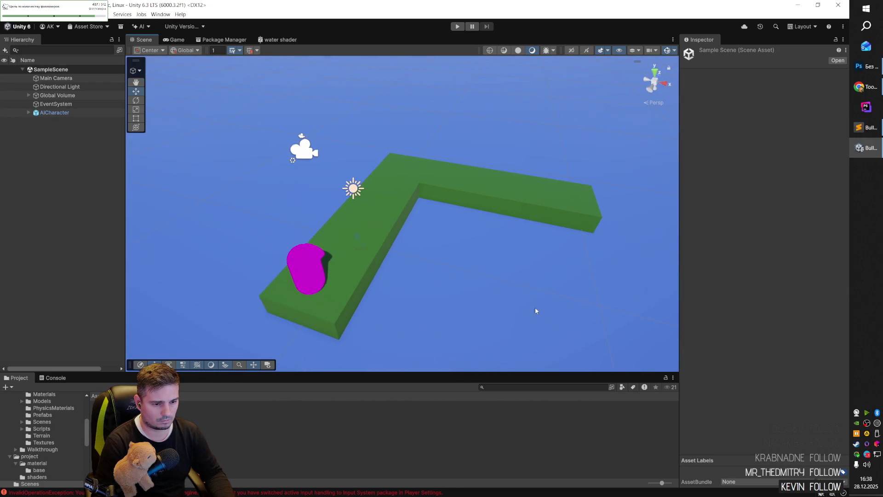
click(322, 266)
click(28, 112)
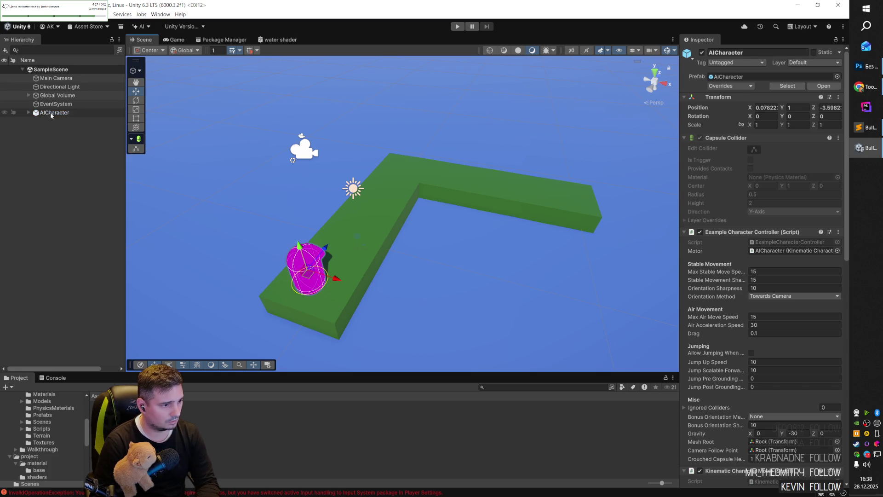
key(Delete)
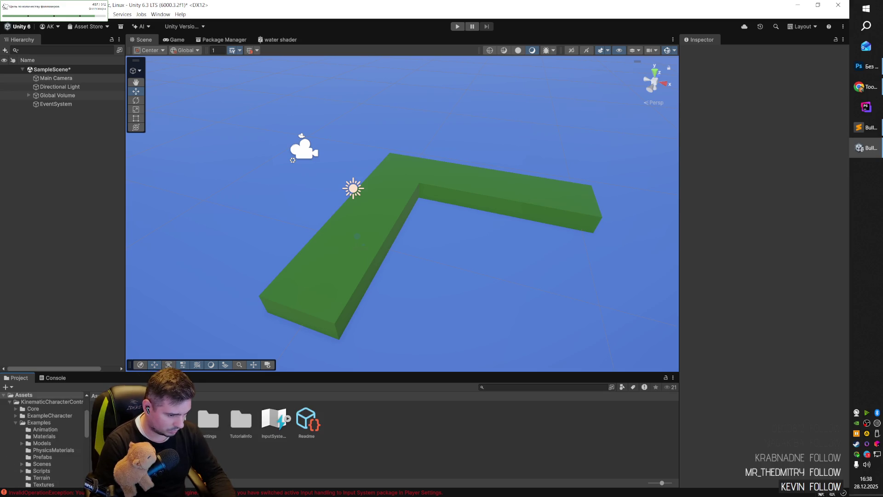
- Browse the KinematicCharacterController guides and open Walkthrough.pdf
click(176, 419)
click(51, 401)
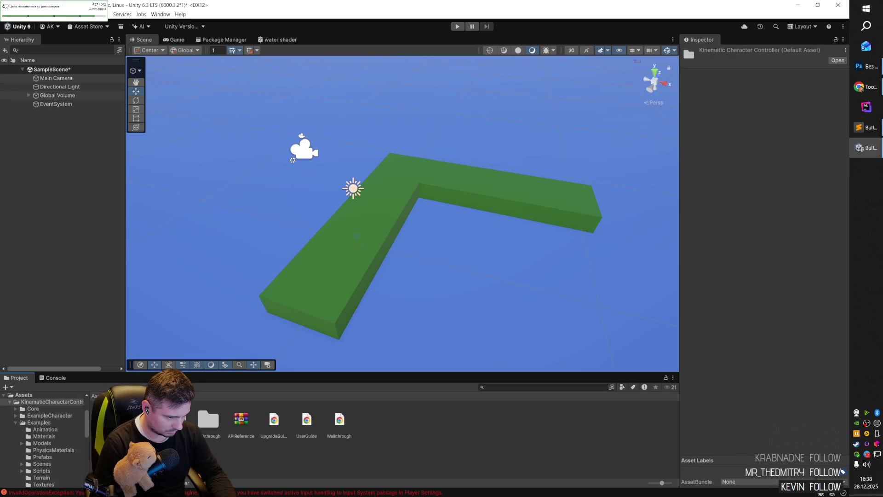
click(33, 408)
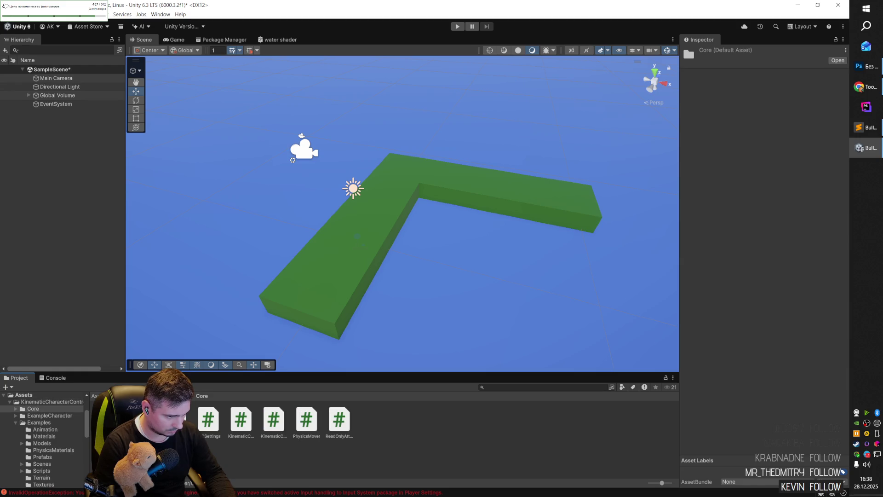
click(51, 402)
click(276, 420)
click(307, 423)
click(273, 422)
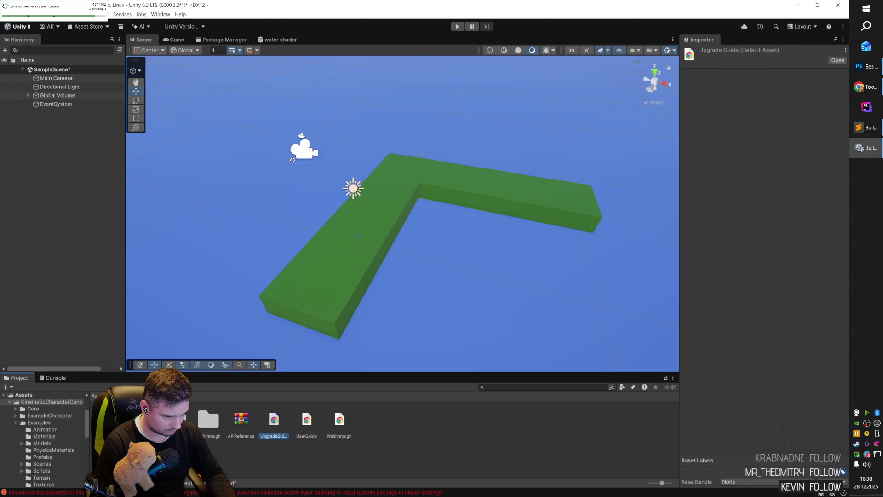
click(306, 421)
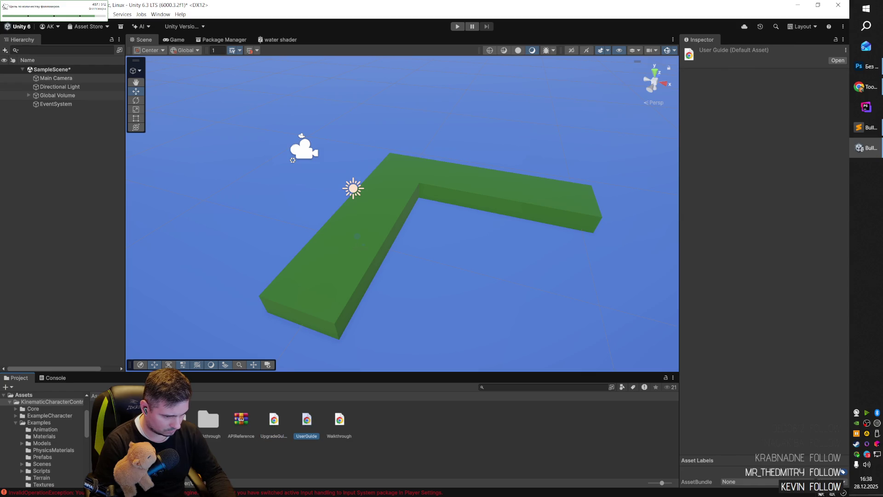
click(339, 428)
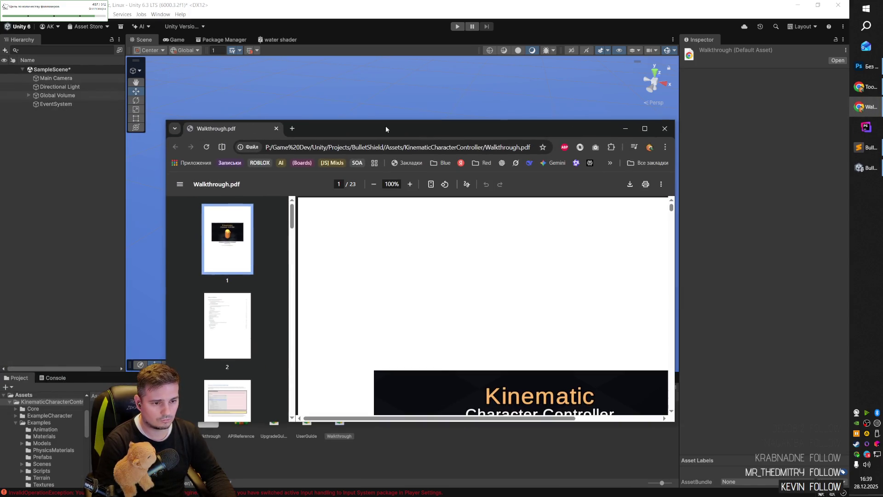
double_click(385, 125)
scroll(358, 211, down, 15)
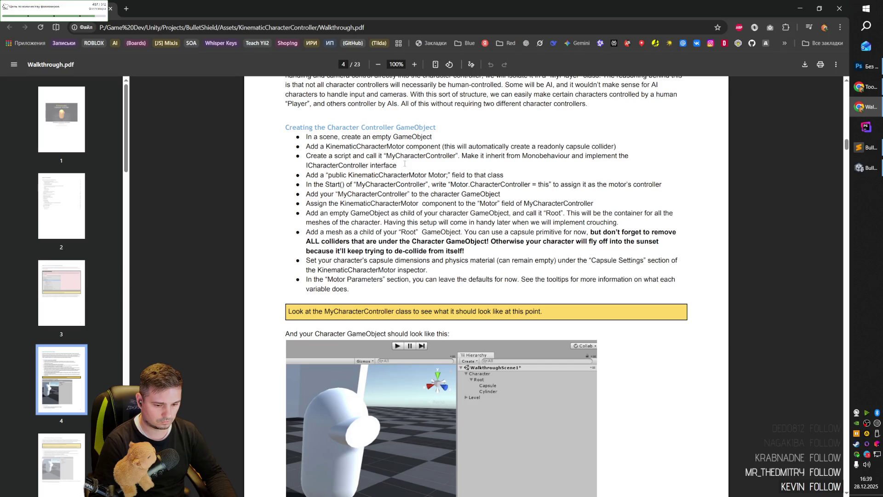
- Scroll Walkthrough.pdf from page 4 to the Multiple movement states section on page 15
scroll(405, 164, down, 3)
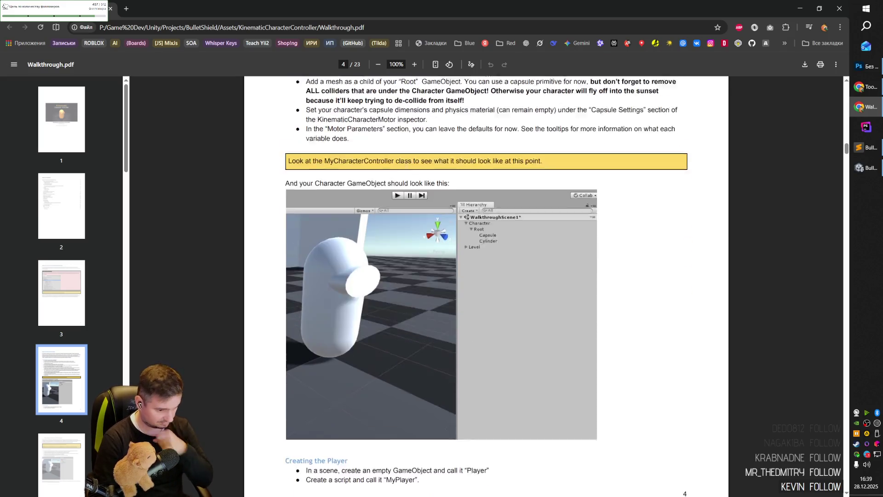
scroll(405, 164, down, 8)
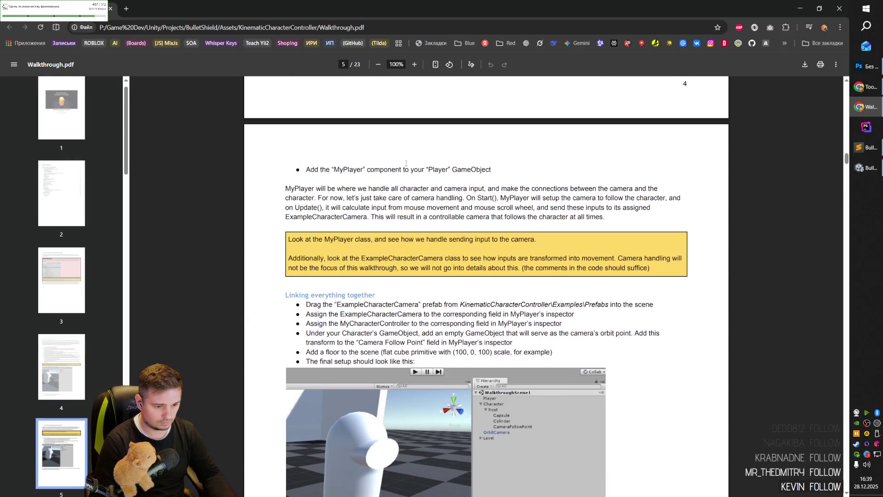
scroll(406, 163, down, 3)
scroll(405, 164, down, 11)
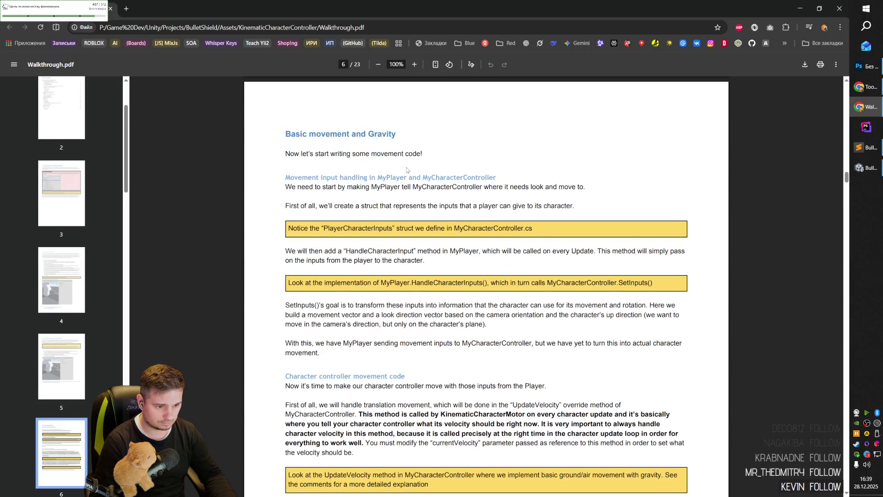
scroll(407, 170, down, 11)
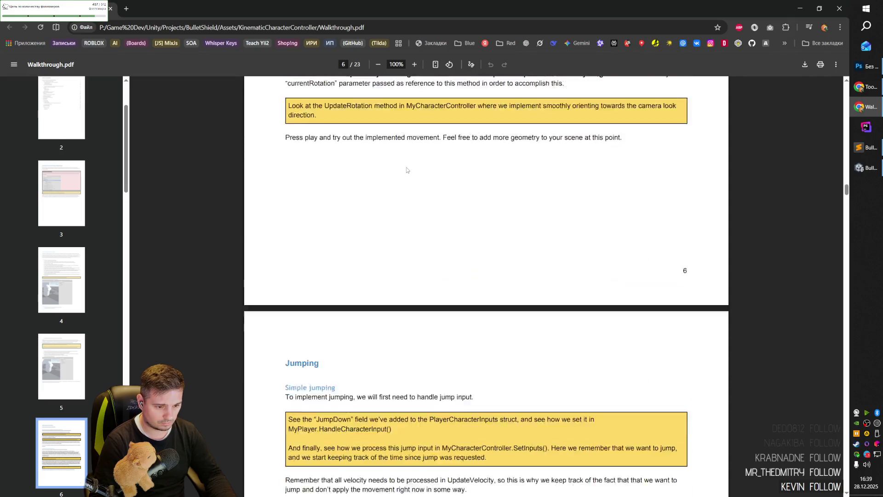
scroll(407, 170, down, 3)
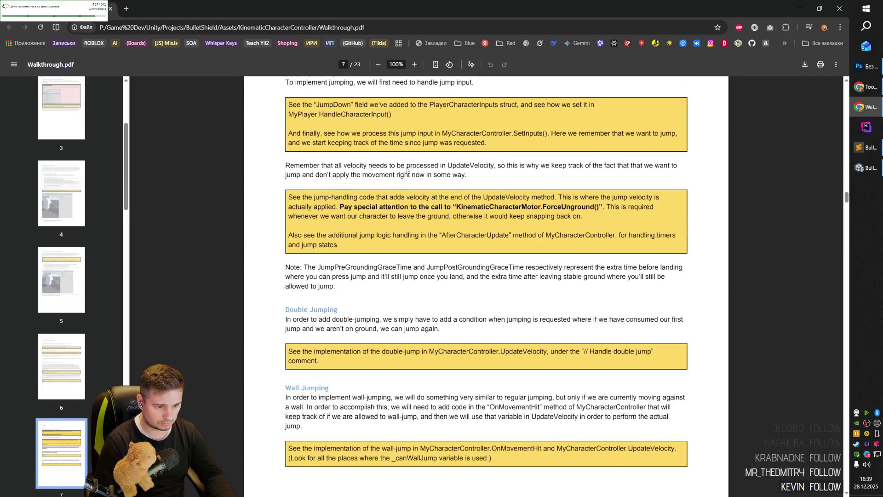
scroll(406, 171, down, 12)
scroll(407, 169, down, 10)
scroll(401, 178, down, 5)
scroll(401, 178, down, 12)
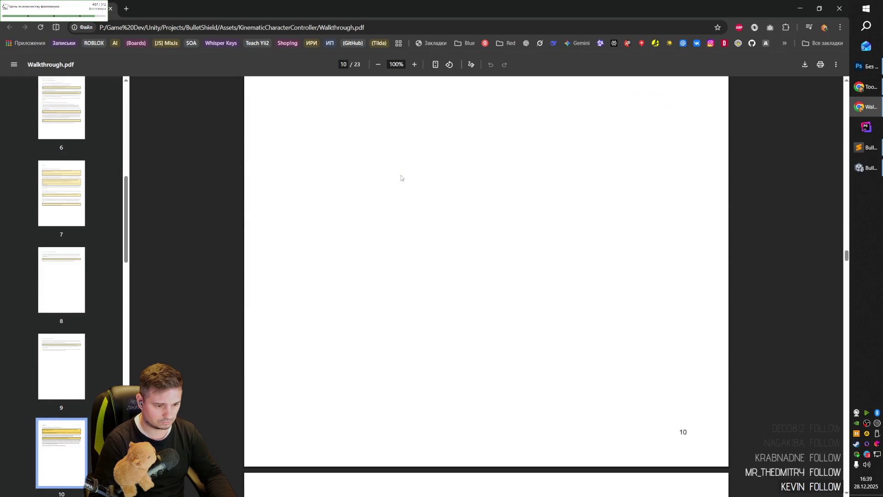
scroll(401, 178, down, 8)
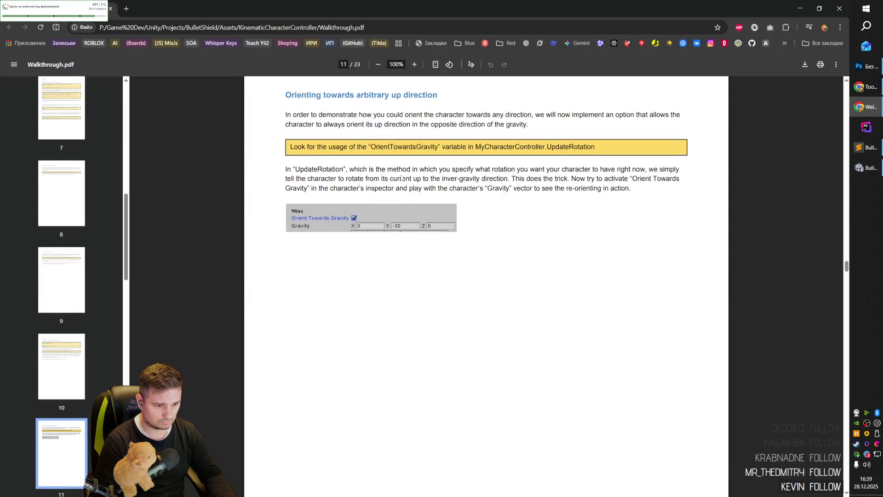
scroll(401, 178, down, 12)
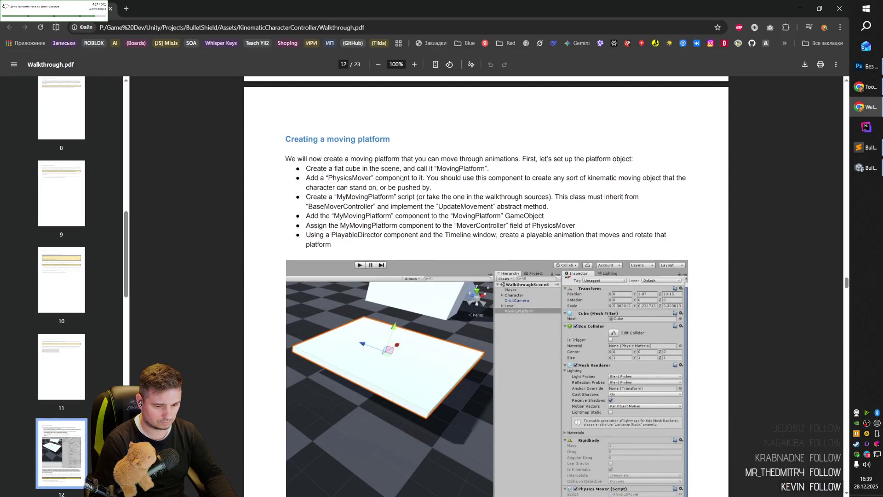
scroll(401, 178, down, 20)
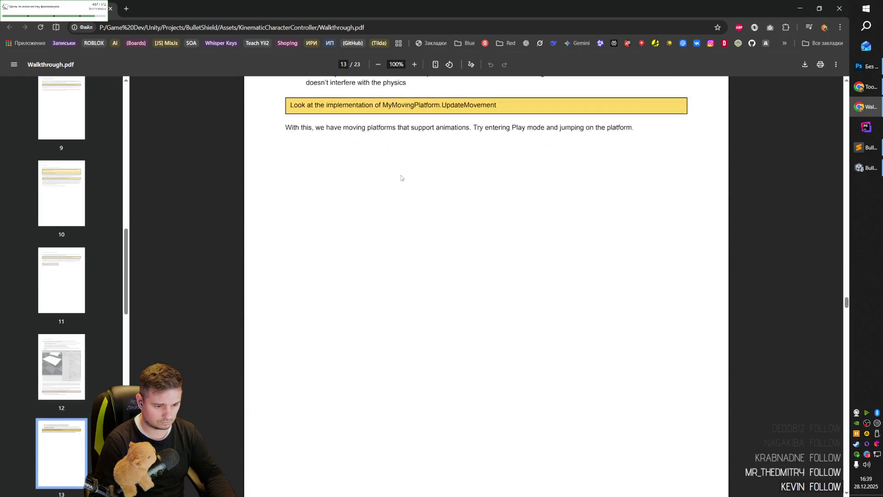
scroll(401, 178, down, 20)
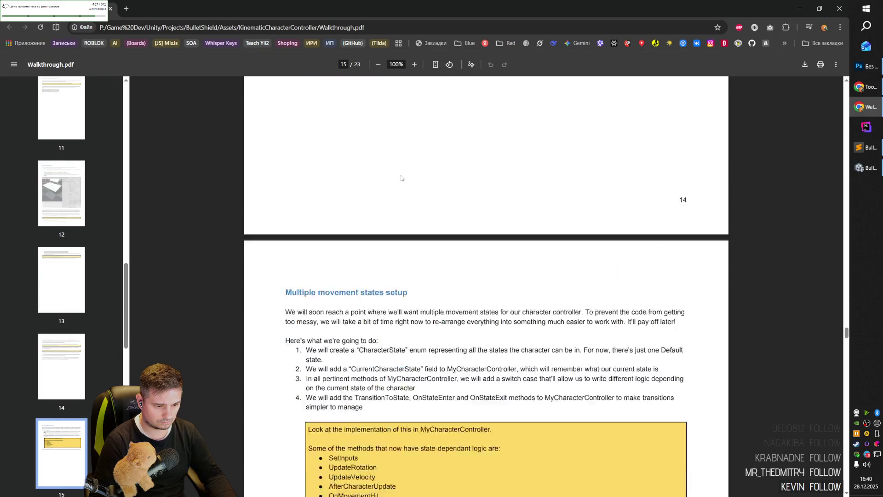
scroll(402, 176, up, 3)
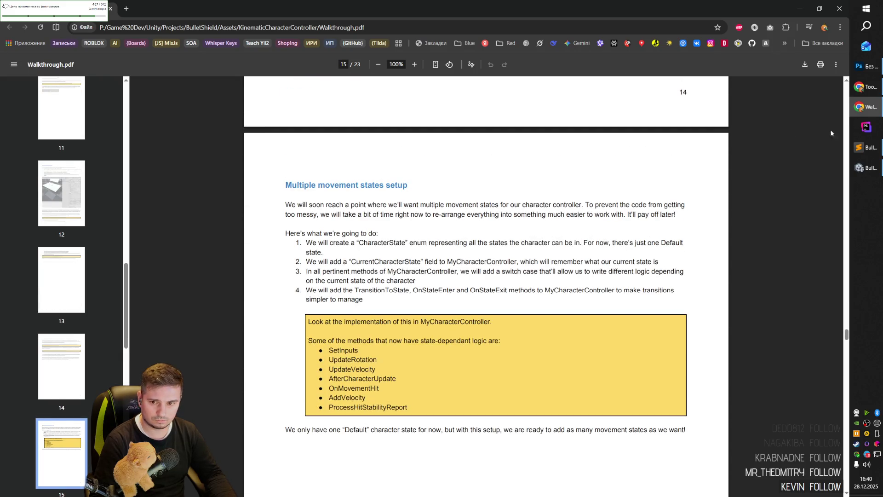
click(866, 86)
- Resume 'Cast Spell' in the YouTube tab and bring up the Toon RTS Units - Demo page
key(ctrl+1)
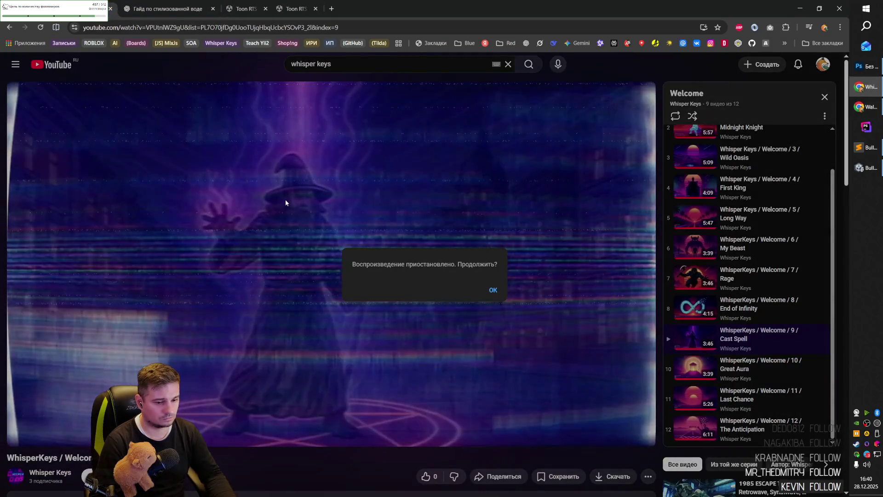
click(498, 297)
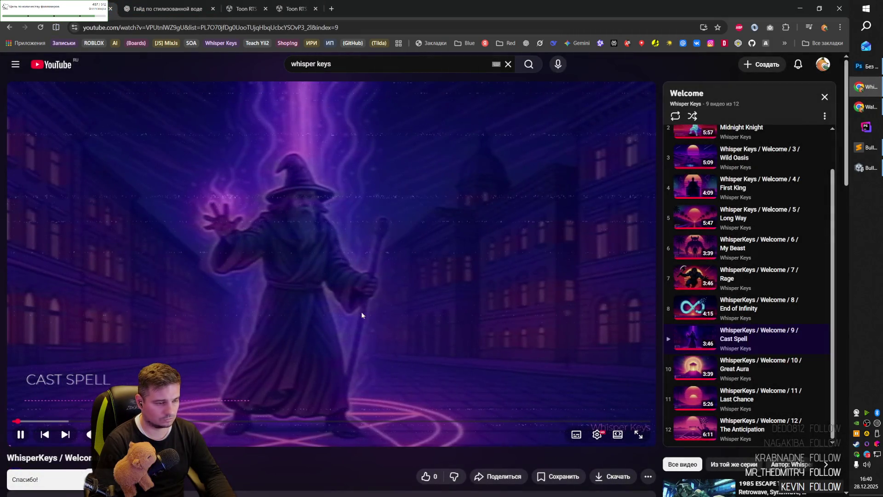
click(246, 9)
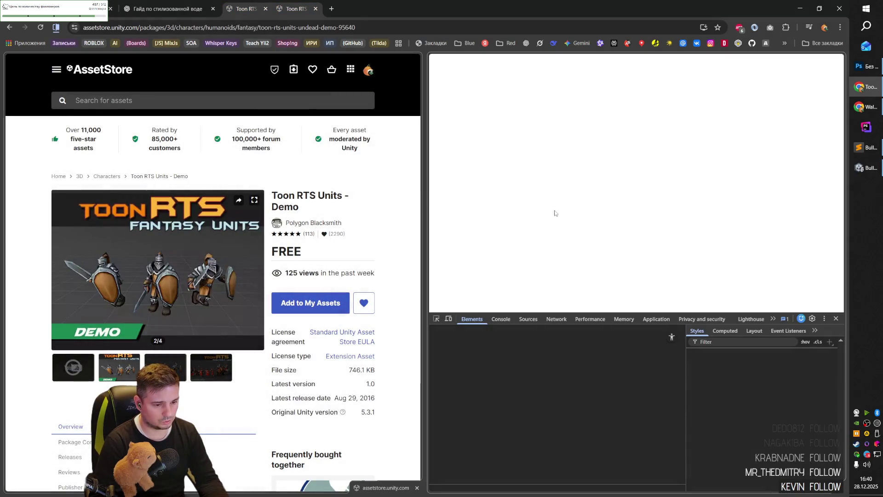
- Claim the free Toon RTS Units - Demo in the Asset Store and open it in the Unity editor
click(836, 318)
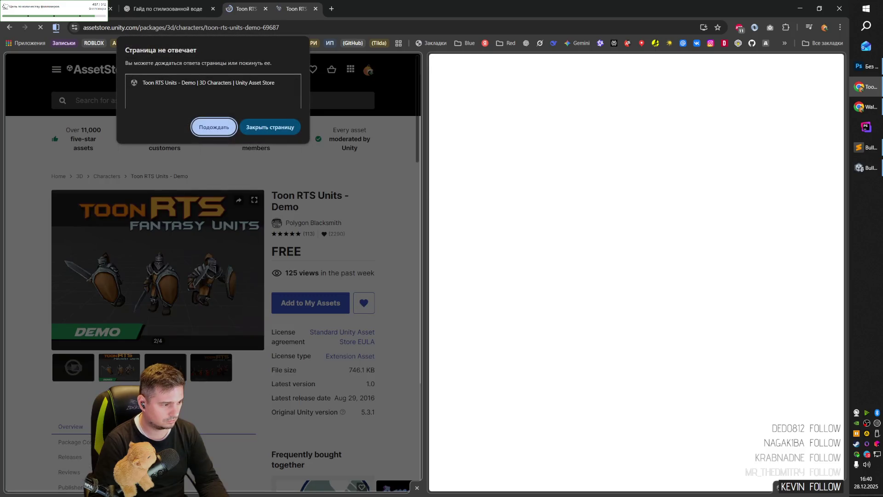
click(216, 131)
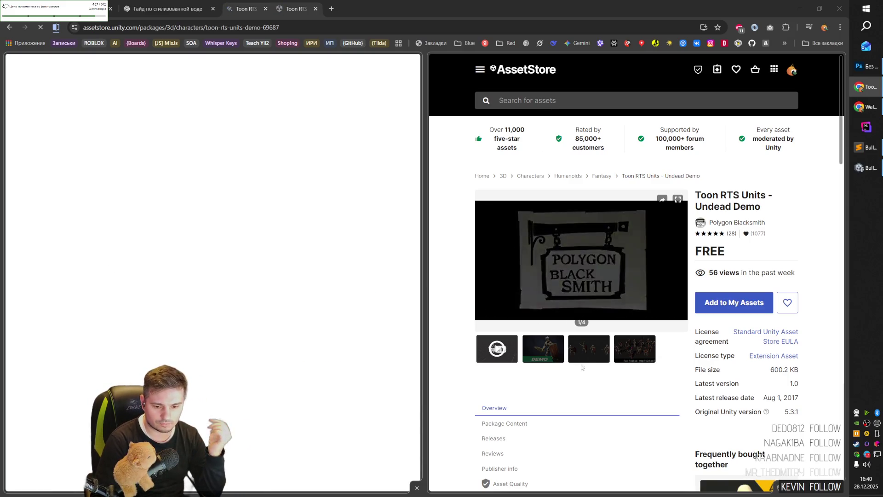
click(716, 307)
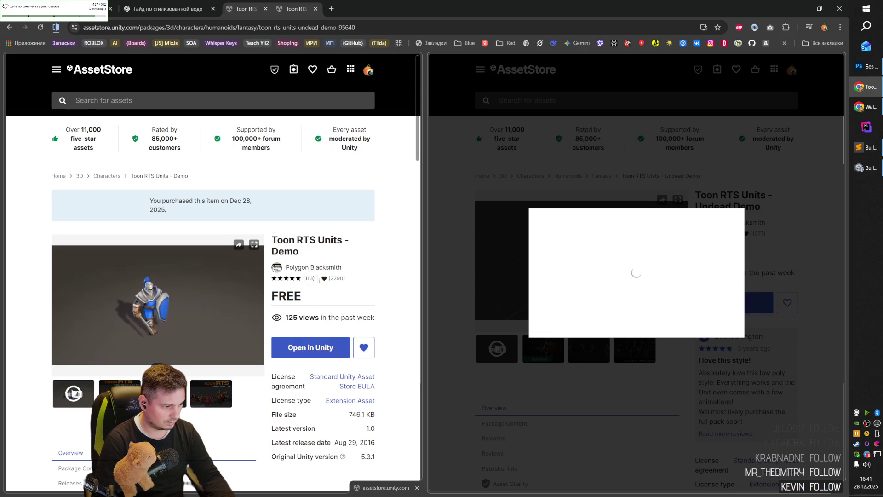
click(315, 349)
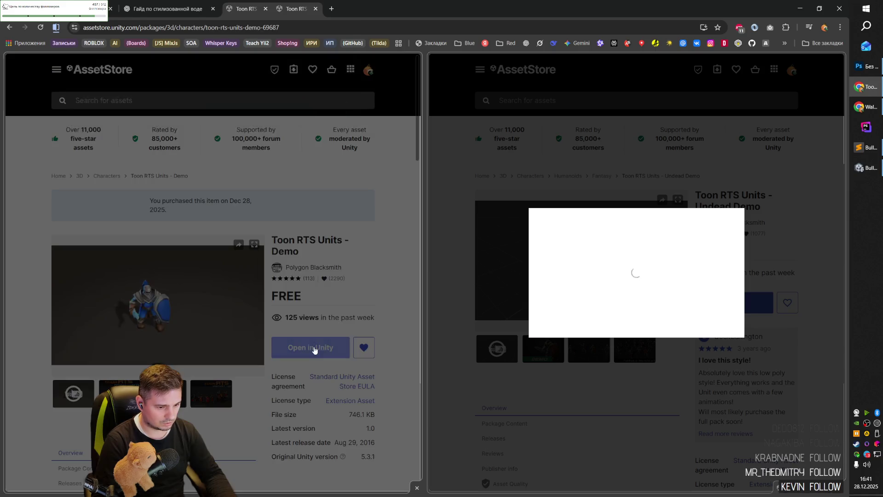
click(272, 117)
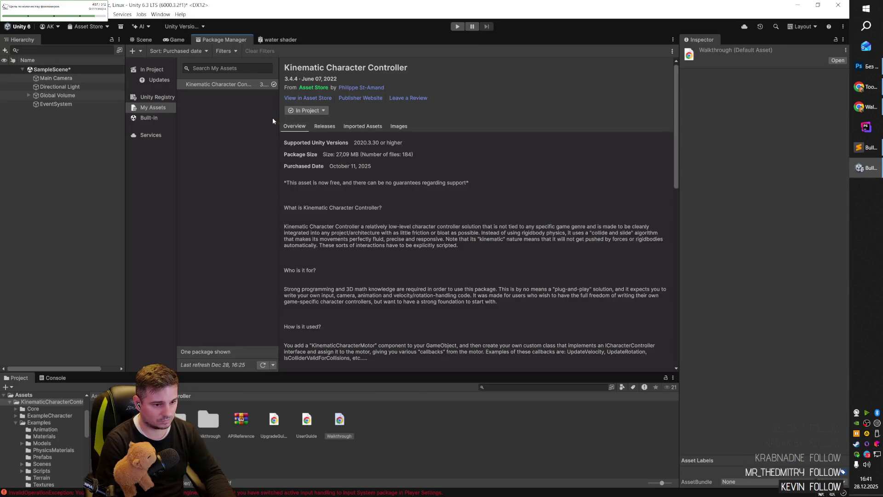
- Download and import all files of Toon RTS Units - Demo 1.0, then return to the Scene view
click(303, 112)
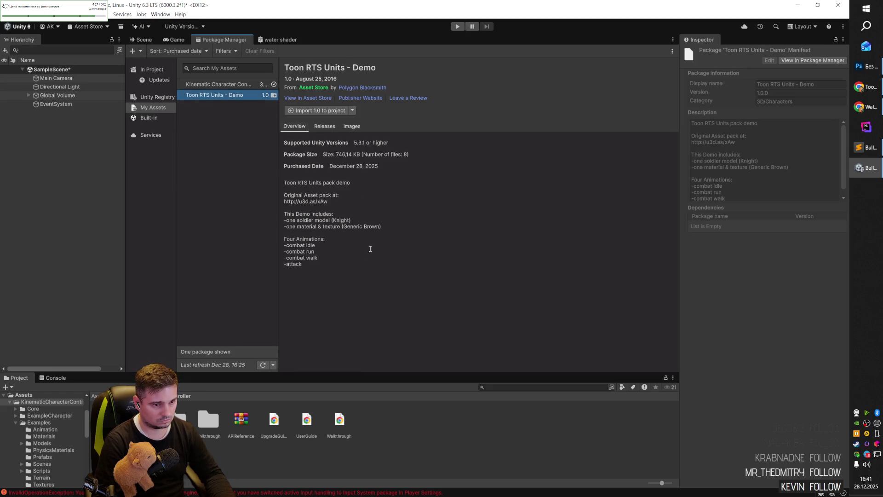
click(320, 111)
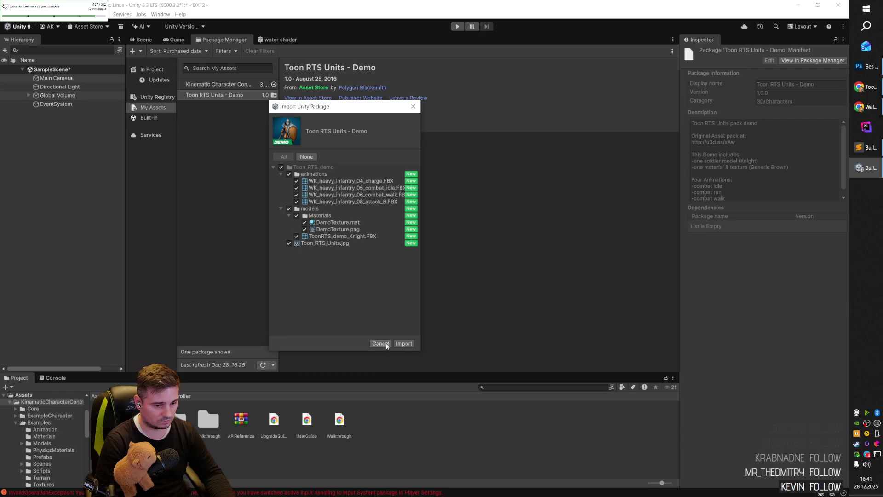
click(404, 343)
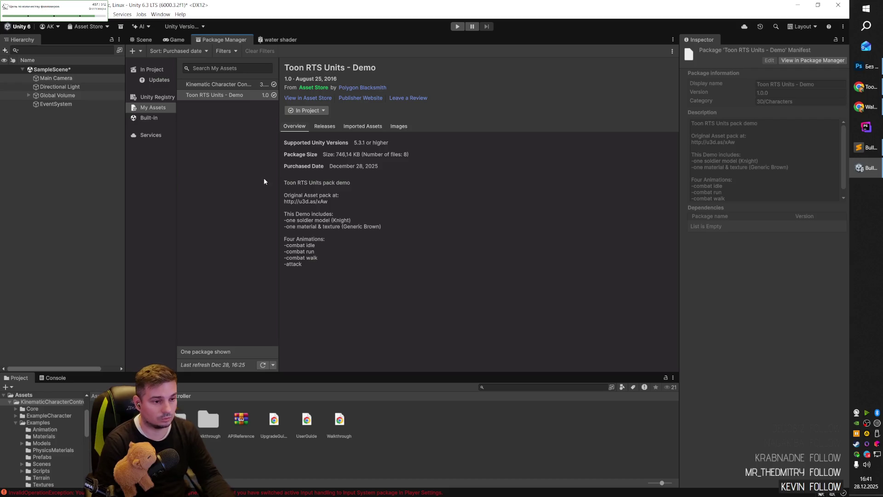
click(244, 144)
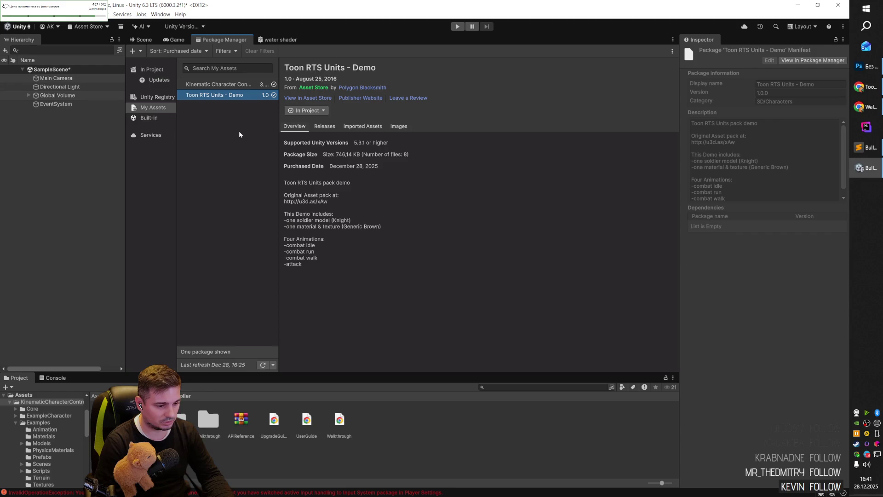
click(143, 40)
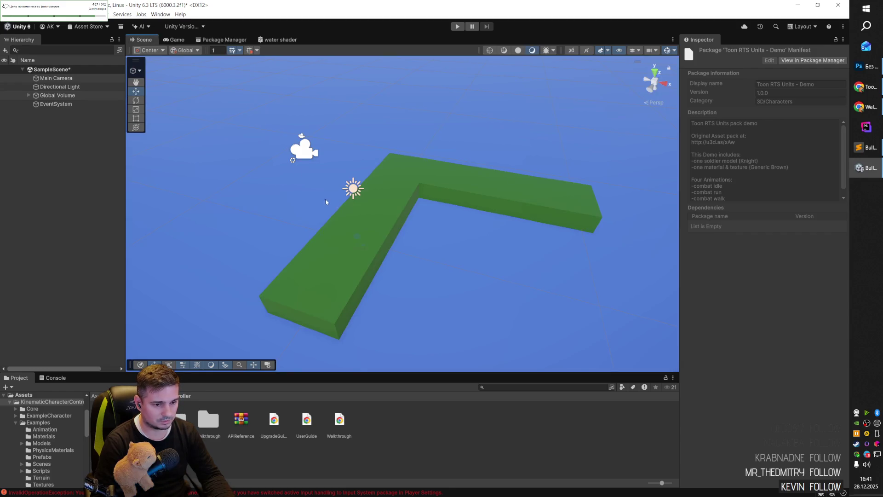
- Fly the Scene camera toward and back from the green block, then open Edit > Project Settings
key(w)
key(s)
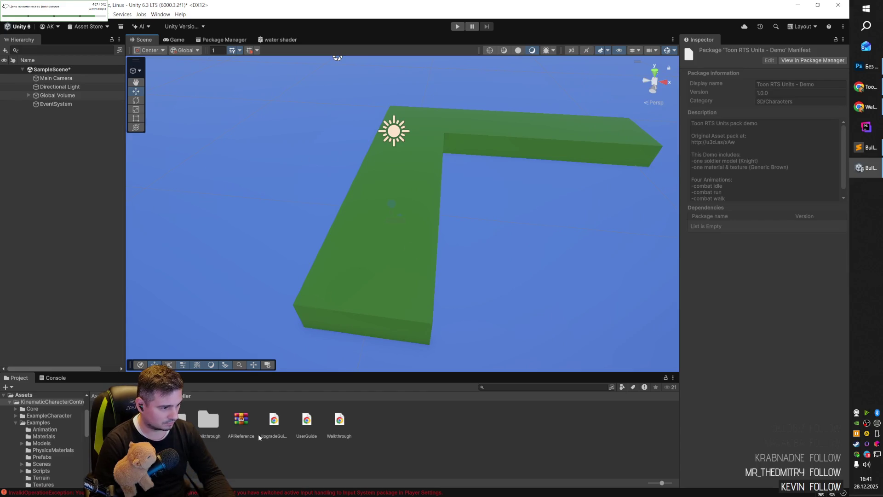
click(19, 14)
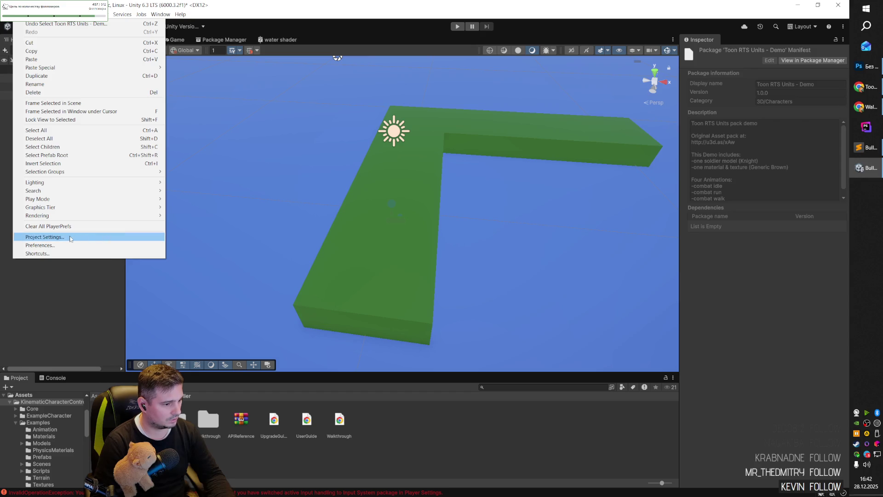
click(117, 236)
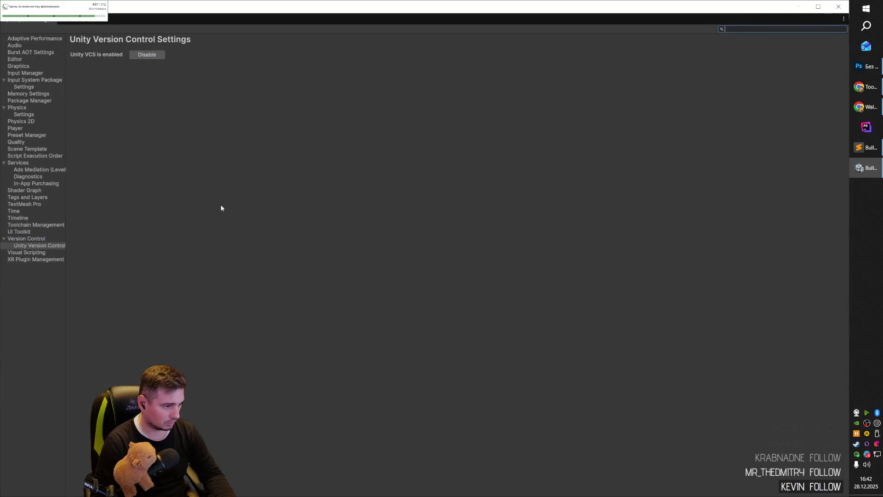
- Show the Player settings and expand Other Settings to review the rendering options
click(39, 128)
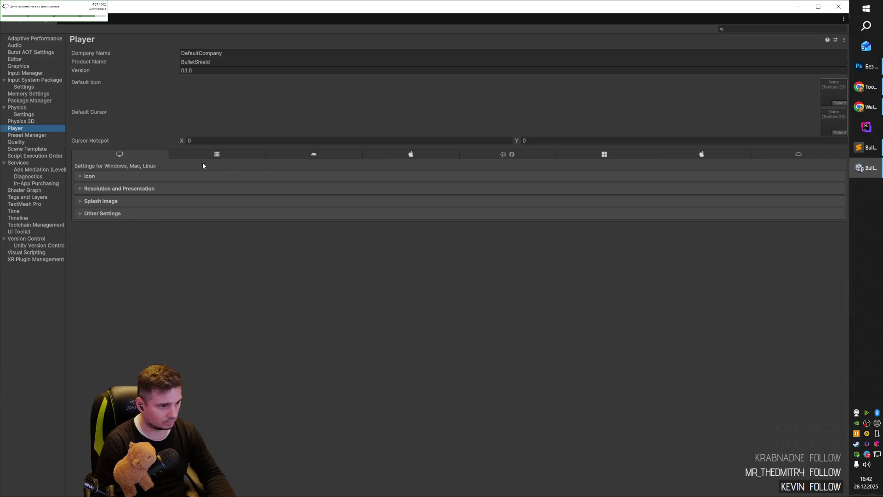
click(81, 214)
click(97, 201)
click(95, 176)
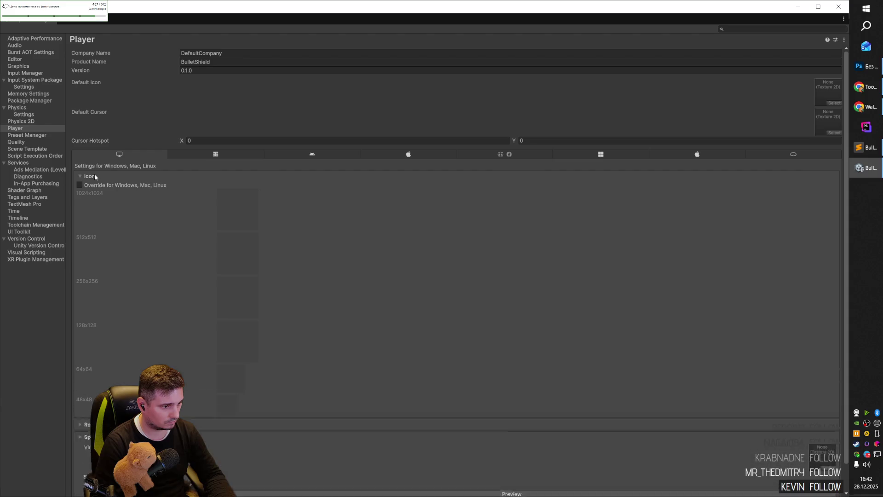
click(95, 175)
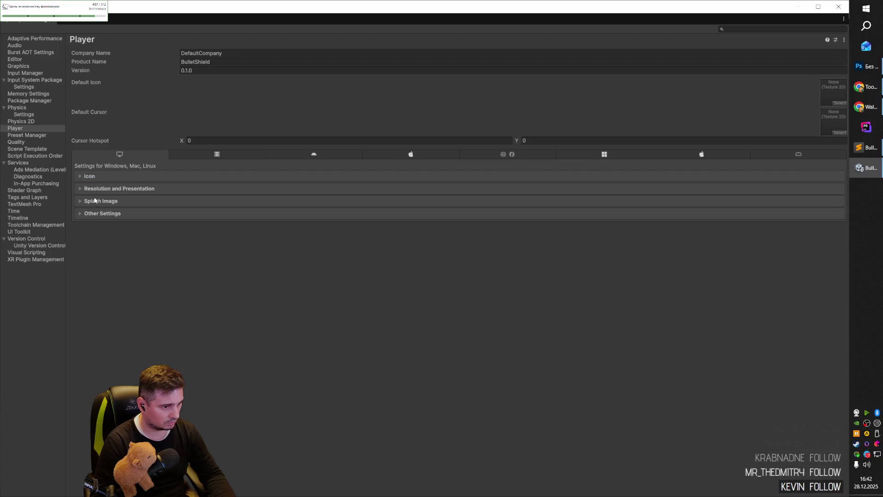
click(95, 214)
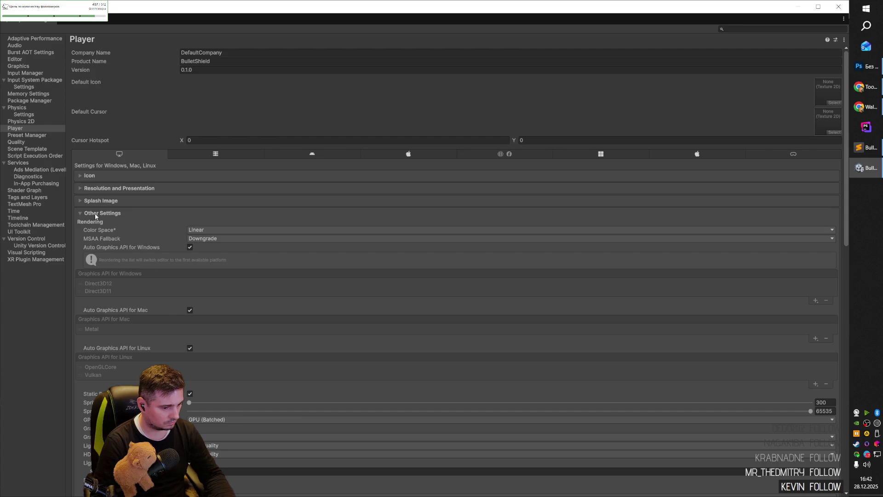
scroll(95, 213, down, 3)
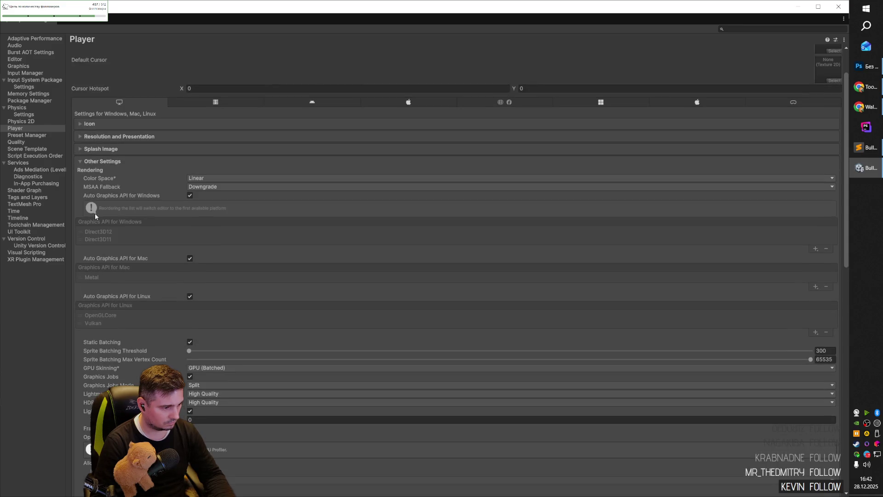
scroll(101, 209, up, 3)
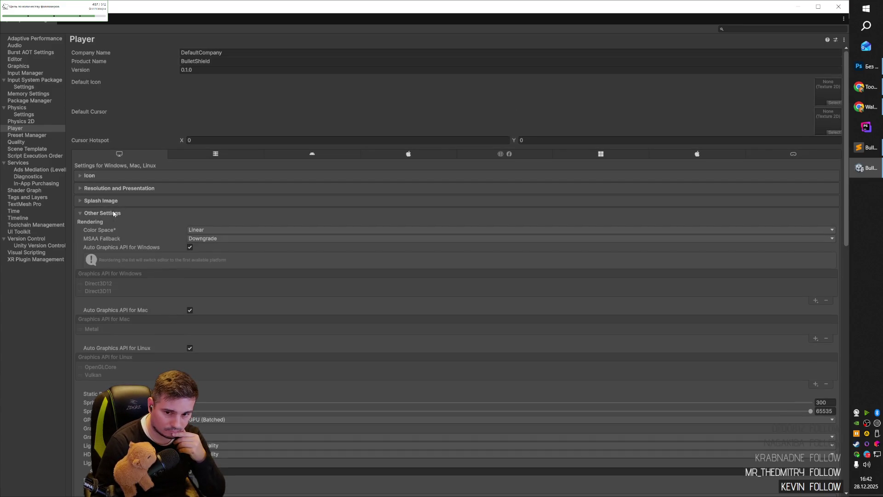
- Compare the visionOS Other Settings with the Windows, Mac, Linux tab's Other Settings
click(811, 153)
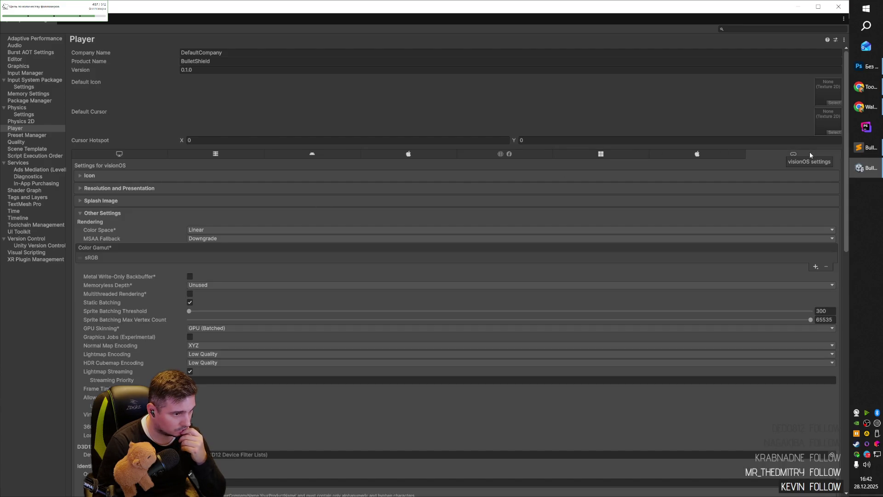
click(118, 216)
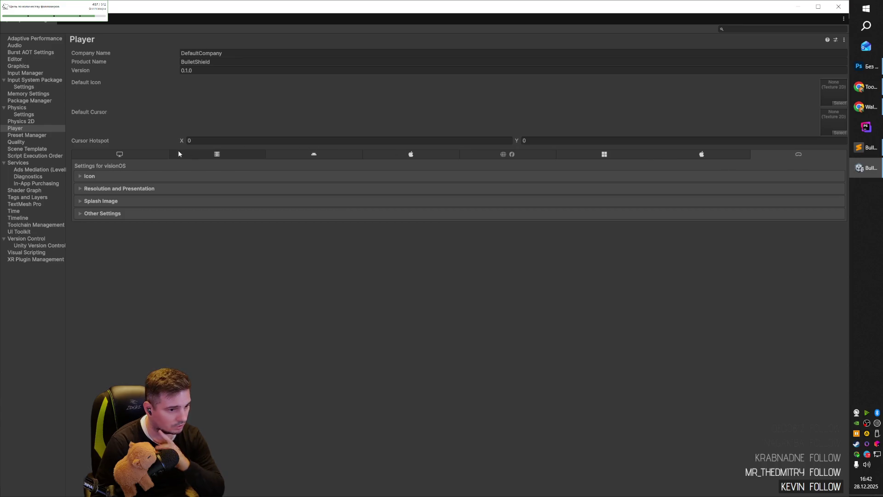
click(141, 153)
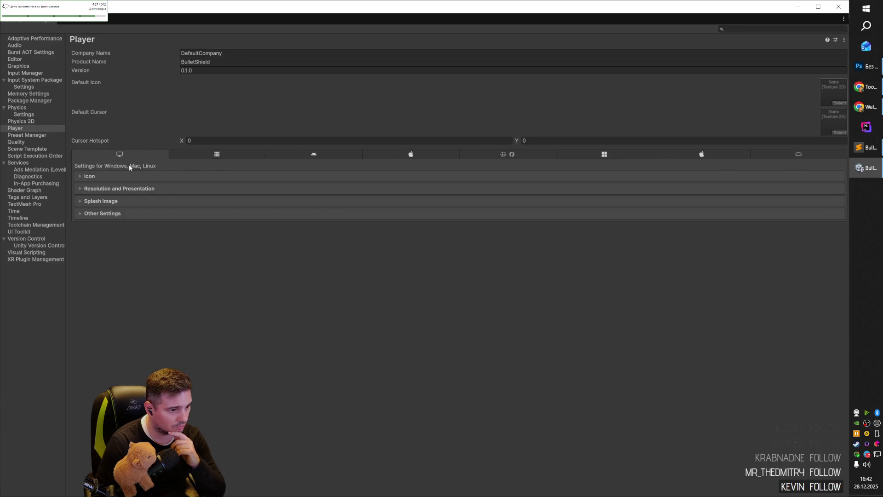
click(99, 214)
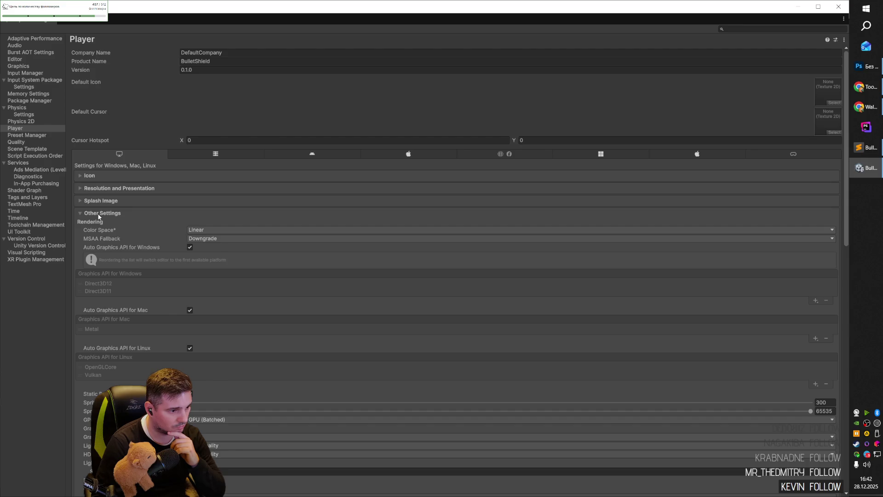
click(99, 214)
click(99, 215)
scroll(164, 235, down, 2)
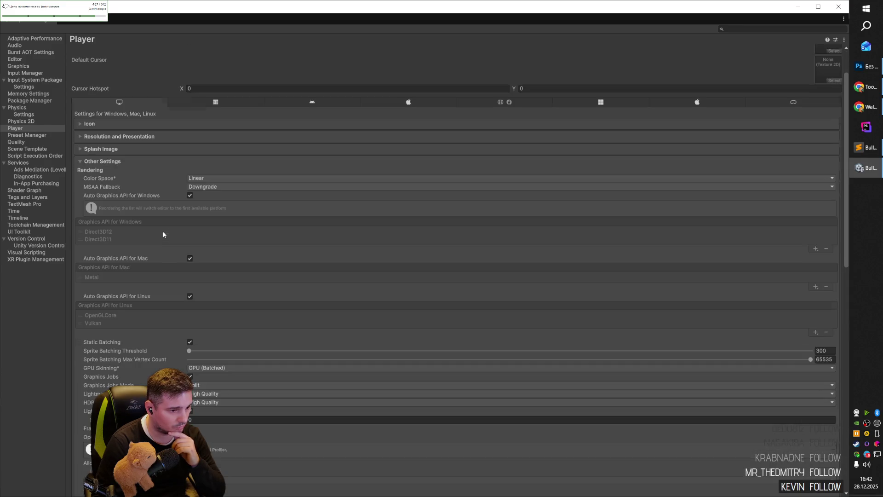
scroll(149, 233, down, 6)
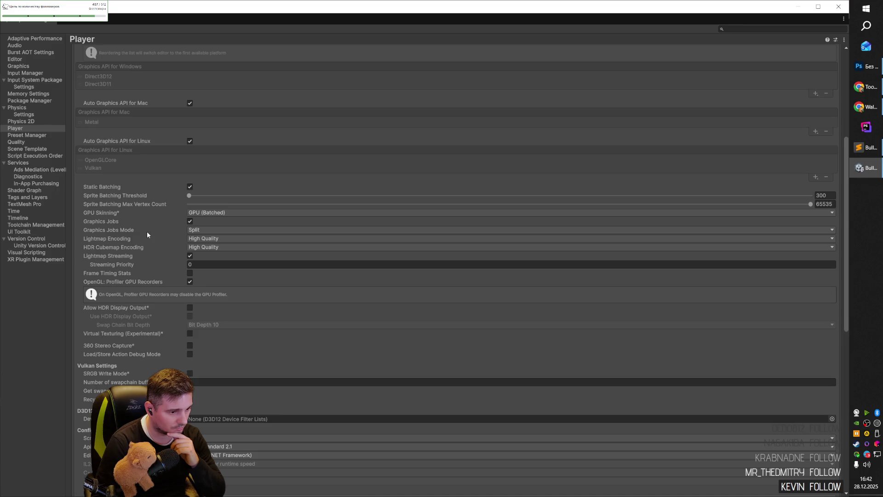
scroll(147, 235, down, 4)
scroll(147, 233, up, 12)
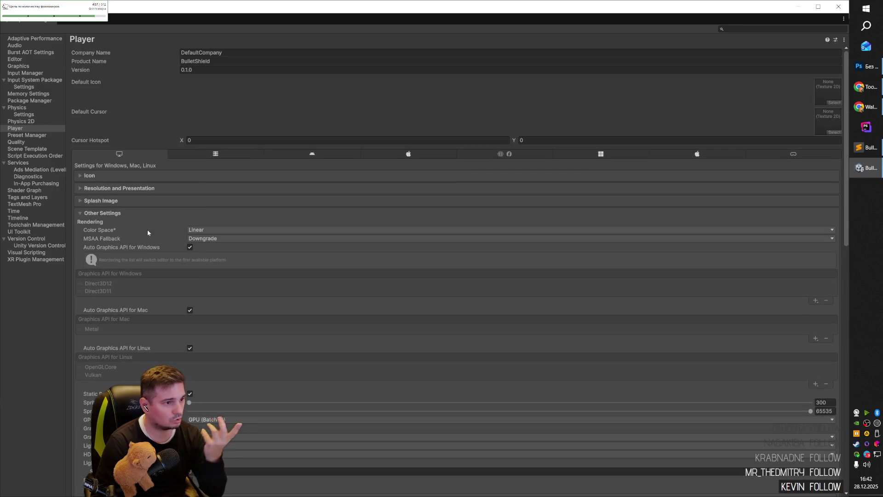
click(759, 29)
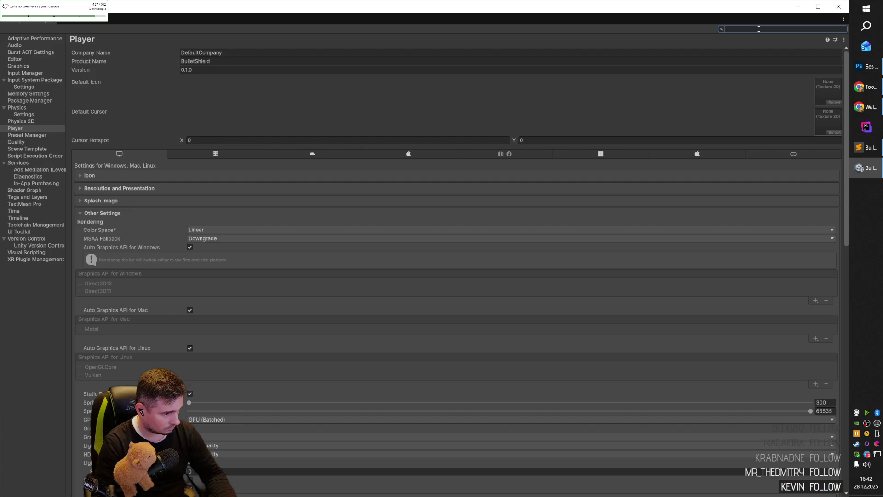
- Search 'Input', set Active Input Handling to Input Manager (Old), accept the restart and save the scene
text(Input)
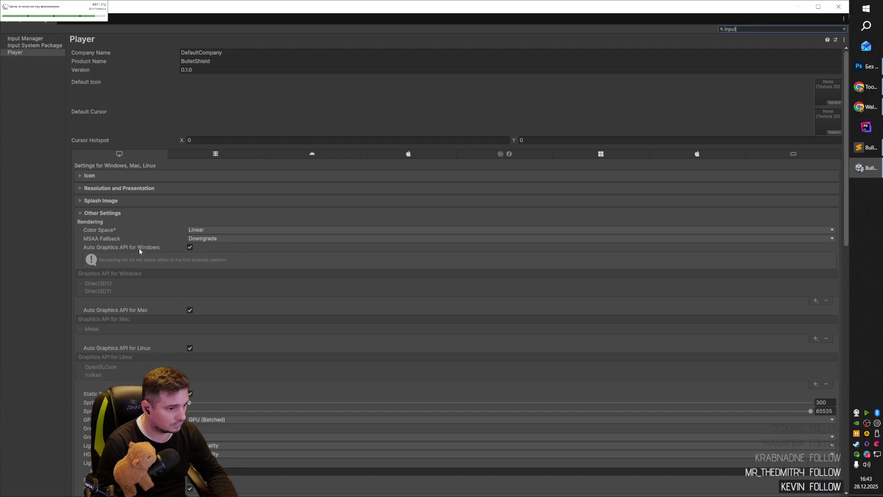
scroll(139, 250, down, 5)
scroll(143, 264, up, 4)
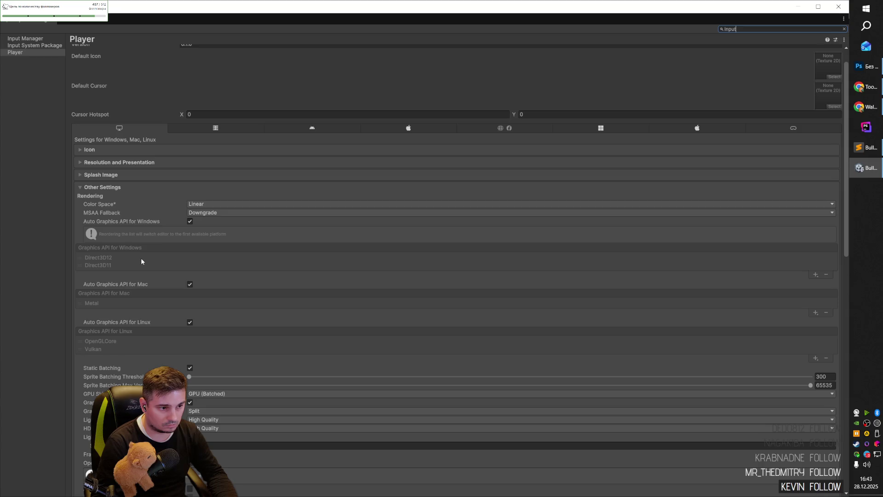
scroll(136, 244, down, 15)
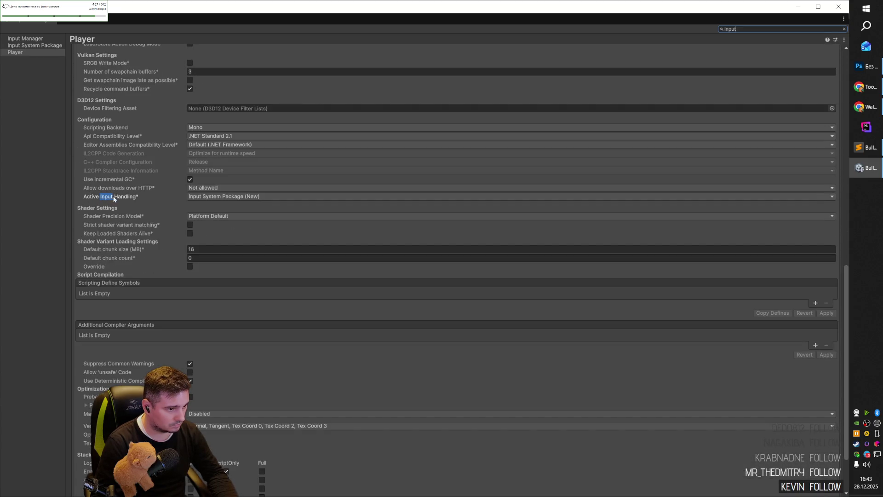
click(221, 196)
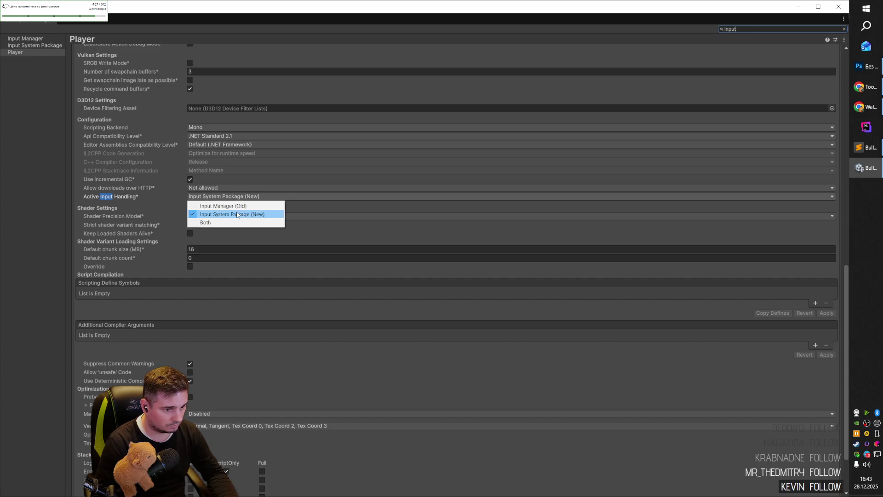
click(233, 206)
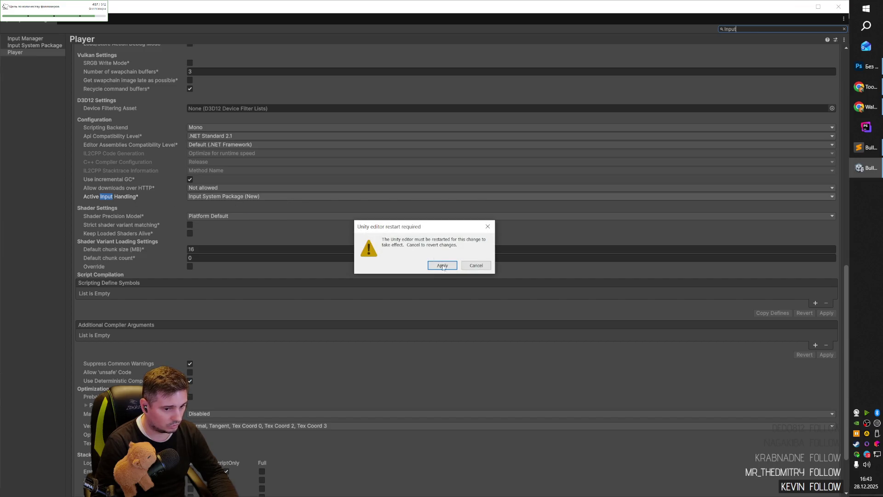
click(441, 265)
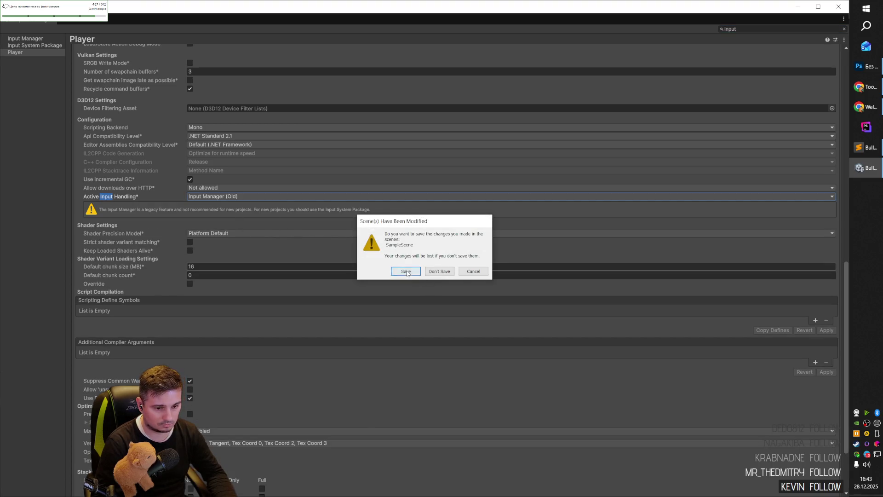
click(406, 270)
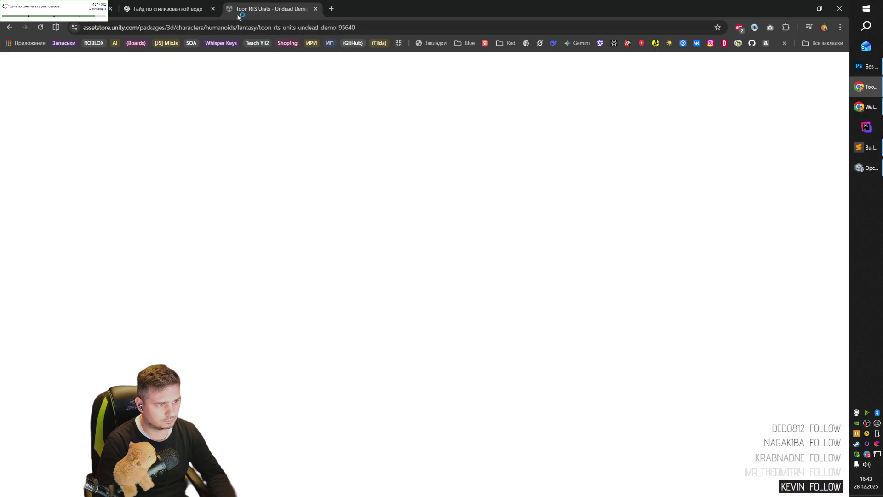
- Close the Toon RTS Units Asset Store tab in Chrome
click(316, 9)
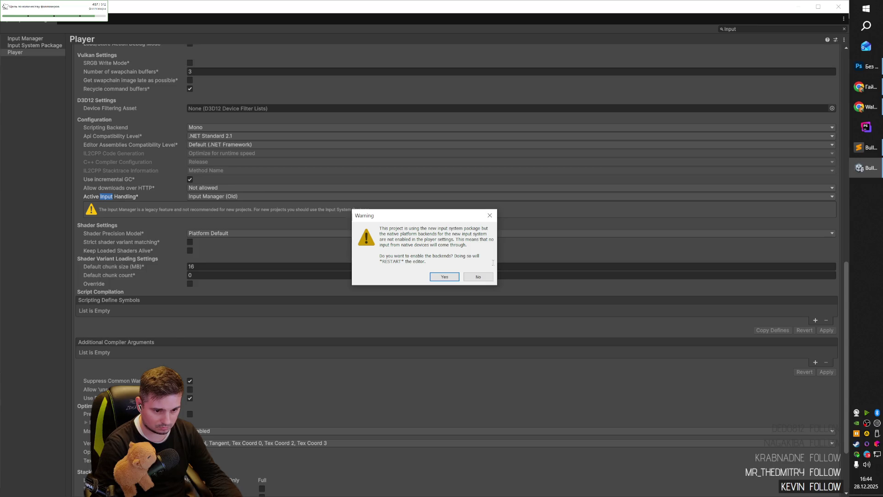
- Decline the new input backends, close Project Settings, and browse to Kinematic Character Controller > Examples > Prefabs
click(478, 276)
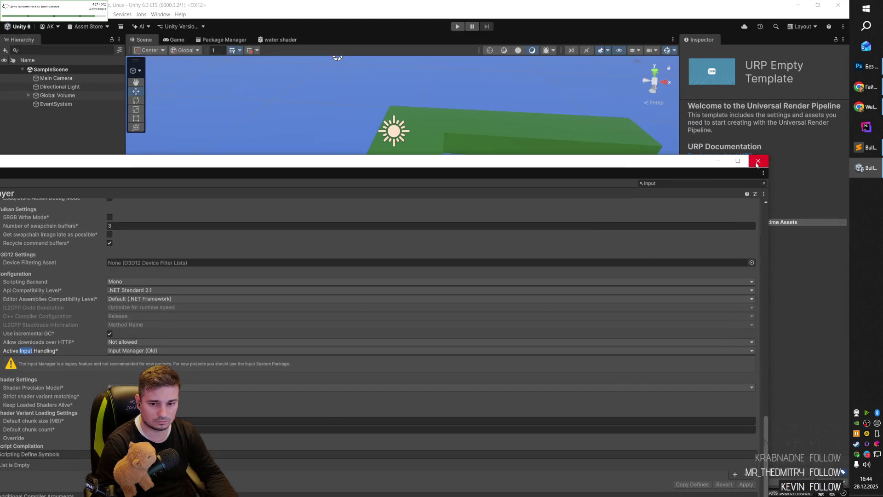
click(759, 162)
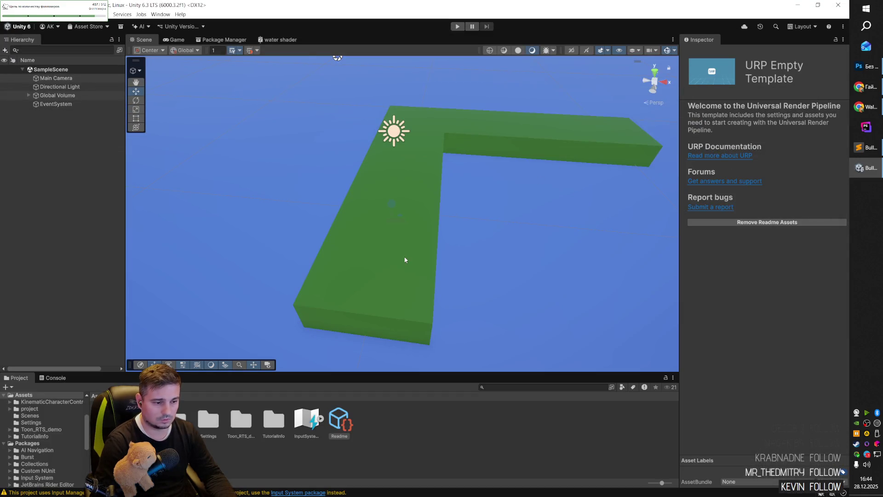
click(274, 424)
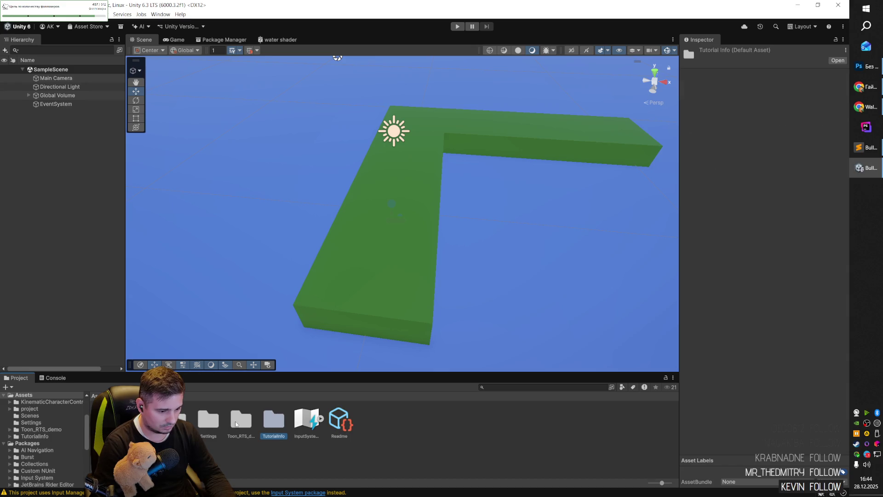
double_click(111, 419)
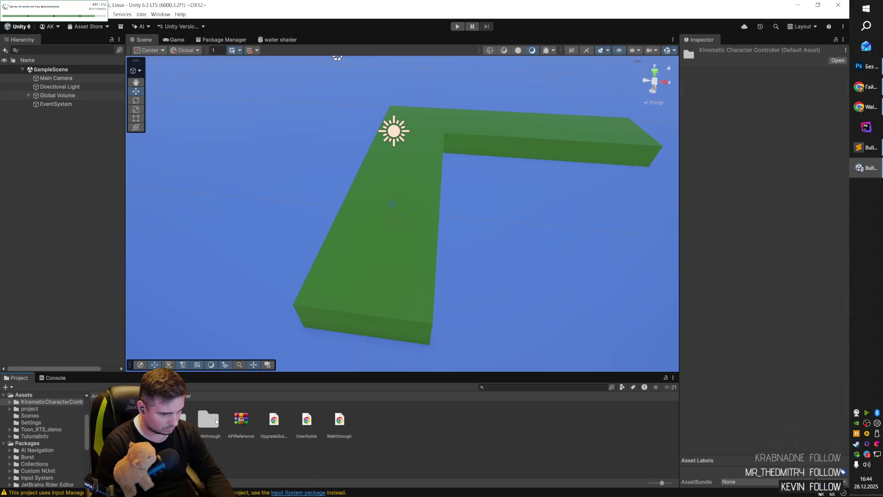
double_click(175, 420)
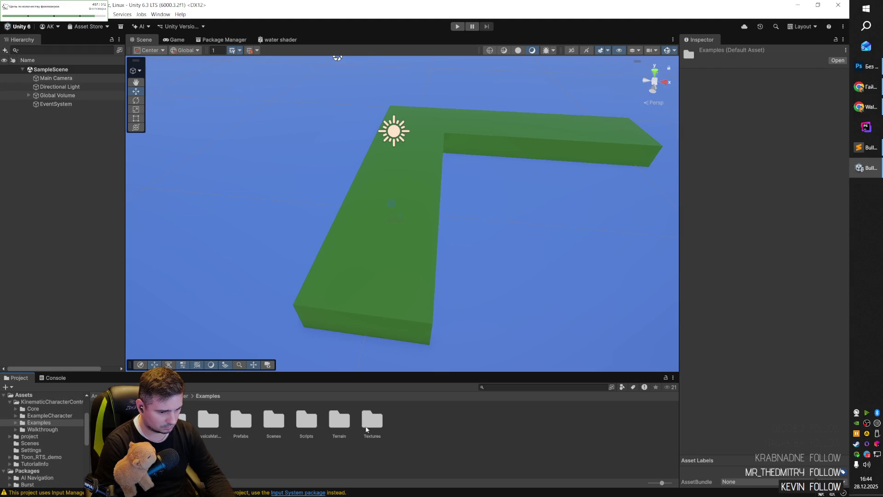
double_click(240, 421)
click(177, 419)
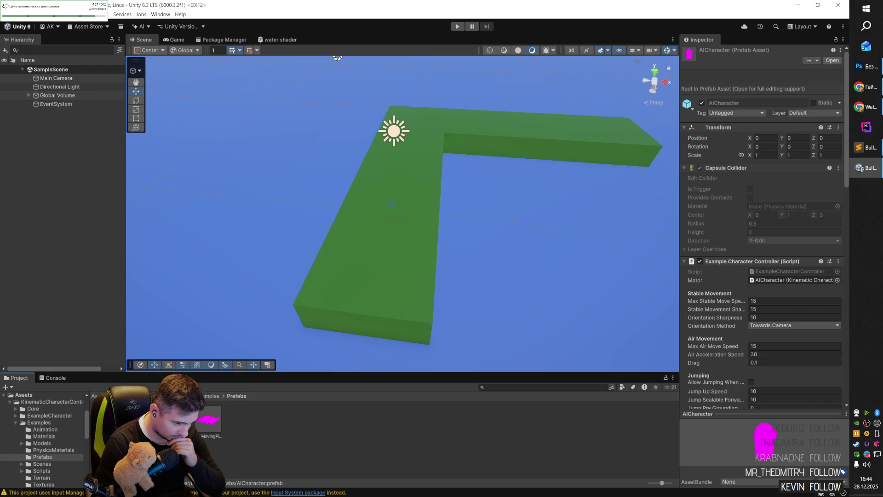
click(212, 396)
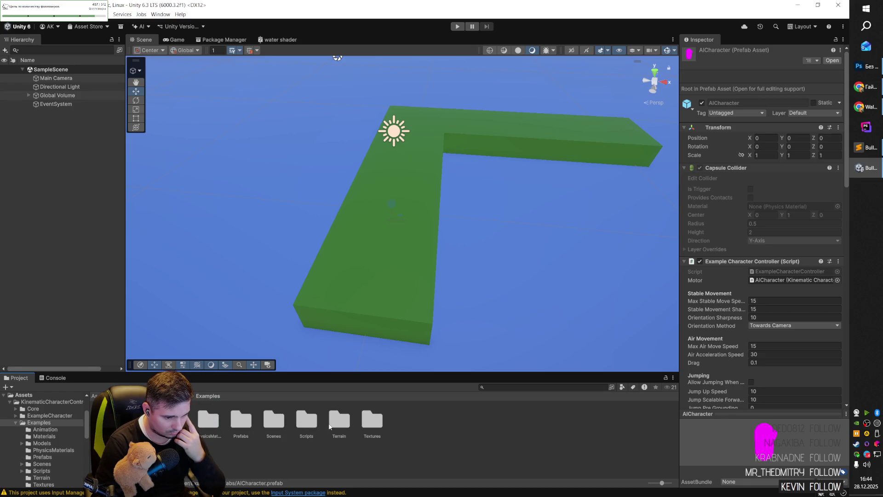
double_click(241, 423)
- Drag the AICharacter prefab onto the green platform and frame the view around it
drag(206, 406, 387, 276)
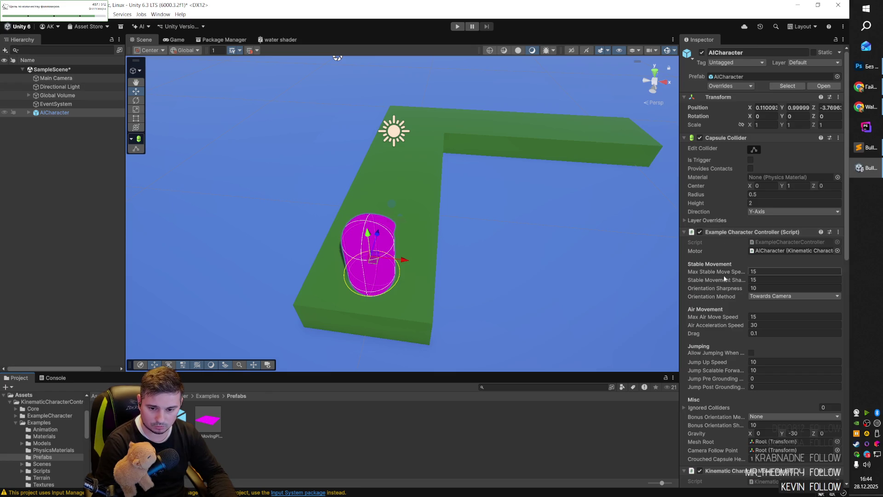
scroll(733, 284, down, 4)
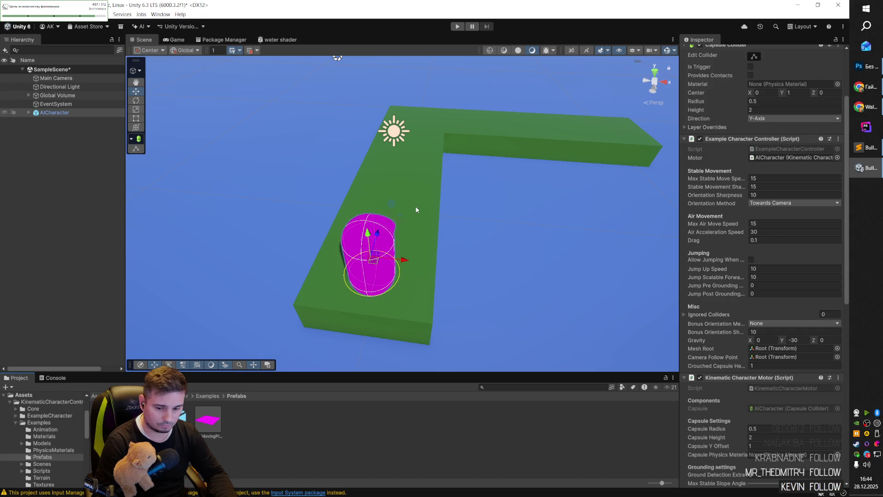
scroll(719, 309, down, 12)
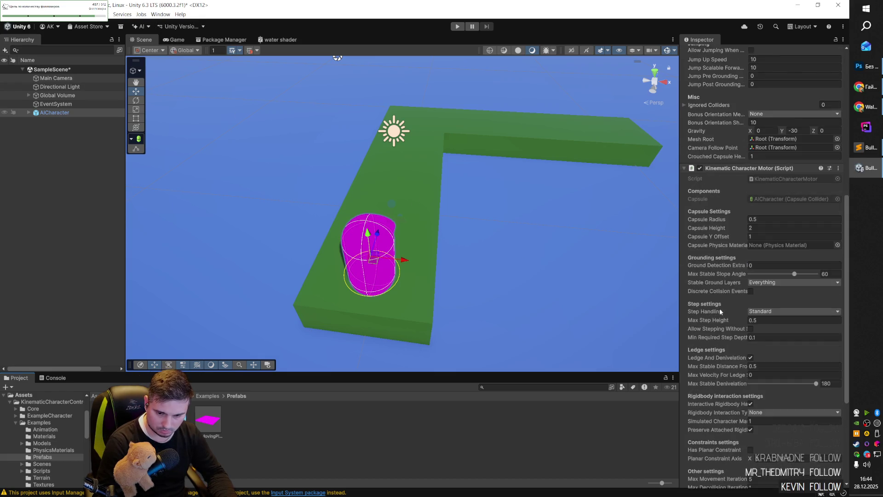
key(f)
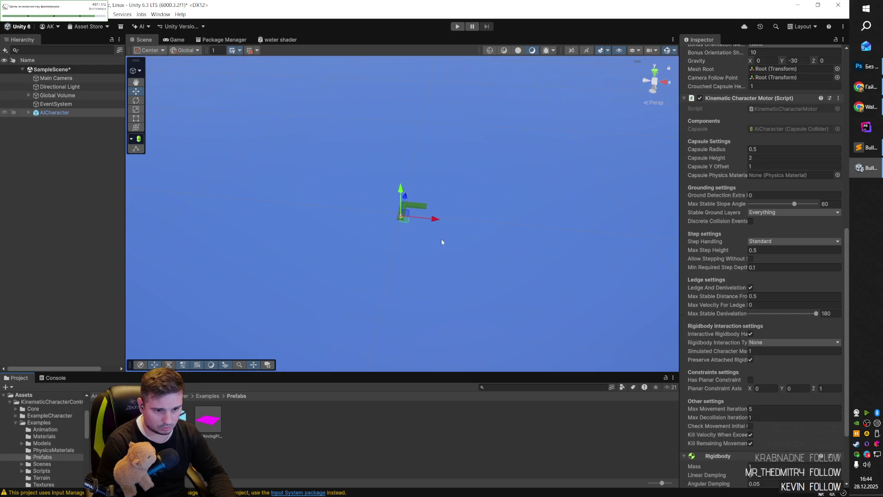
scroll(432, 239, up, 3)
scroll(428, 243, down, 10)
mouse_move(428, 243)
mouse_down()
mouse_move(369, 223)
mouse_move(361, 209)
mouse_up()
- Move the Main Camera back and higher, checking its framing in the Game view
click(350, 177)
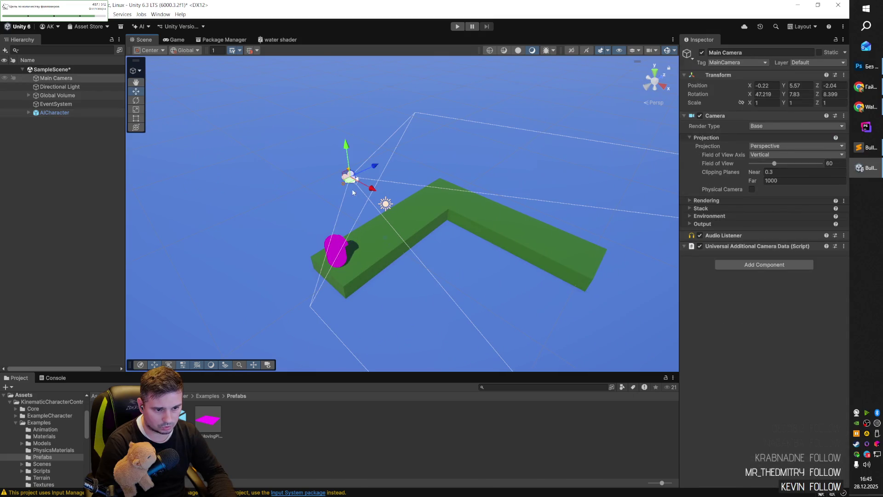
mouse_move(363, 169)
mouse_down()
mouse_move(251, 206)
mouse_move(227, 231)
mouse_up()
click(177, 38)
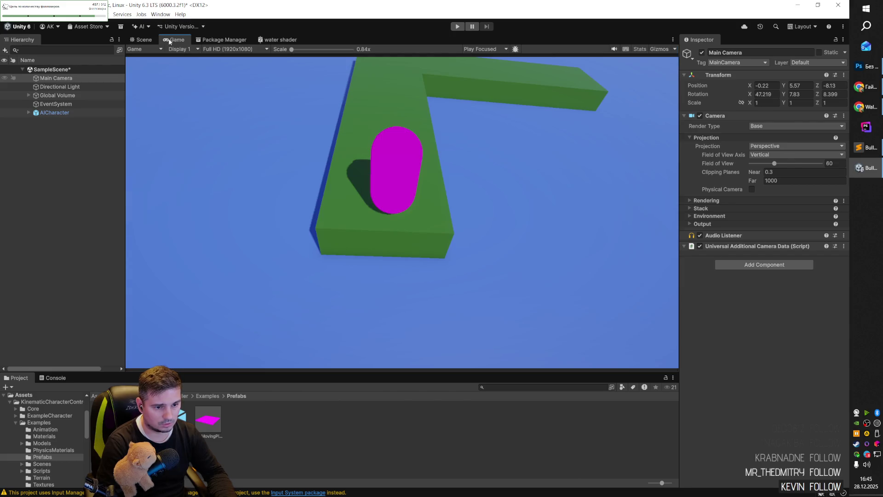
click(149, 40)
mouse_move(207, 229)
mouse_down()
mouse_move(185, 184)
mouse_move(175, 185)
mouse_up()
click(177, 40)
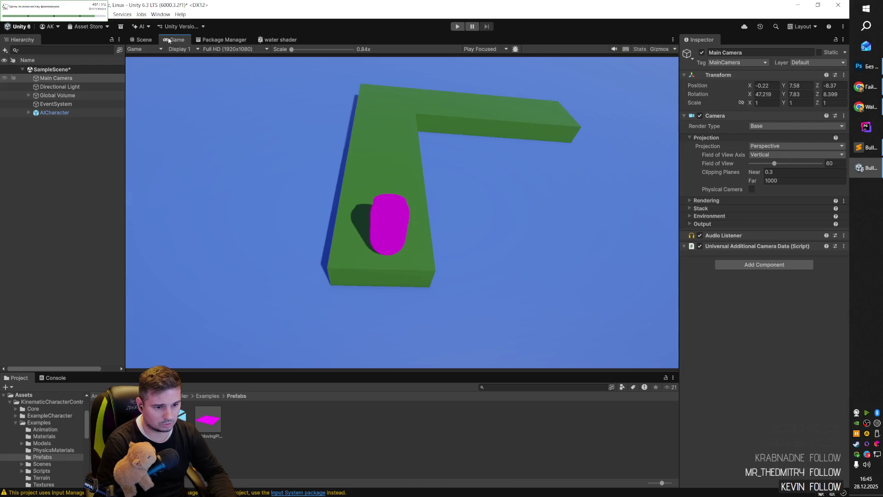
- Enter Play mode to test the character, then return to the Scene view
click(144, 40)
key(ctrl+p)
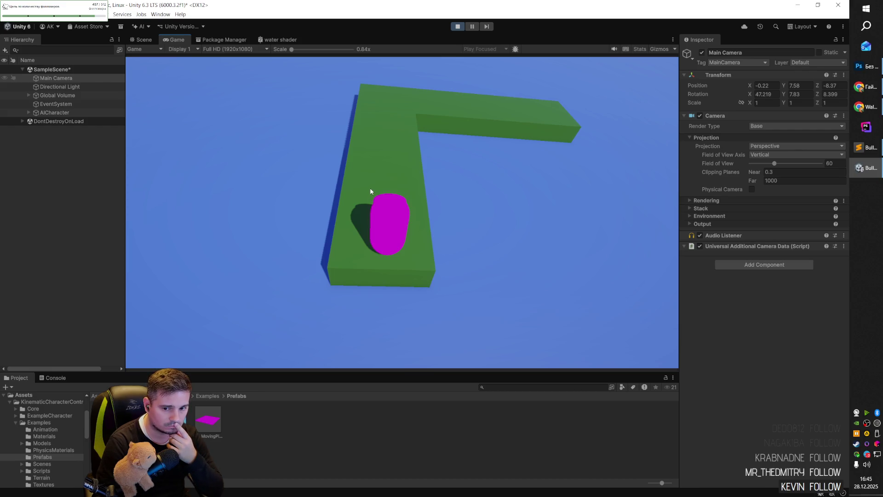
click(140, 39)
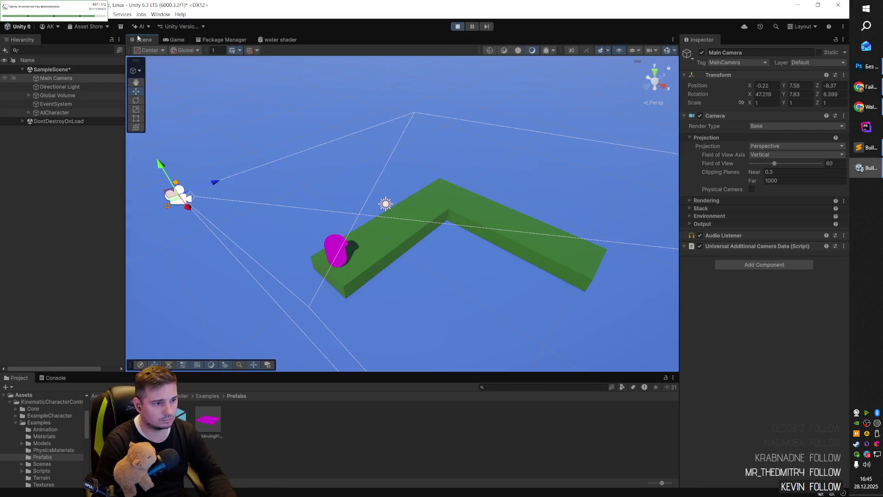
- Select the magenta capsule mesh, briefly open Project Settings, then stop Play mode
click(335, 247)
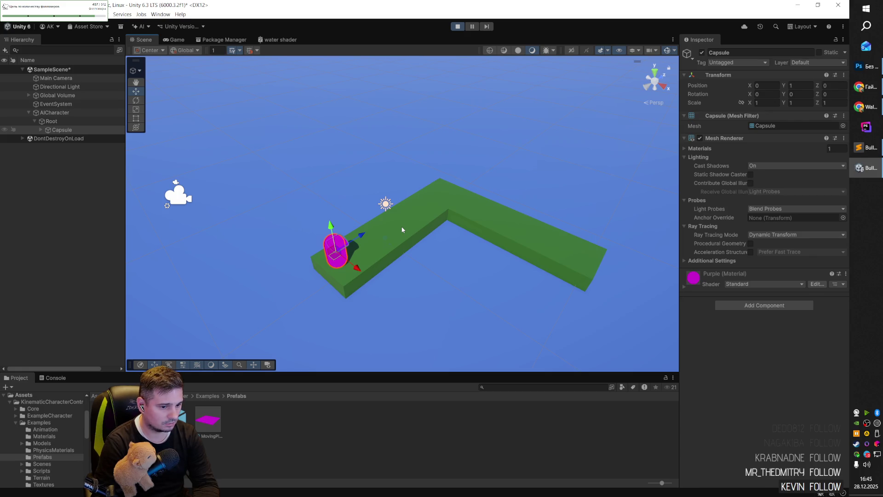
click(10, 14)
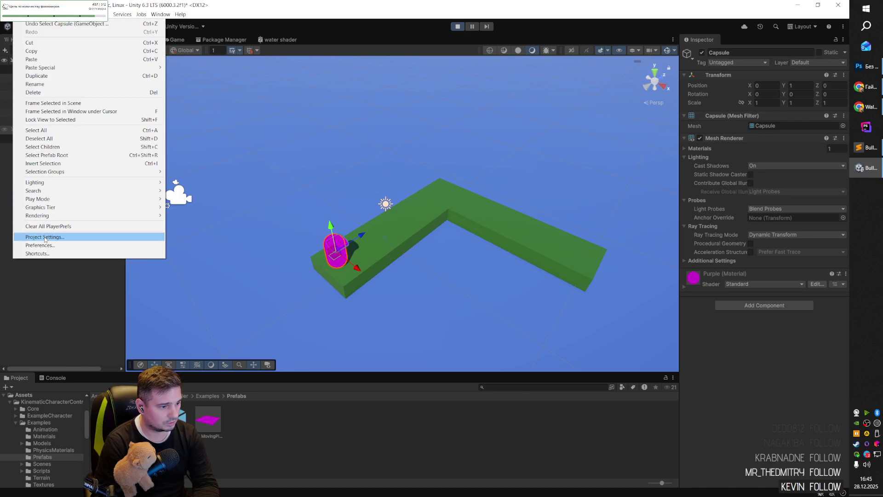
click(45, 237)
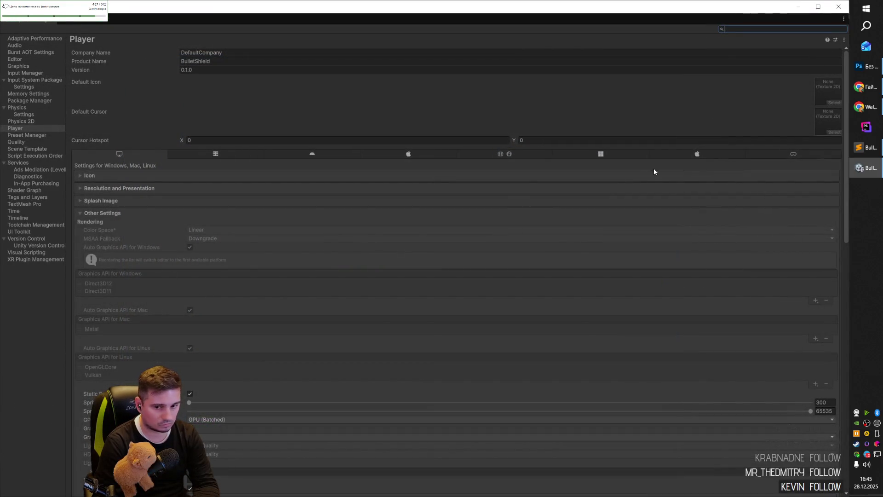
key(alt+Tab)
key(alt+Tab)
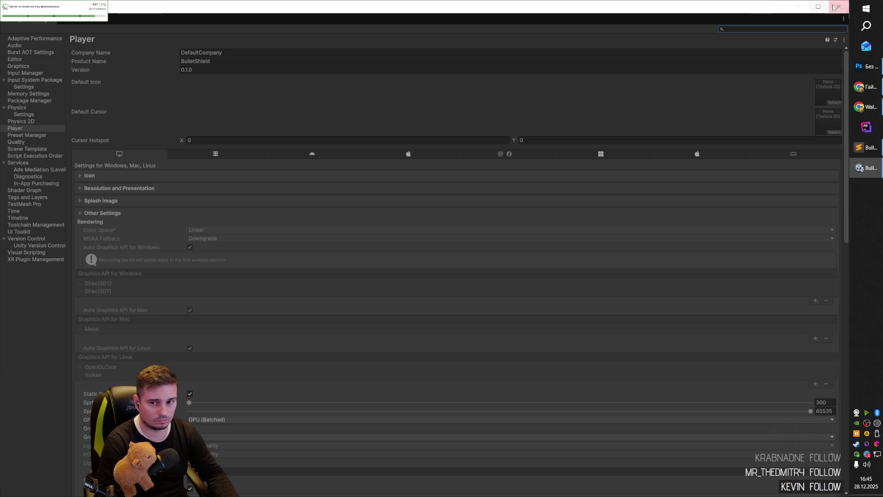
click(838, 7)
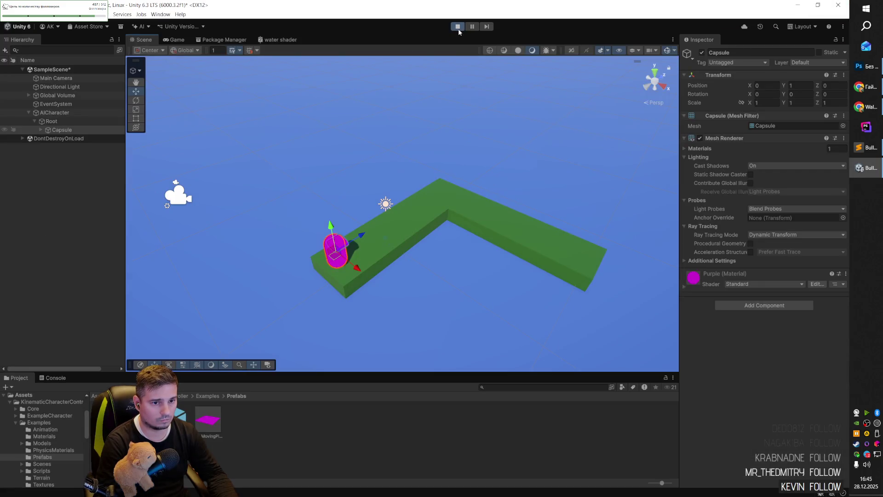
click(458, 28)
- In Project Settings > Player, keep Active Input Handling on Input Manager (Old)
click(20, 14)
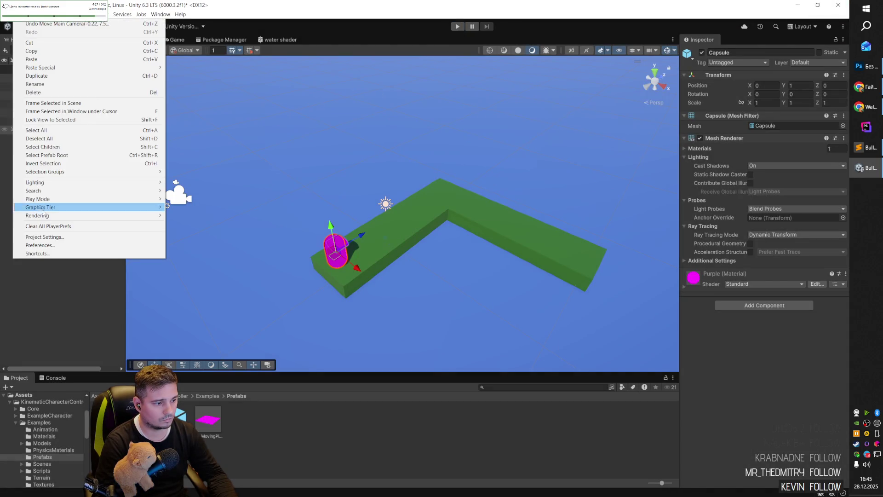
click(45, 236)
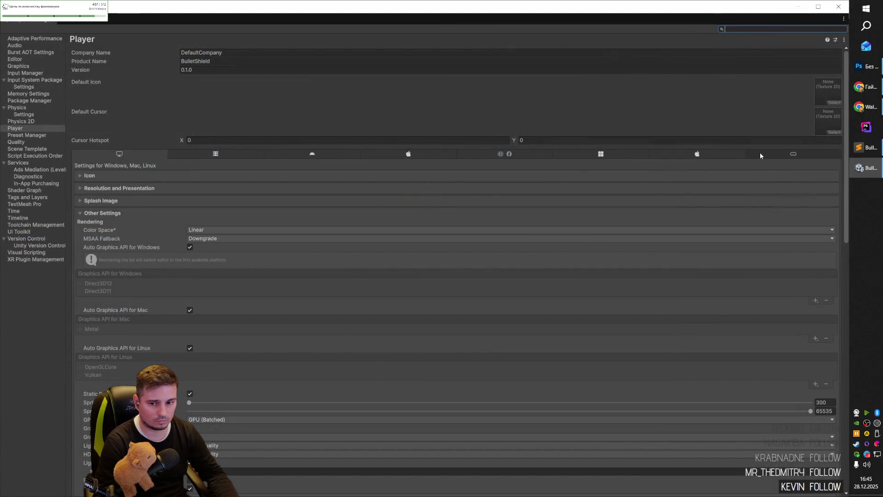
scroll(128, 232, down, 5)
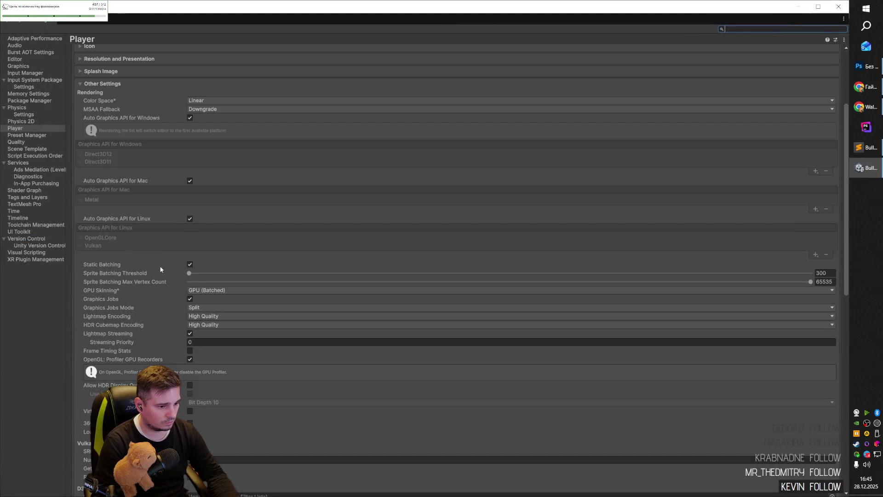
scroll(160, 269, down, 4)
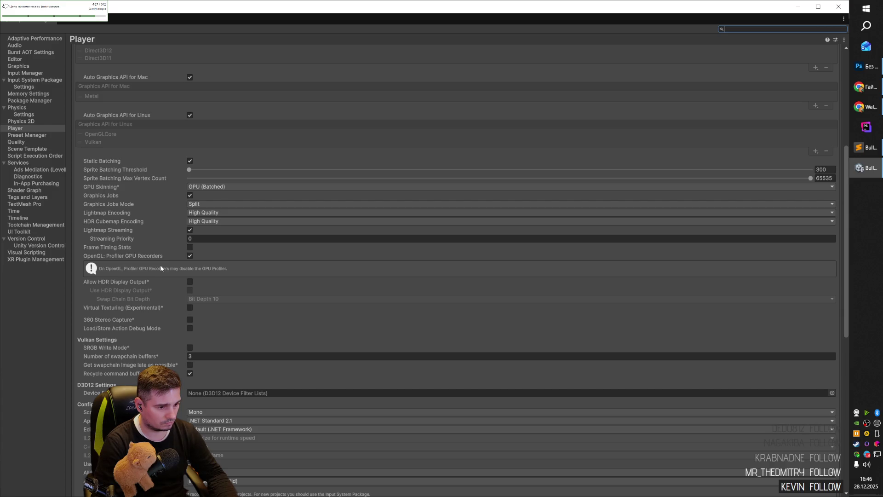
scroll(161, 267, down, 4)
scroll(161, 267, down, 3)
click(217, 300)
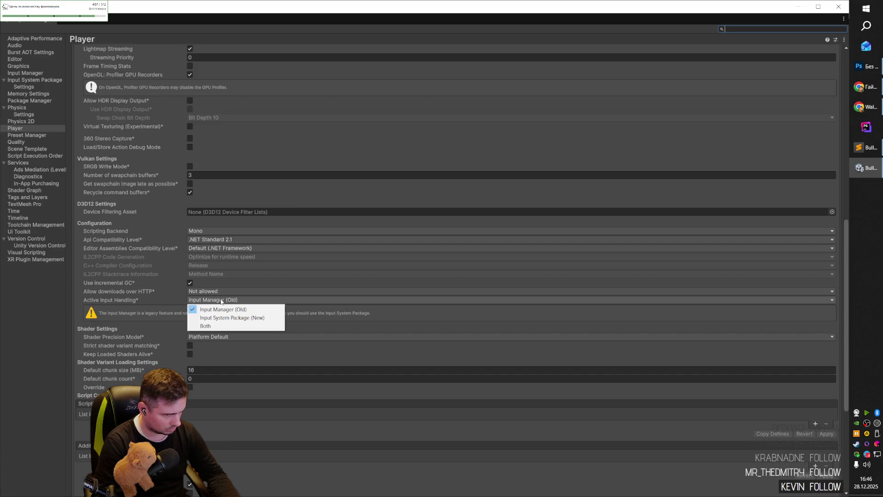
click(156, 297)
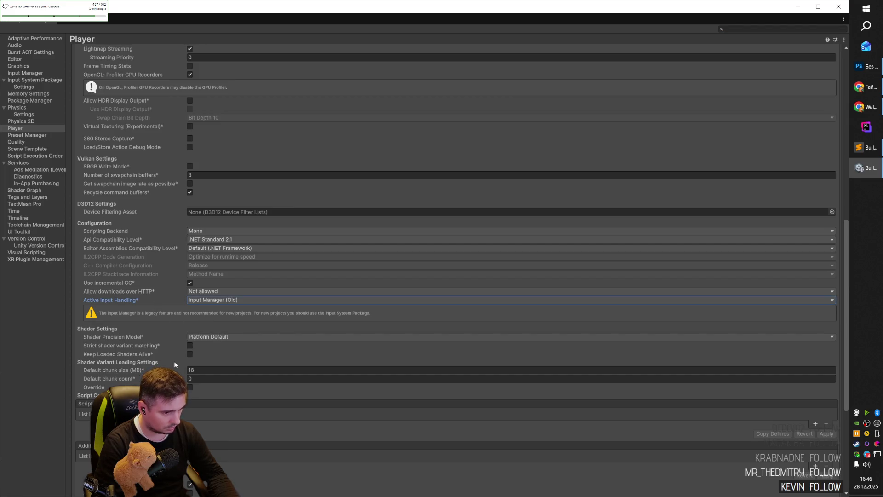
- Scroll through the Player Other Settings, then close Project Settings
scroll(161, 352, up, 1)
scroll(161, 350, up, 3)
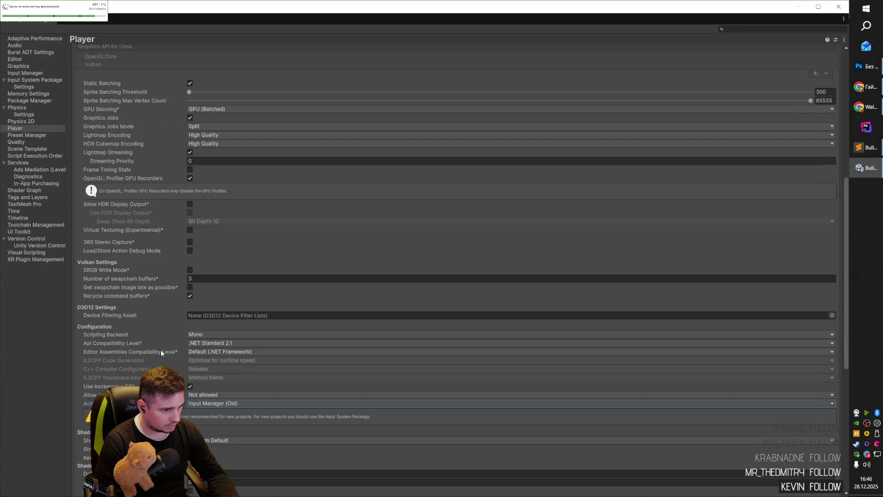
scroll(161, 353, up, 1)
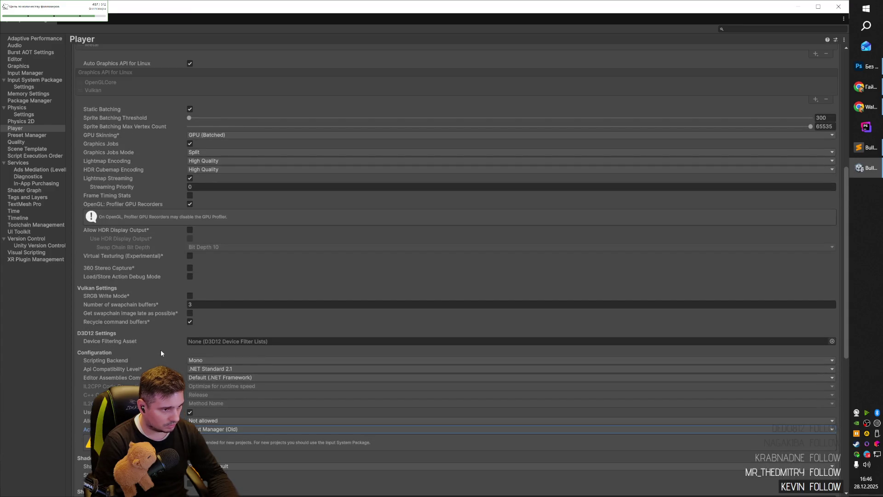
scroll(161, 350, up, 6)
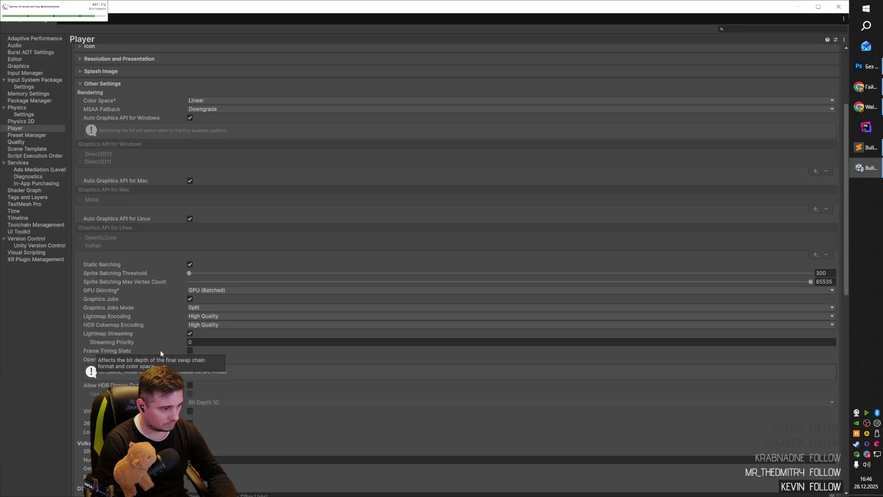
scroll(160, 353, up, 5)
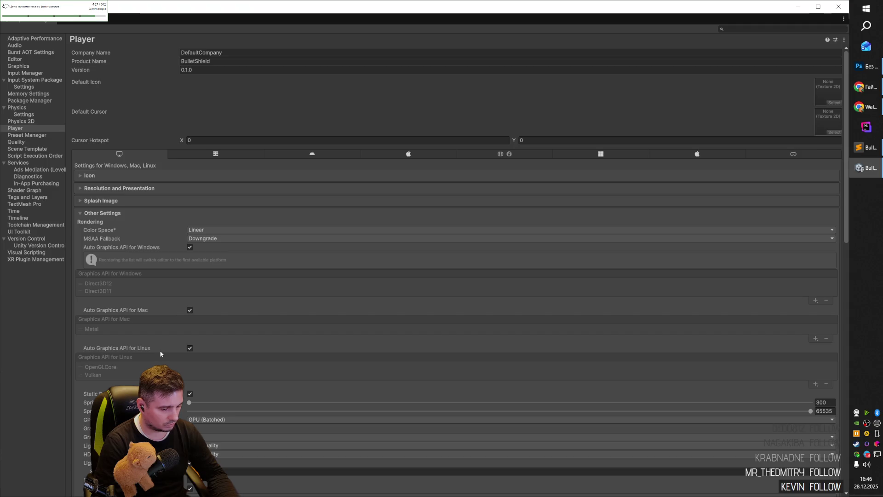
scroll(161, 353, down, 1)
scroll(161, 354, down, 4)
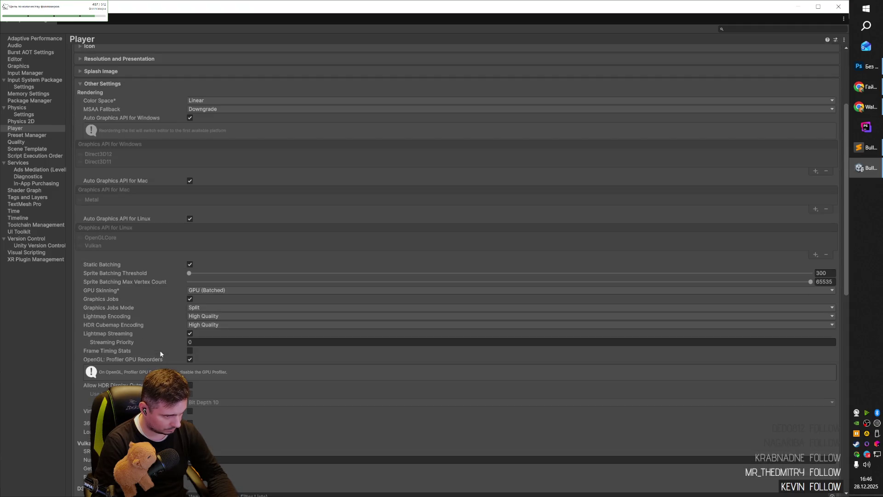
scroll(161, 354, down, 6)
scroll(161, 354, down, 2)
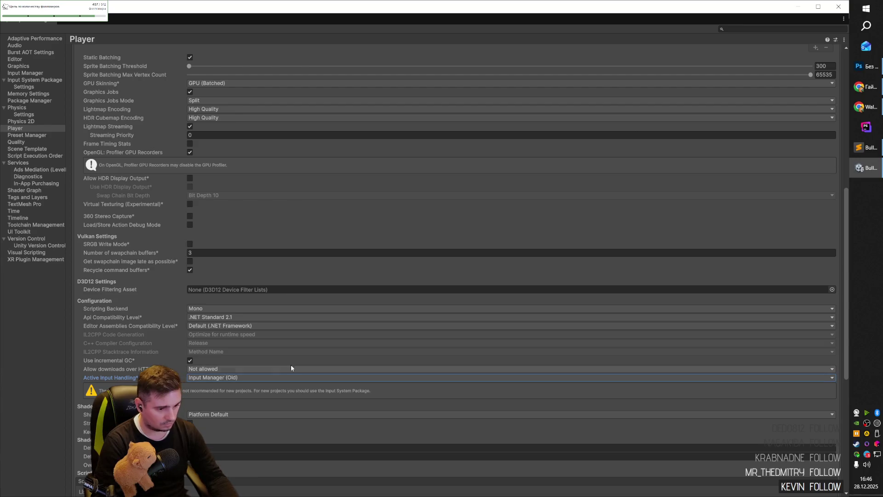
click(795, 6)
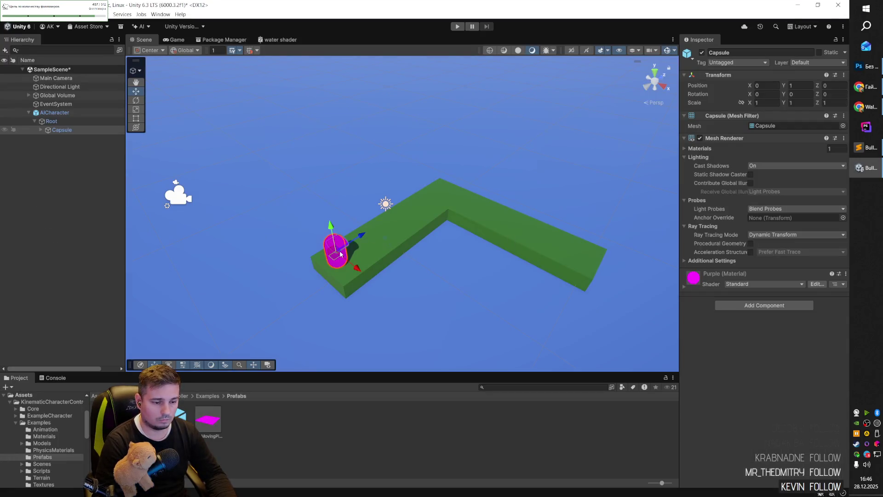
- Save SampleScene and open the CharacterPlayground scene from Examples > Scenes
click(296, 420)
key(ctrl+s)
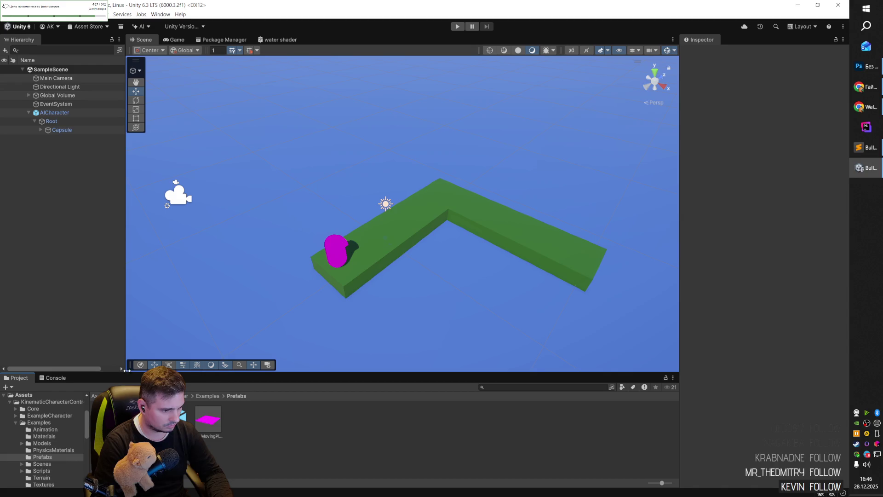
click(23, 394)
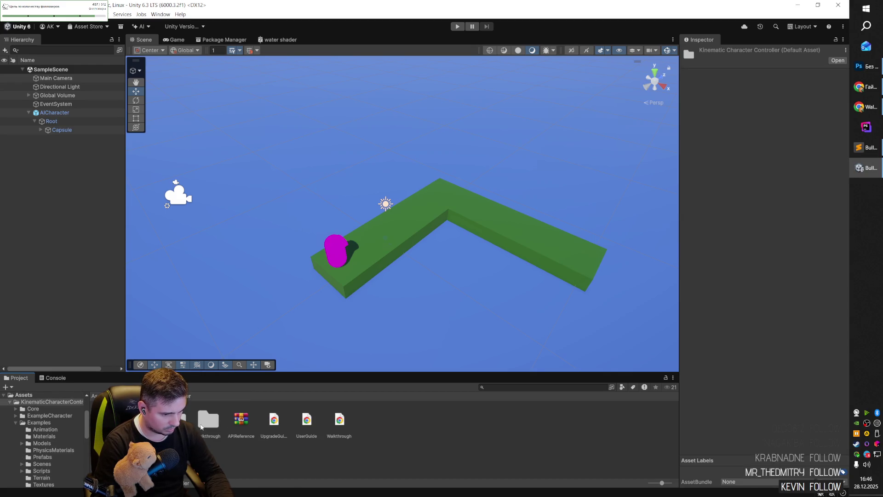
click(39, 422)
double_click(273, 420)
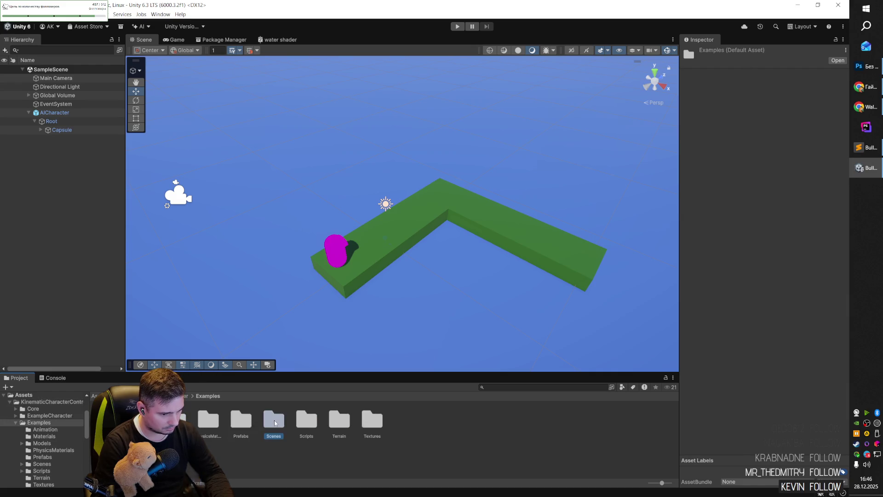
double_click(182, 419)
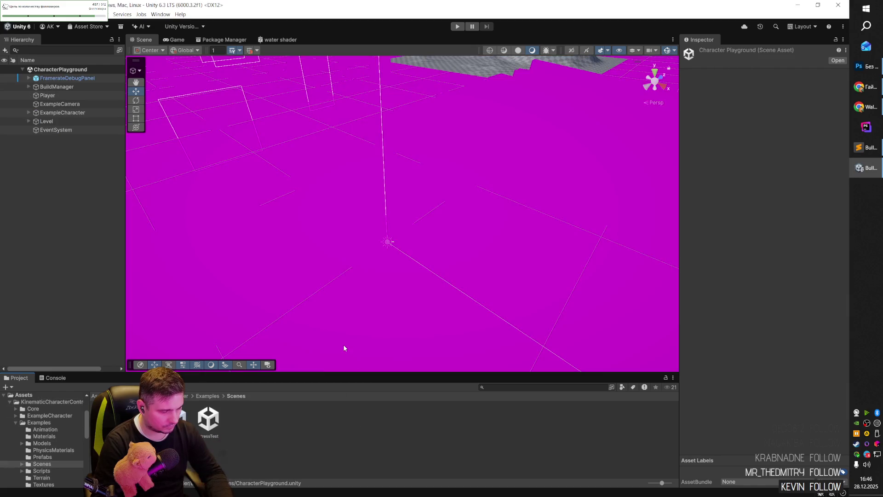
- Select the magenta planet Sphere and expand its Additional Settings to inspect its material
scroll(390, 239, down, 10)
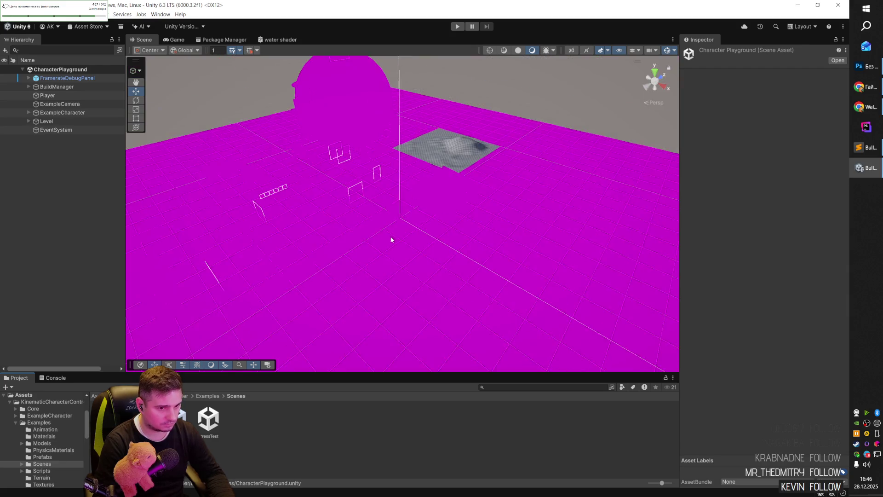
scroll(387, 251, up, 5)
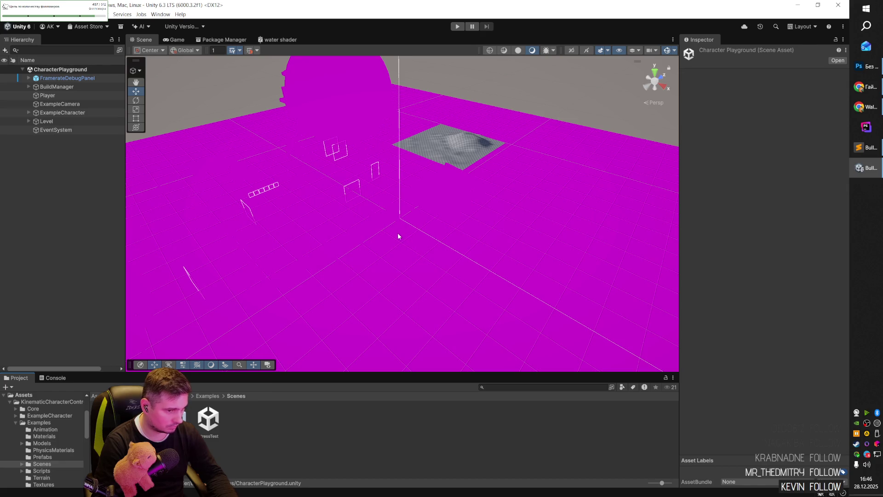
click(351, 113)
scroll(736, 306, down, 3)
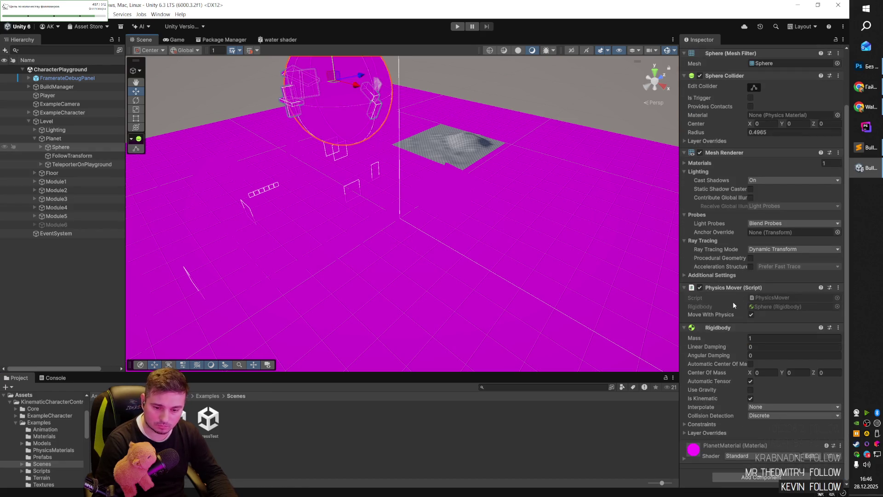
scroll(733, 302, up, 3)
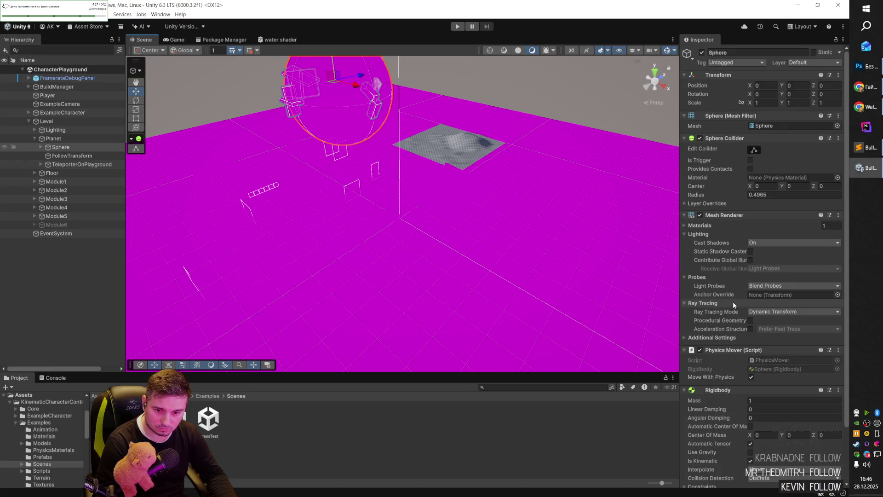
scroll(733, 302, down, 3)
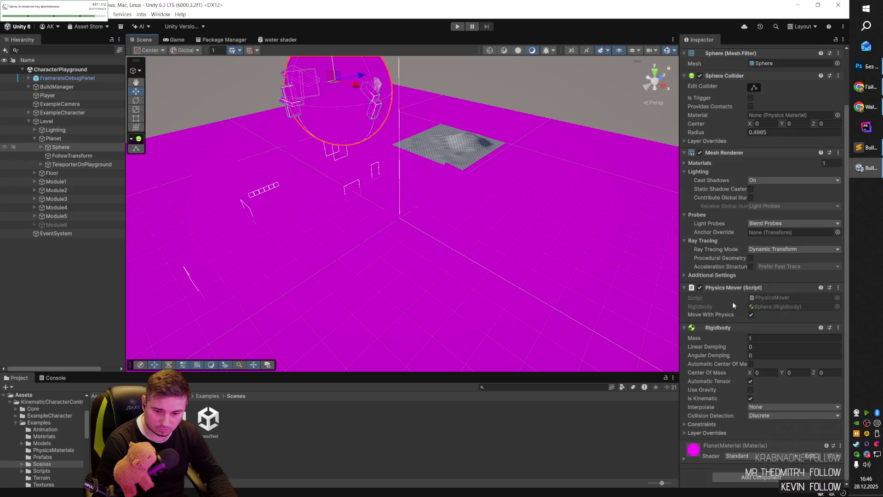
click(713, 275)
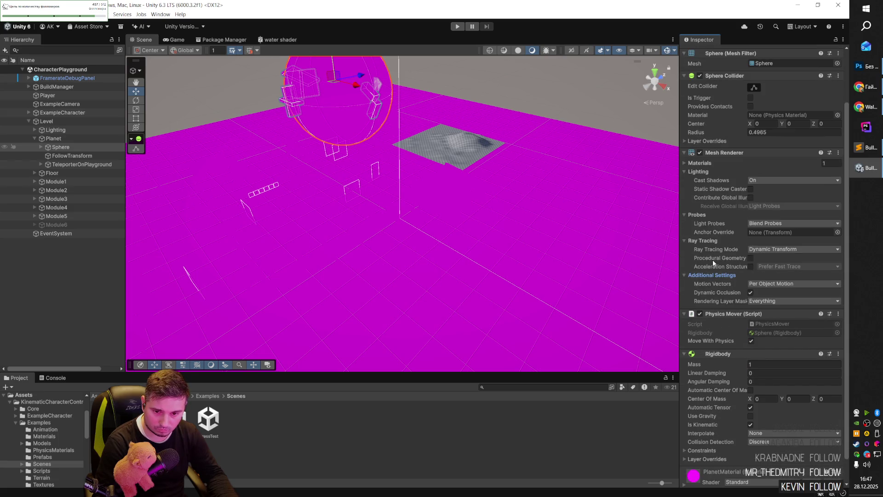
scroll(716, 287, down, 1)
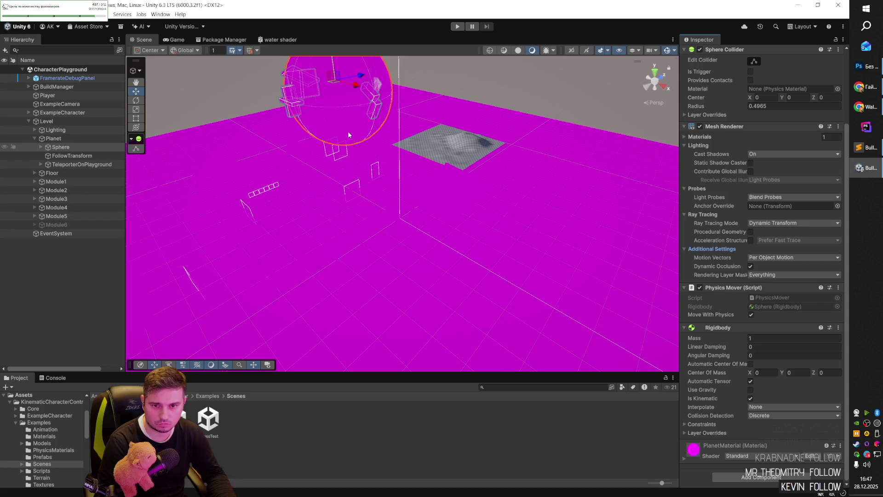
click(24, 395)
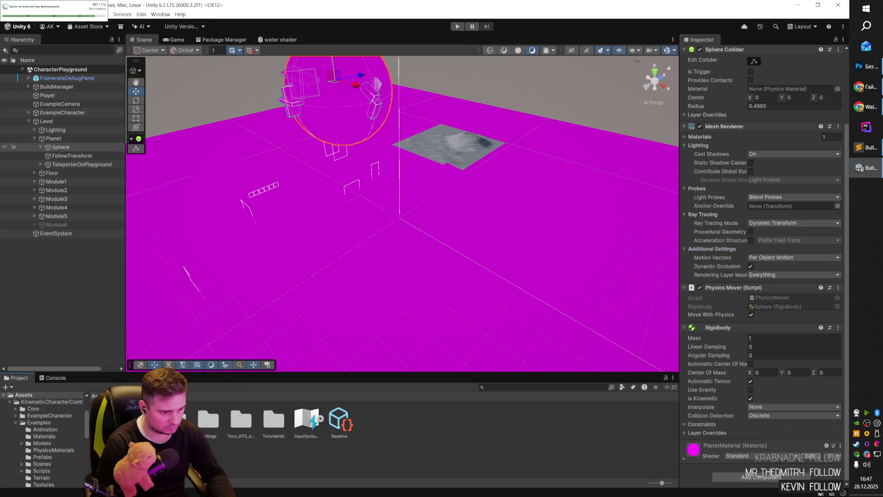
- Reopen SampleScene and select the magenta AICharacter
click(30, 483)
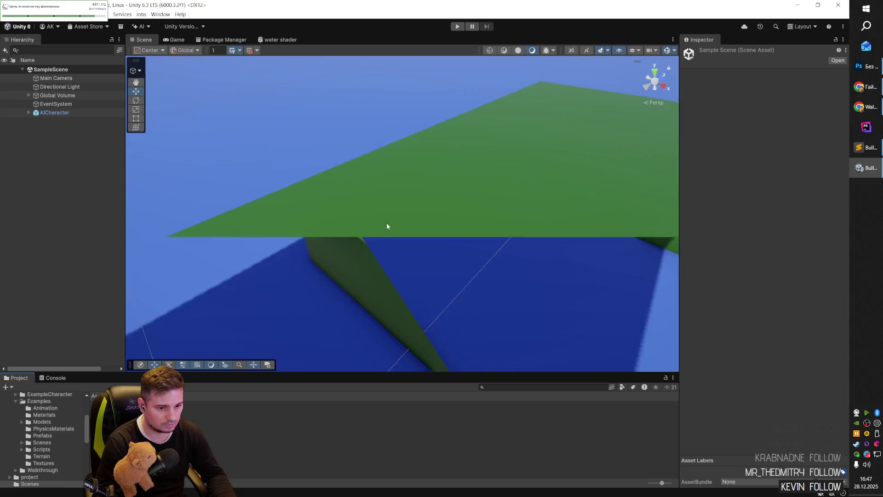
click(339, 251)
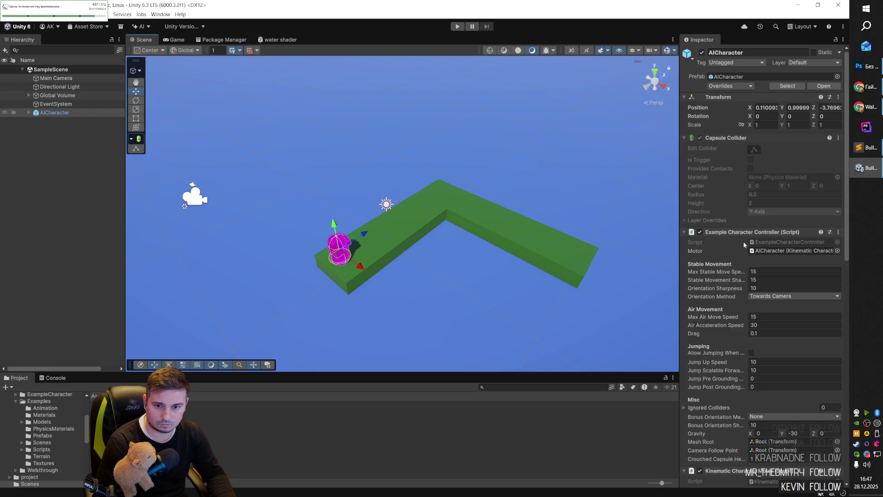
scroll(743, 246, down, 15)
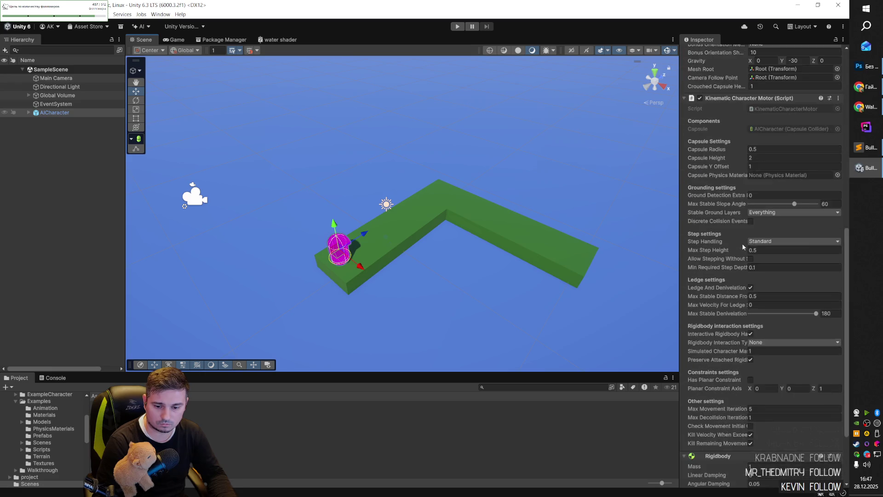
scroll(743, 246, up, 15)
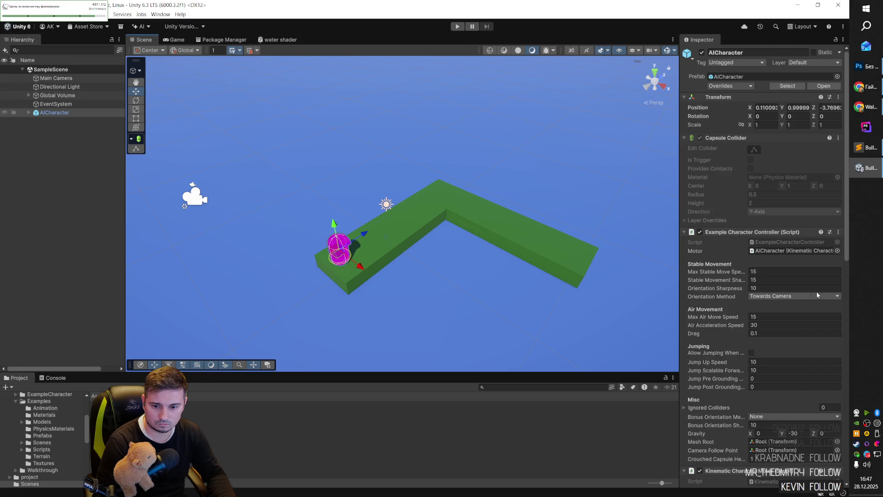
- Collapse the Example Character Controller, Kinematic Character Motor and Rigidbody components, then select the Root child
click(689, 233)
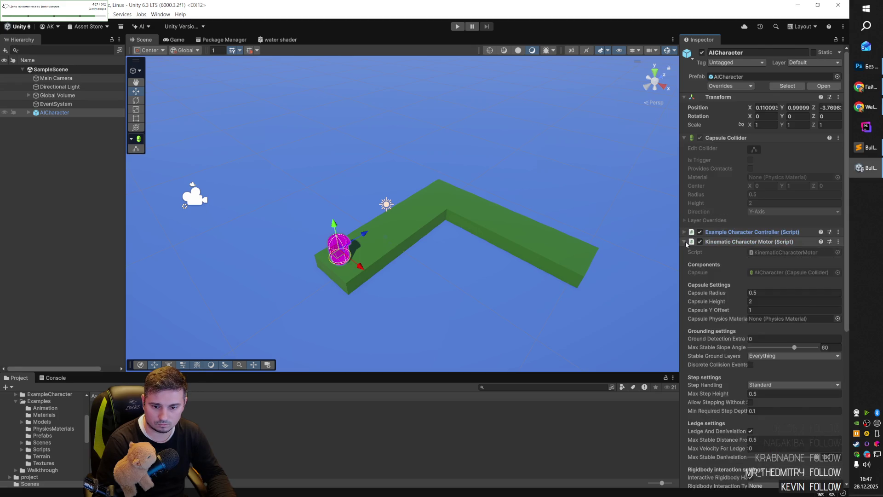
click(690, 242)
click(690, 251)
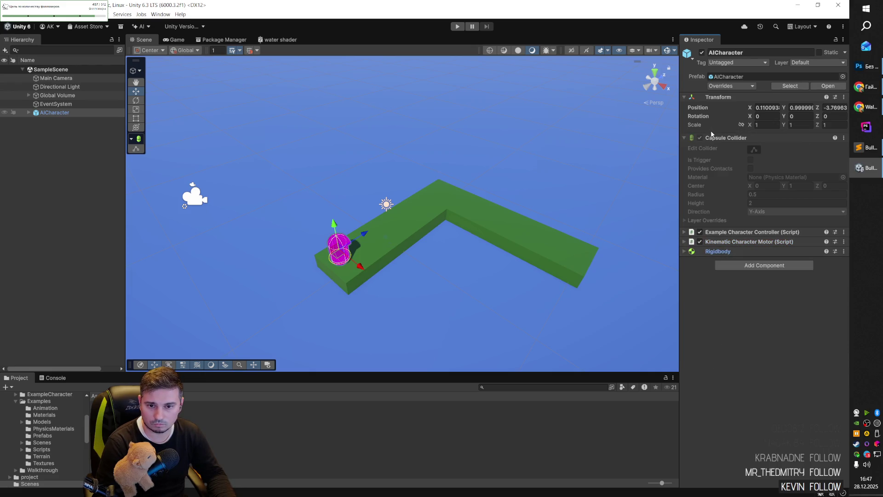
click(29, 113)
click(51, 122)
- Select the Capsule under Root and compile its Standard shader to show the generated code
click(35, 121)
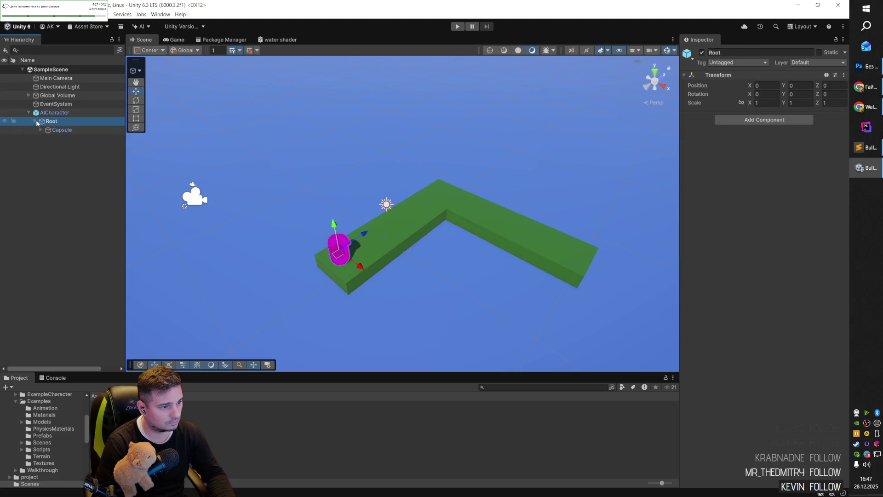
click(53, 130)
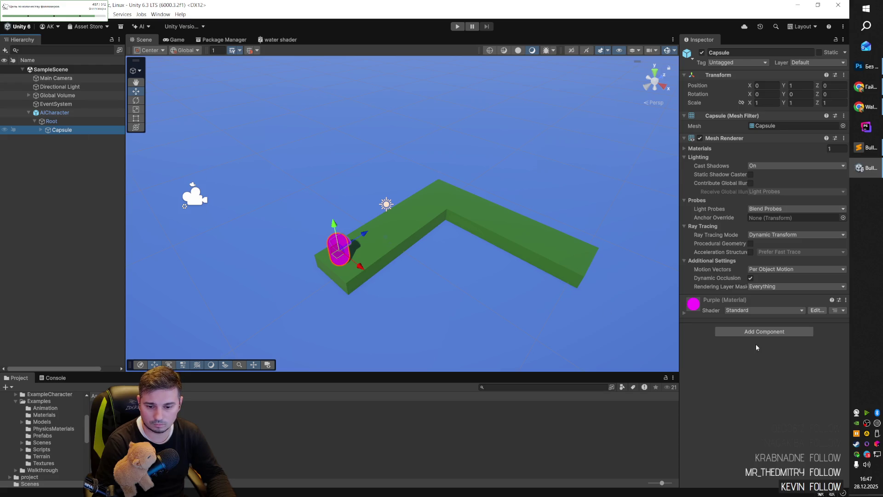
click(816, 310)
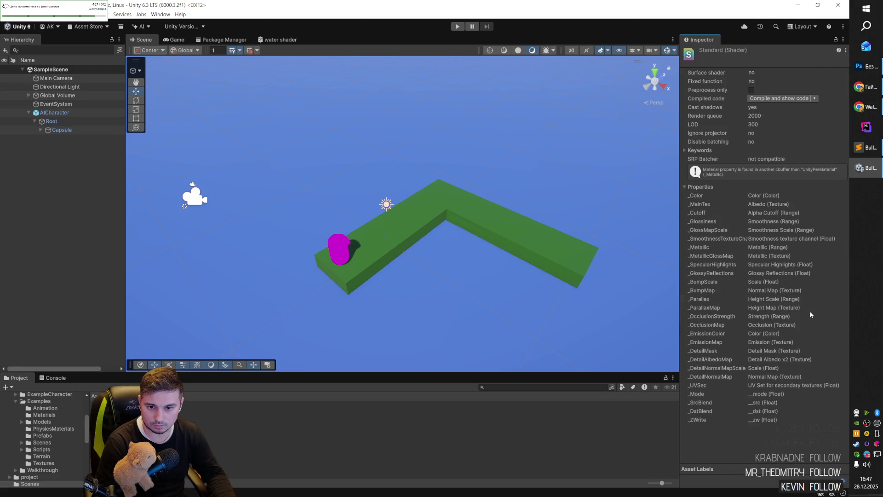
click(815, 98)
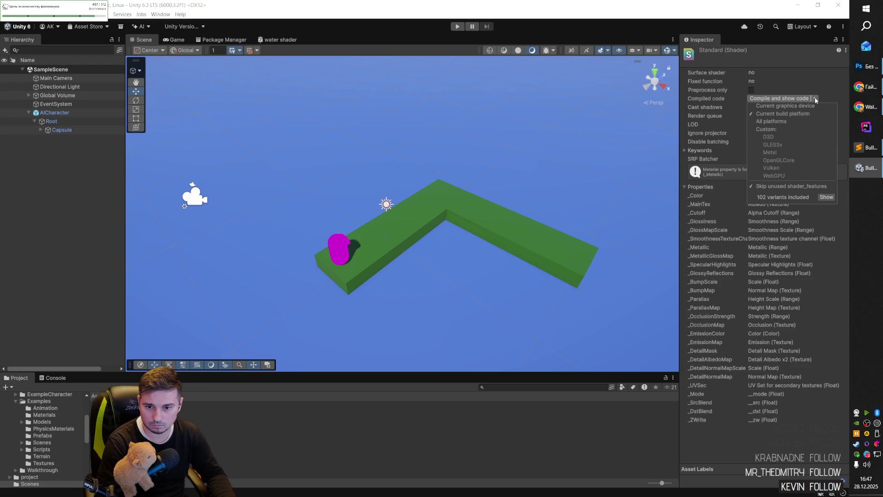
click(816, 100)
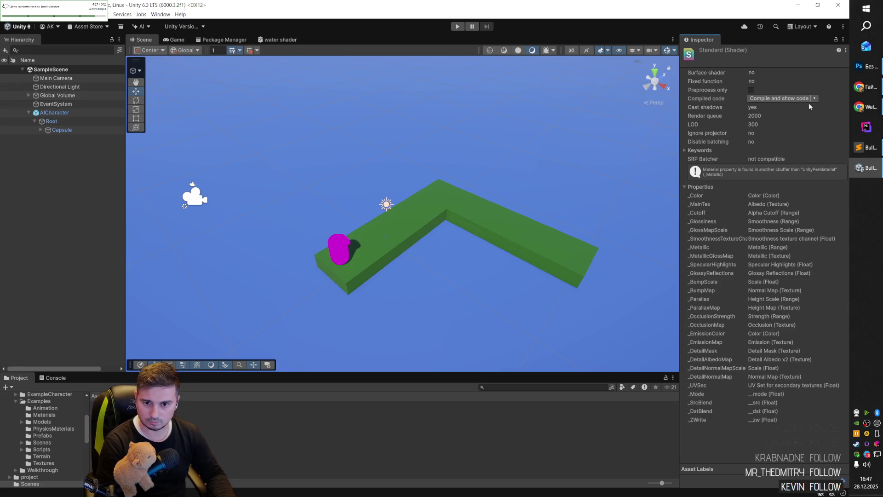
click(798, 99)
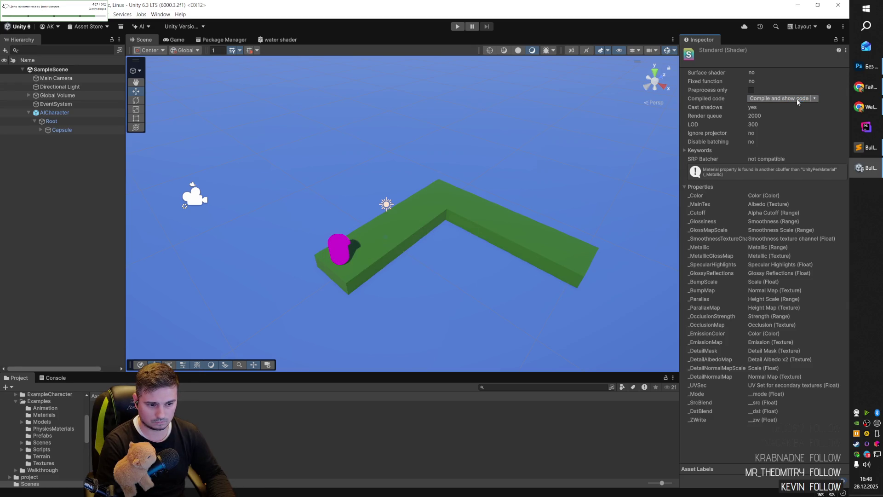
mouse_move(388, 296)
mouse_down()
mouse_move(381, 272)
mouse_move(363, 272)
mouse_move(381, 290)
mouse_move(389, 235)
mouse_up()
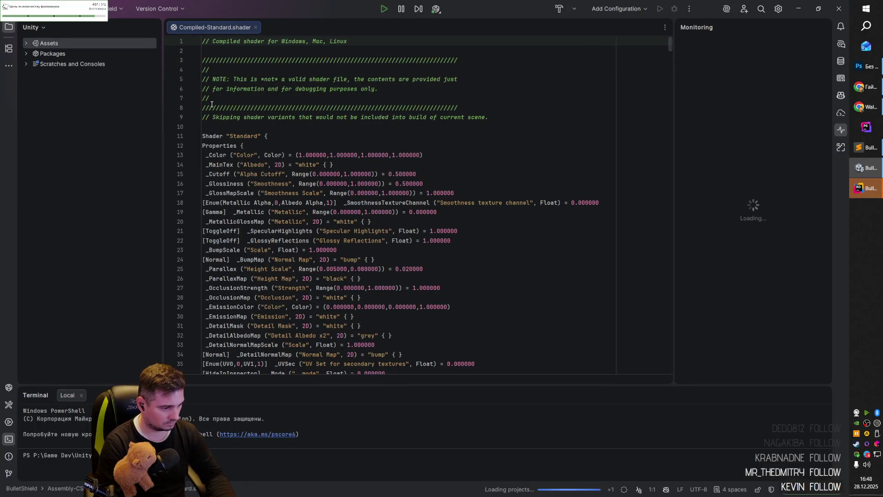
- Quit Rider after reviewing Compiled-Standard.shader, confirming the exit prompt
click(839, 8)
key(Return)
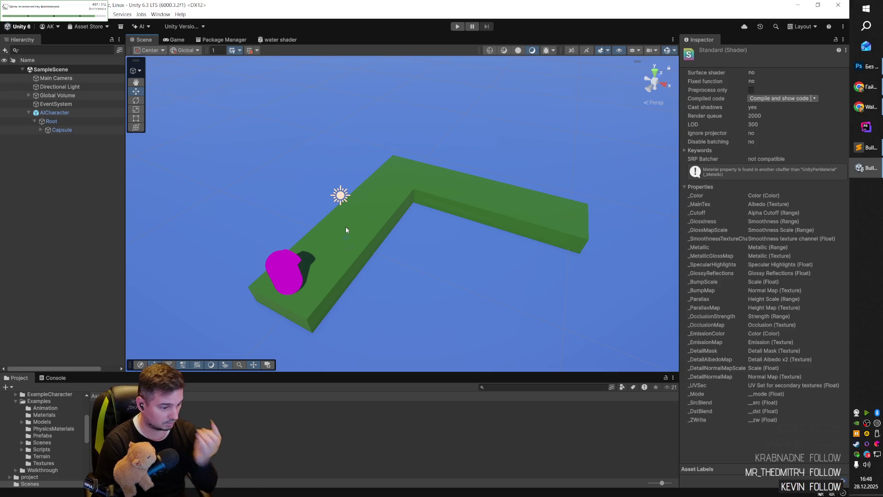
- Select AICharacter, check the Unity Version Control dropdown, and bring up the Edit menu
click(70, 113)
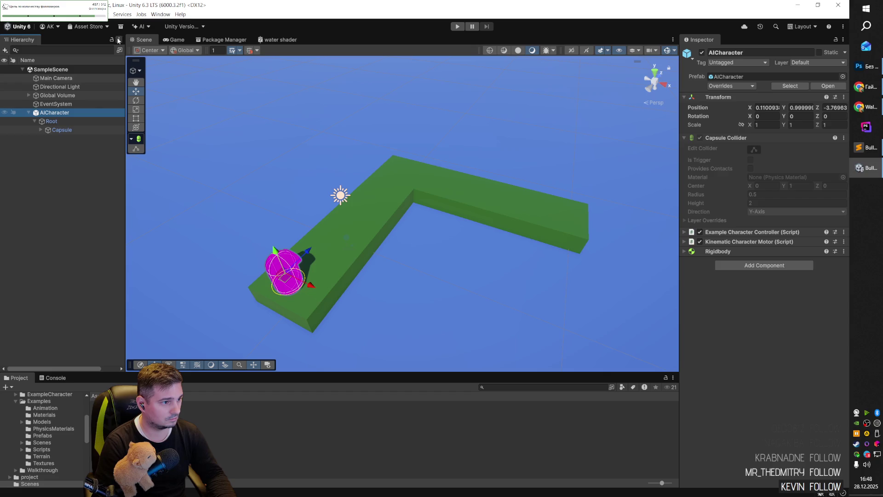
click(190, 26)
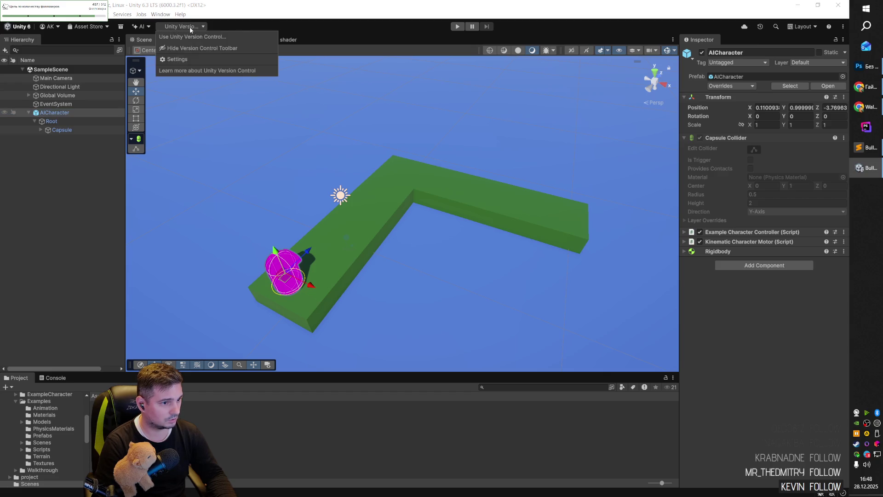
click(202, 26)
click(253, 18)
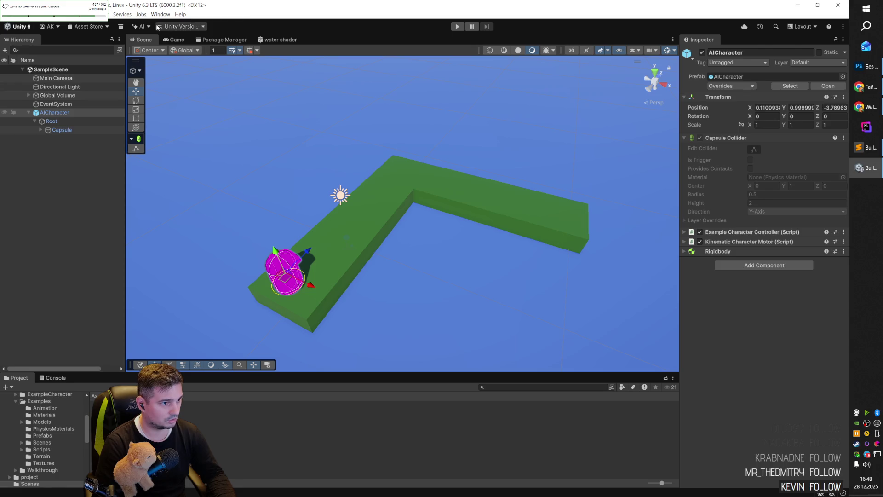
click(20, 14)
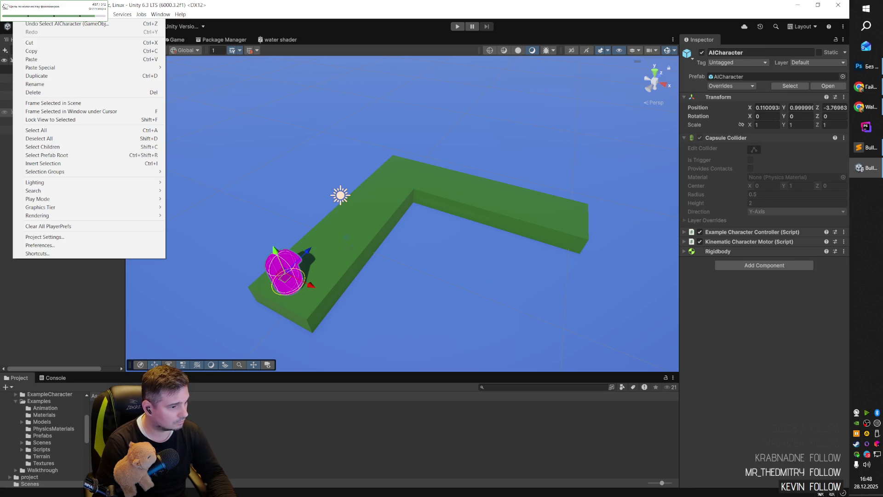
- Open Project Settings from the Edit menu on the Player page
key(Left)
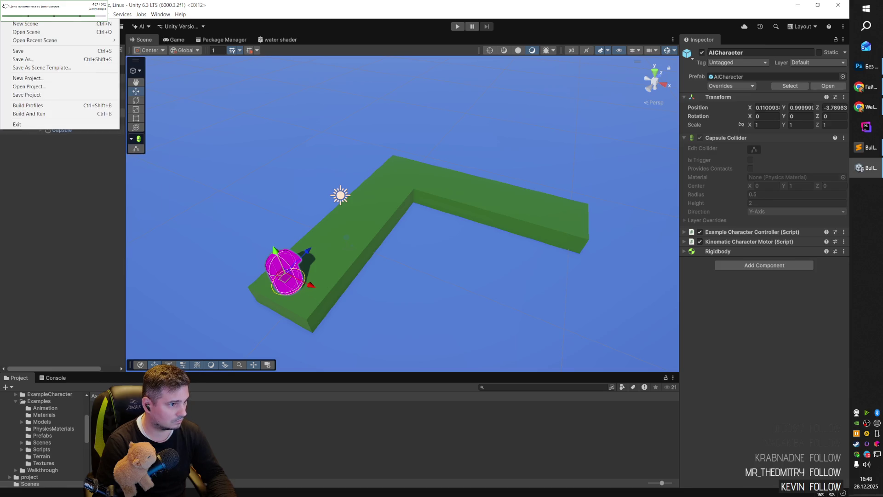
key(Right)
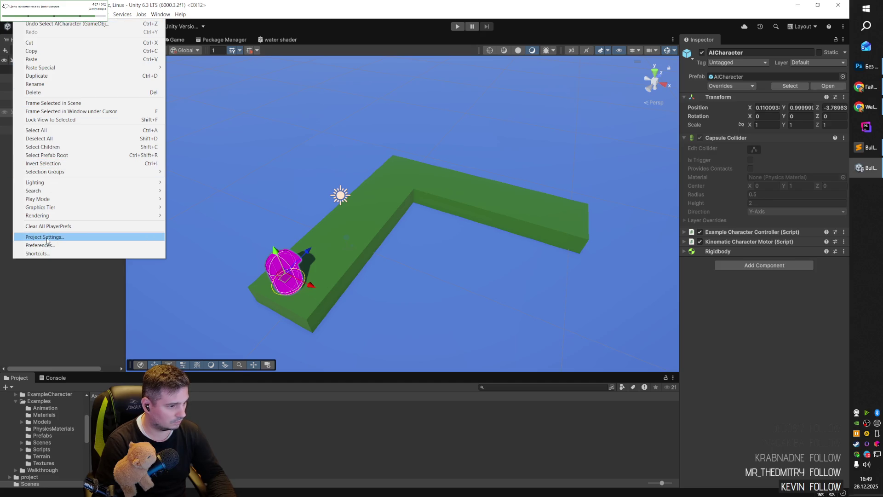
click(121, 237)
scroll(133, 248, down, 15)
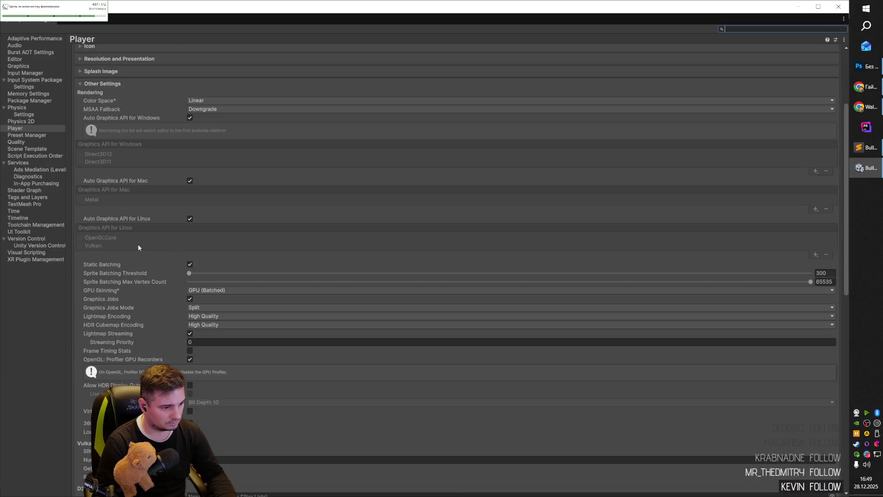
scroll(148, 257, up, 3)
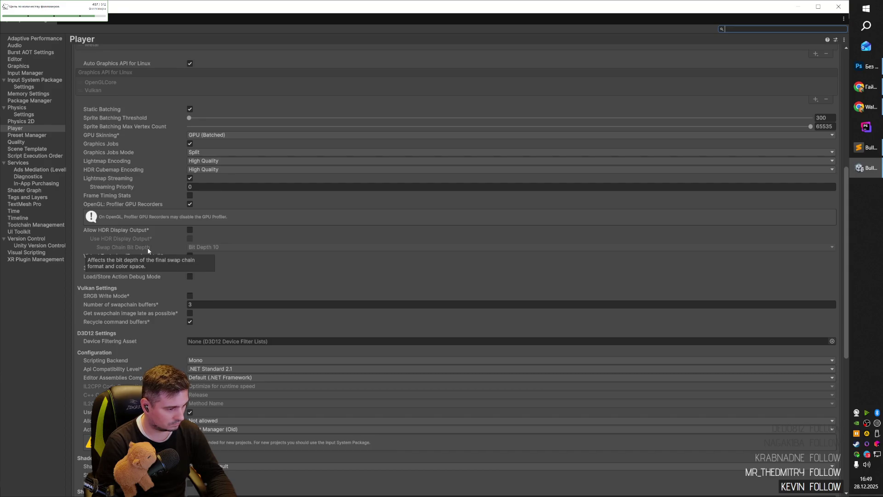
click(148, 251)
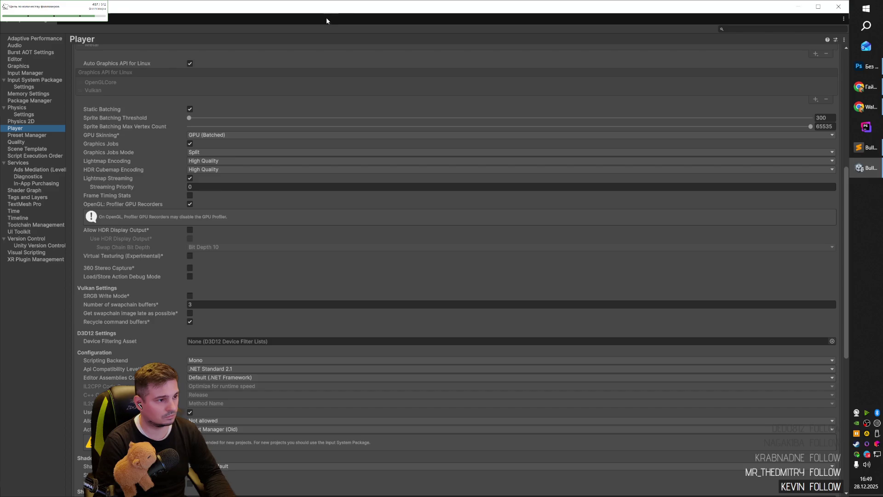
- Restore the Project Settings window to a smaller size and select the Capsule object
key(super+Down)
mouse_move(3, 26)
mouse_down()
mouse_move(424, 148)
mouse_move(462, 173)
mouse_up()
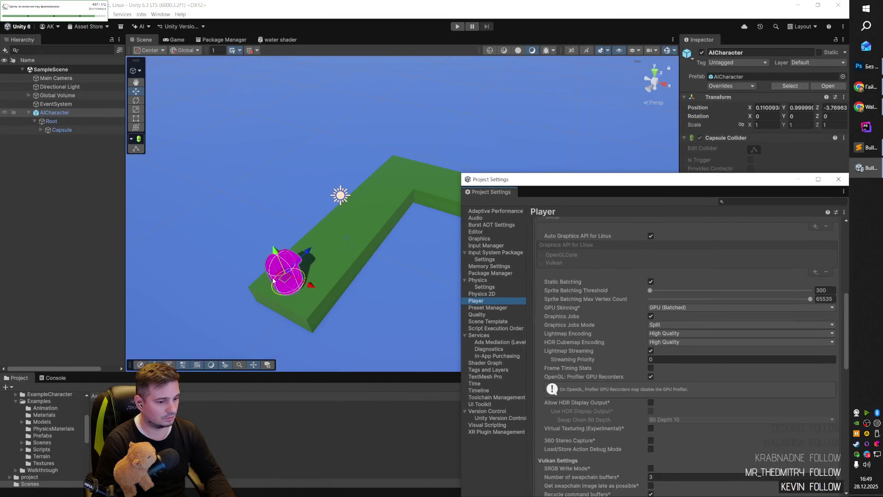
click(57, 130)
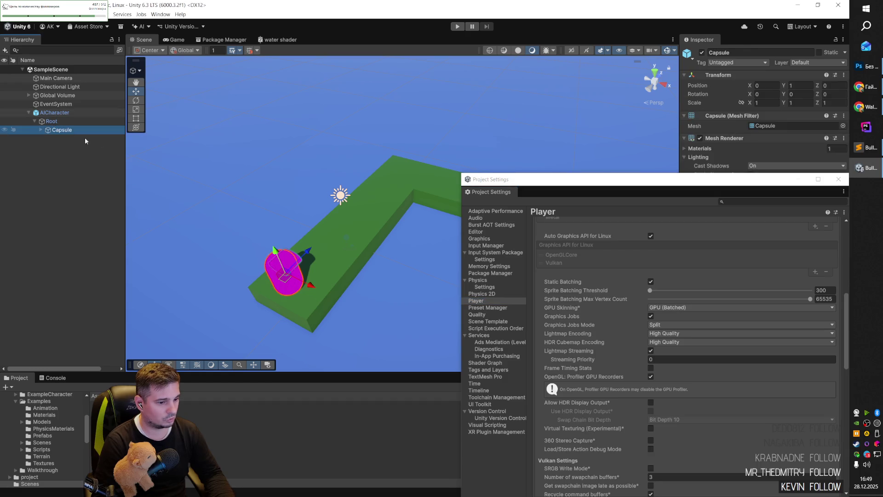
- Move the Project Settings window aside and expand Capsule to reveal its Cylinder child
mouse_move(619, 184)
mouse_down()
mouse_move(387, 391)
mouse_move(423, 383)
mouse_move(426, 92)
mouse_up()
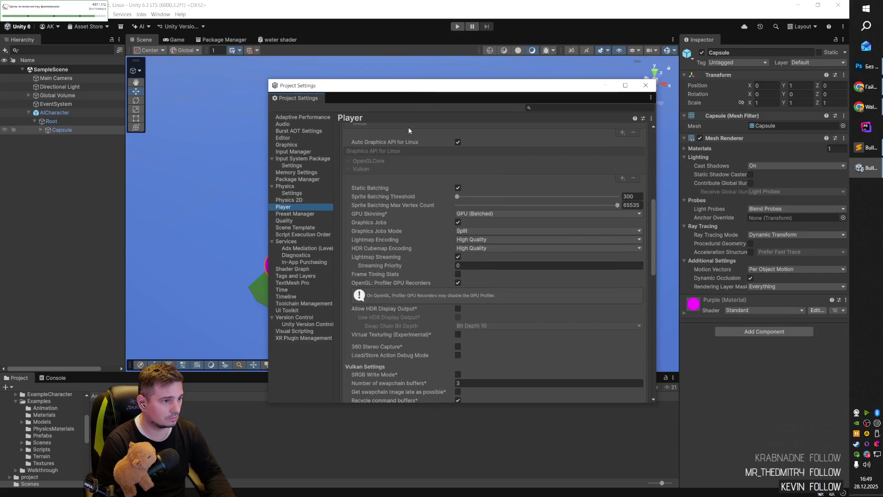
drag(341, 86, 369, 70)
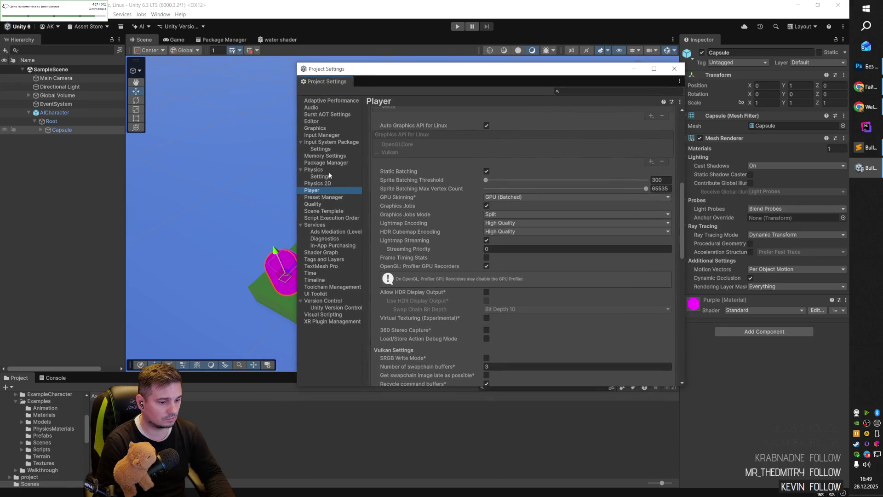
click(273, 264)
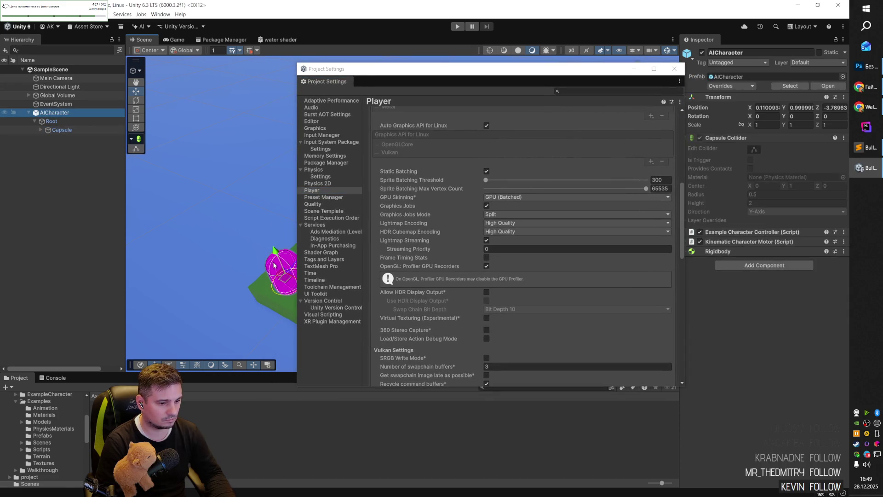
click(59, 130)
click(40, 130)
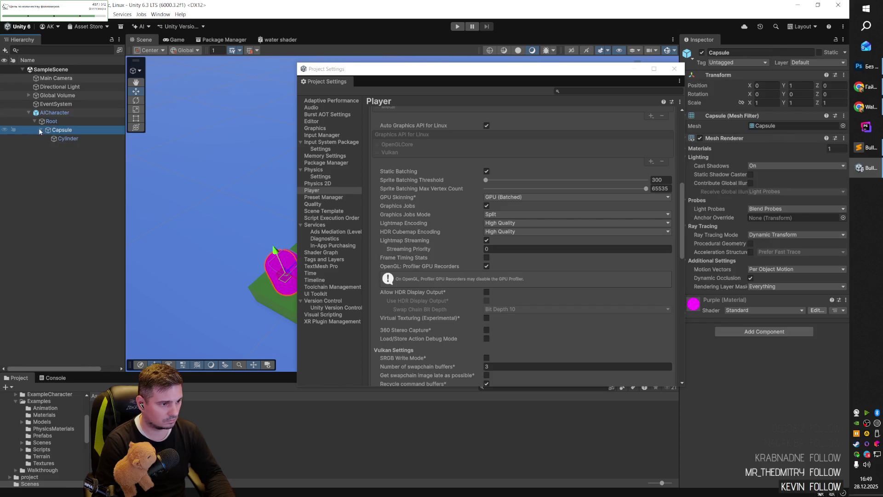
- Check the Purple Standard material on Capsule and Cylinder, then reselect AICharacter
click(68, 139)
click(72, 130)
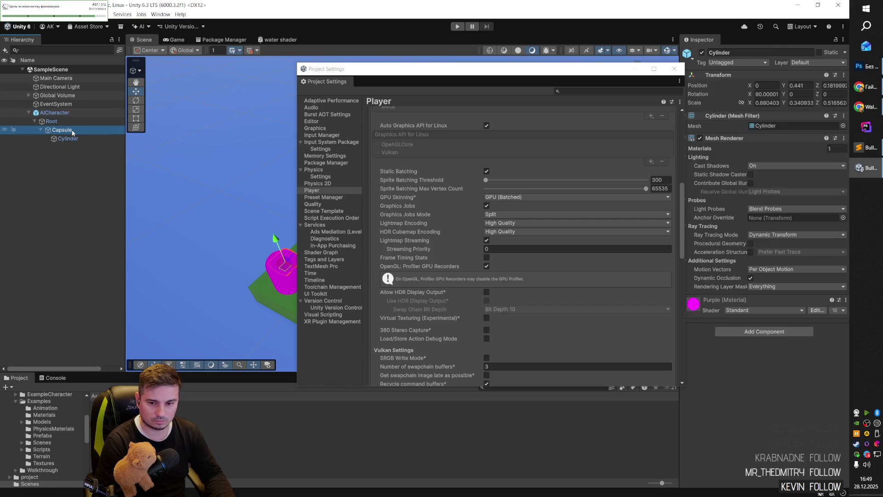
click(72, 121)
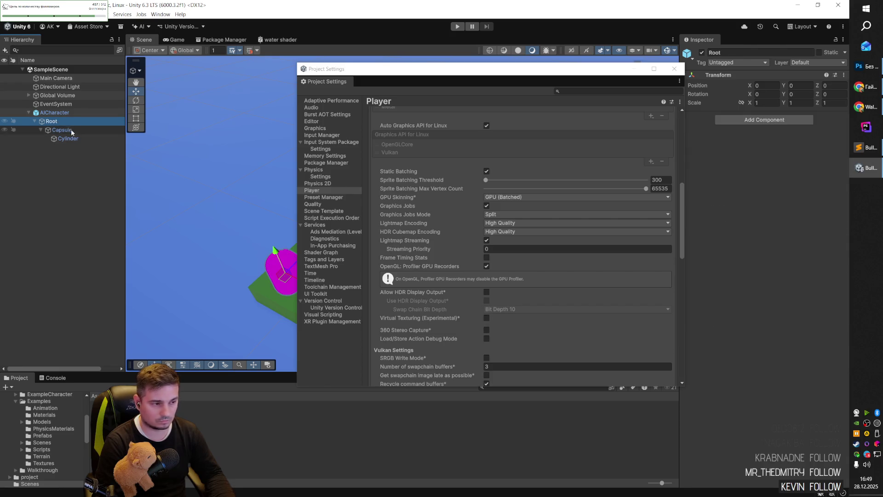
click(71, 129)
ctrl+click(70, 139)
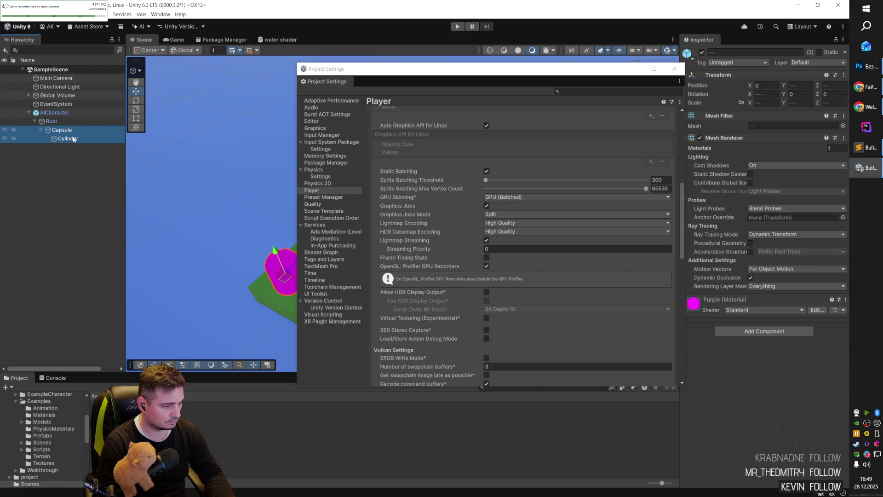
click(65, 114)
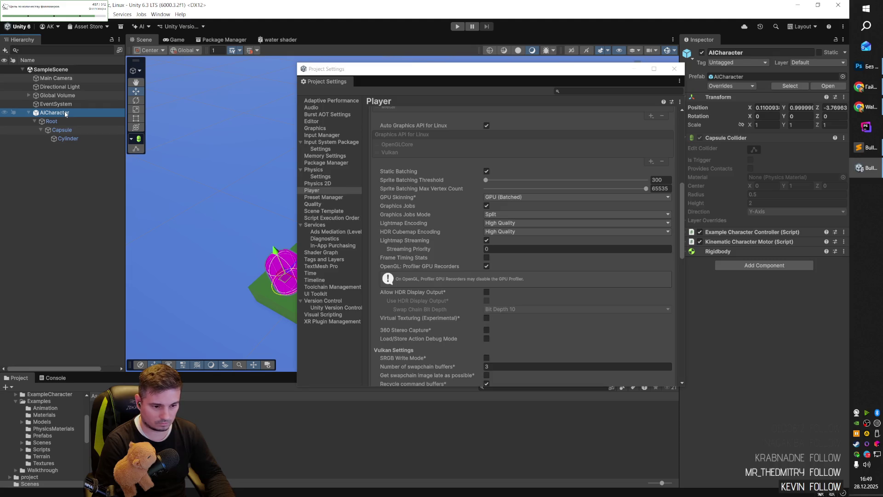
drag(618, 72, 580, 70)
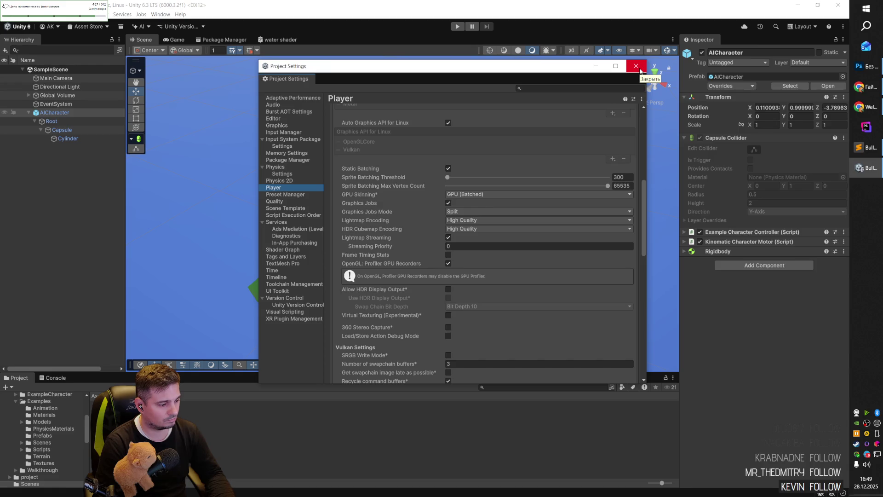
key(alt+Tab)
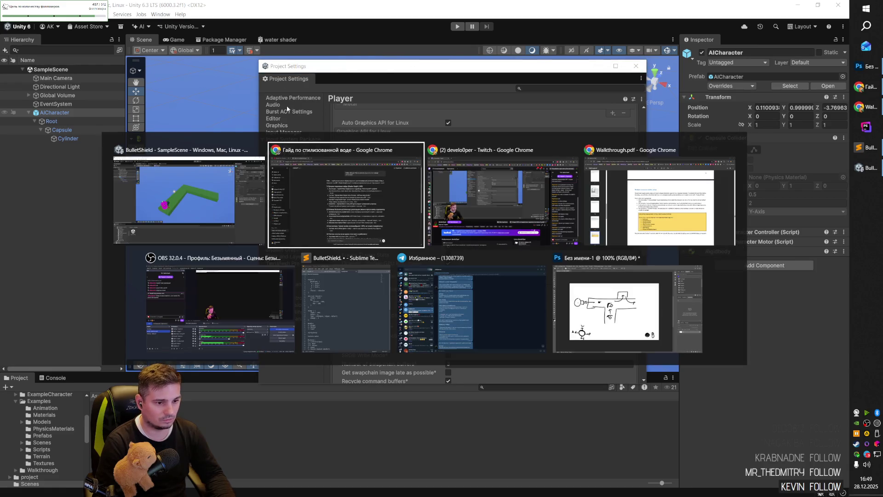
- Search Google for 'Unity 6000.3 fix texture' in a new Chrome tab
click(368, 222)
click(231, 8)
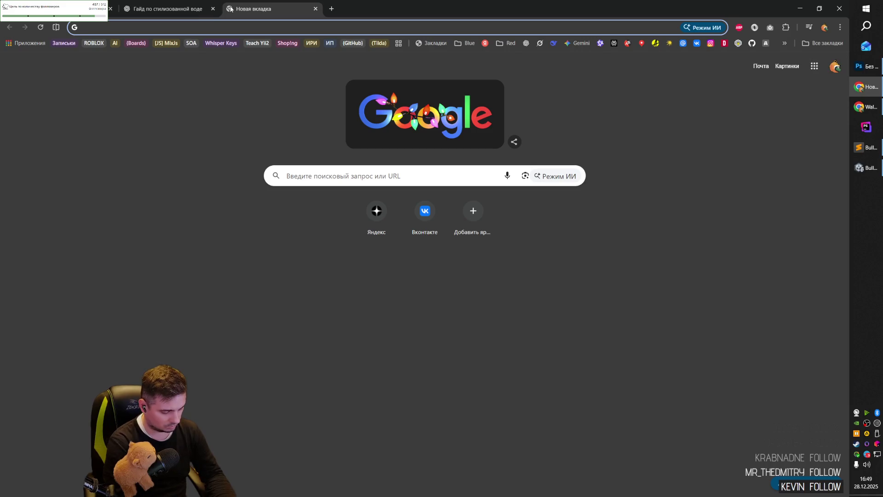
text(Unity 6000)
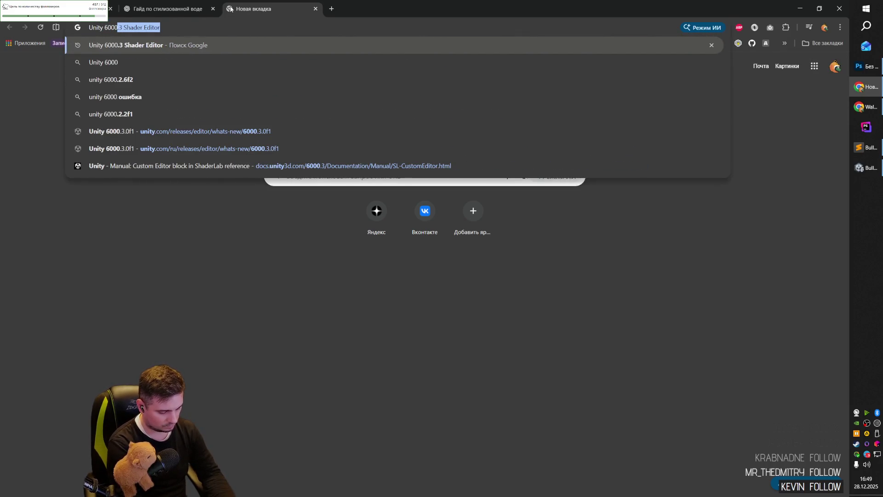
text(.3 fix te)
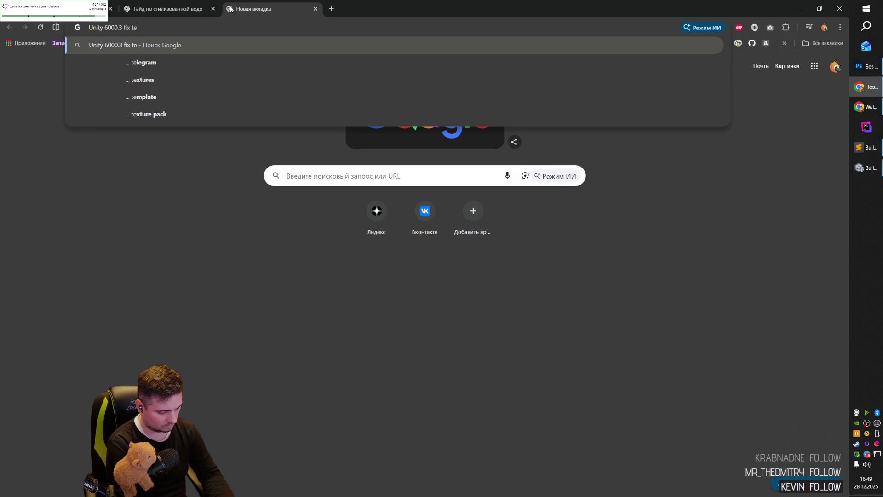
text(xture)
key(Return)
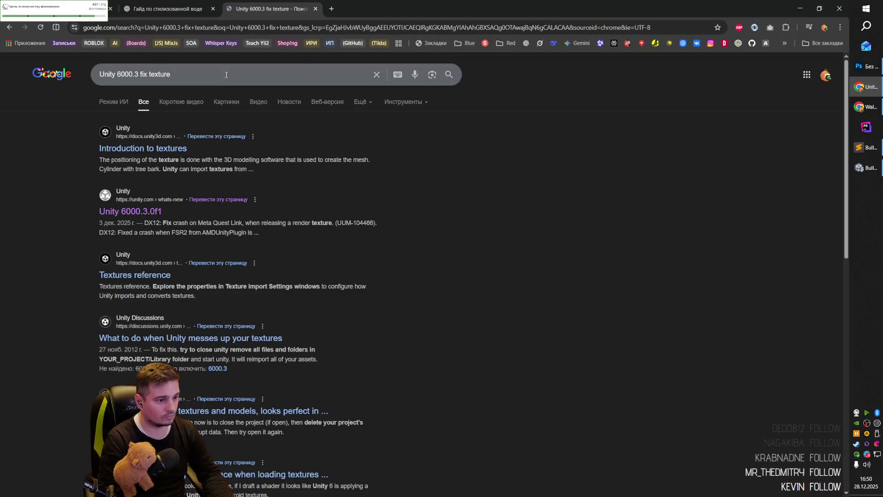
- Glance at the Unity Manual textures result, then switch to the Images results
middle_click(163, 148)
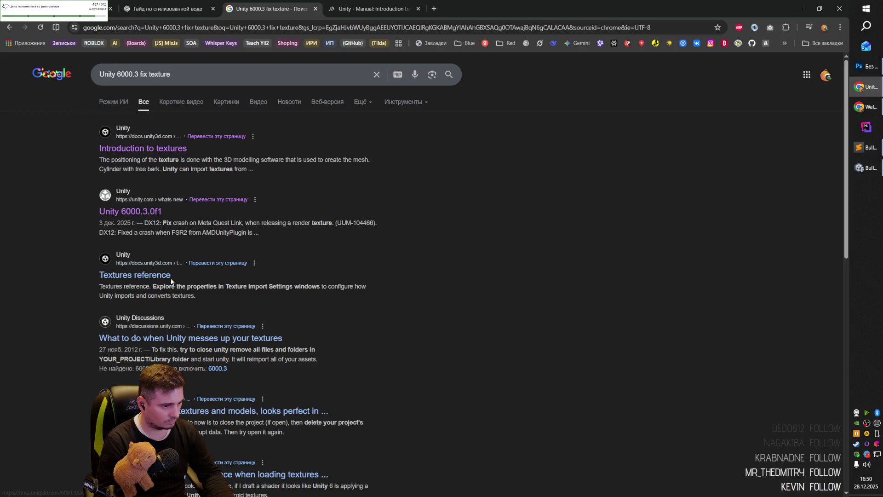
key(ctrl+Tab)
scroll(352, 224, down, 4)
key(ctrl+w)
scroll(313, 236, down, 2)
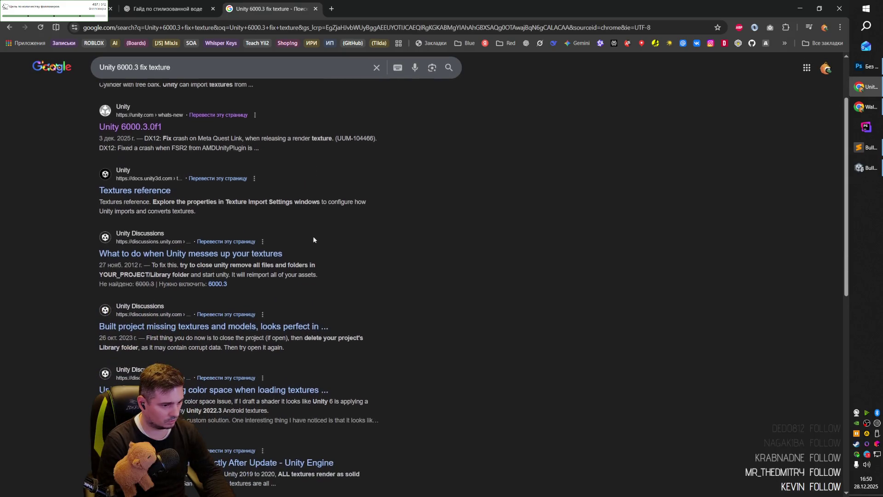
scroll(315, 234, up, 2)
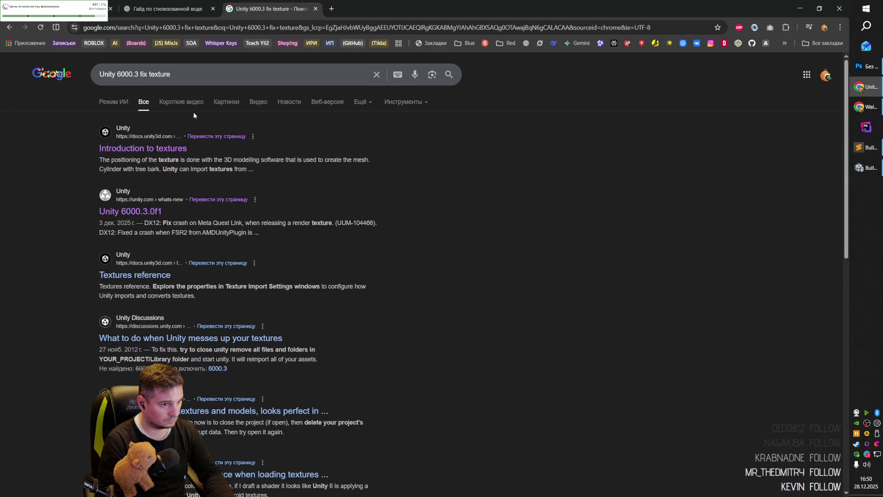
click(222, 104)
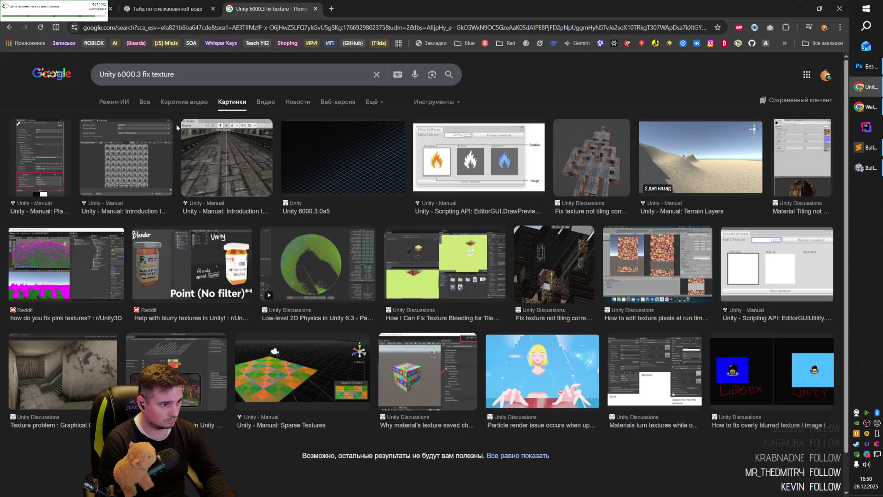
- Open and close the Unity Manual page behind the first image result
click(57, 161)
click(662, 260)
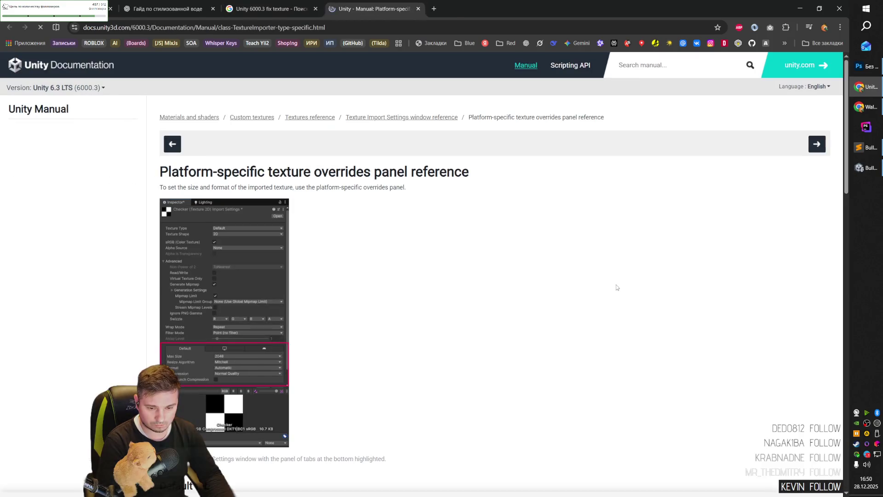
scroll(277, 378, down, 2)
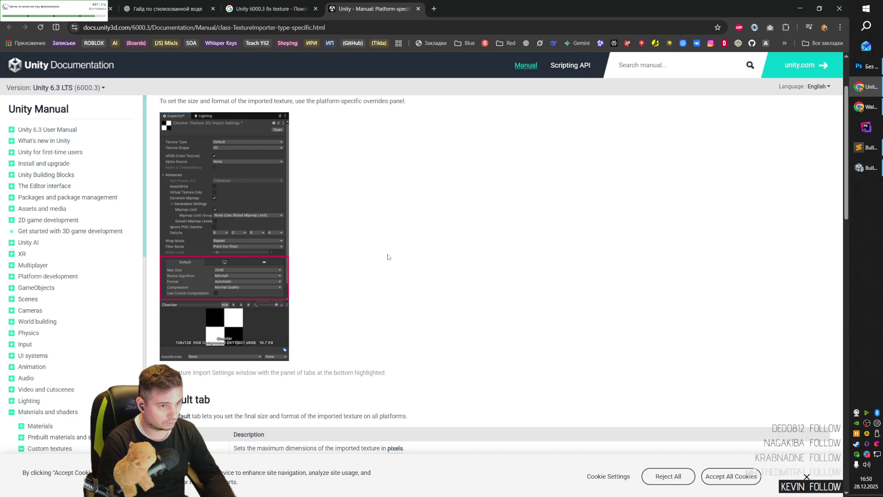
key(ctrl+w)
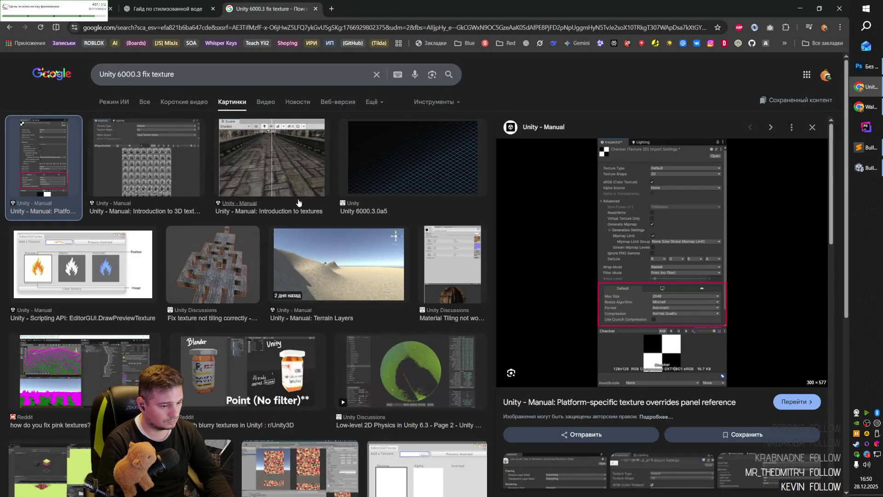
- Open the Reddit post 'how do you fix pink textures?' from its image preview
scroll(297, 205, down, 3)
click(63, 248)
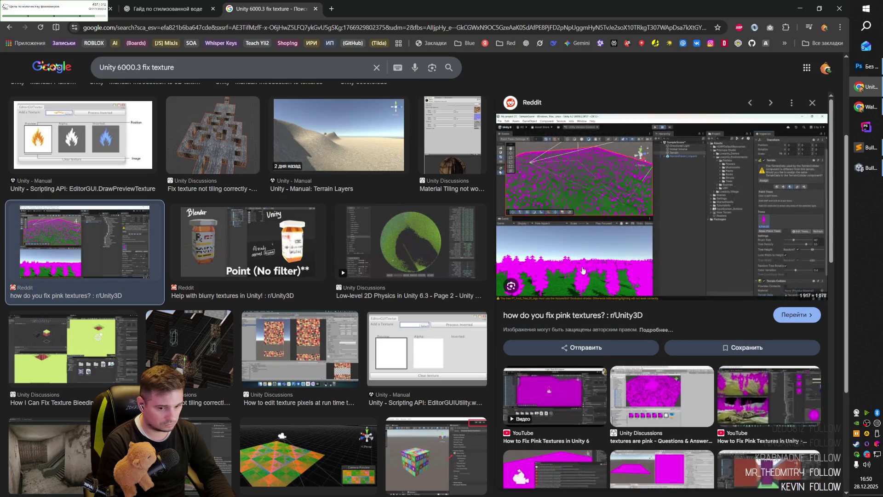
click(624, 181)
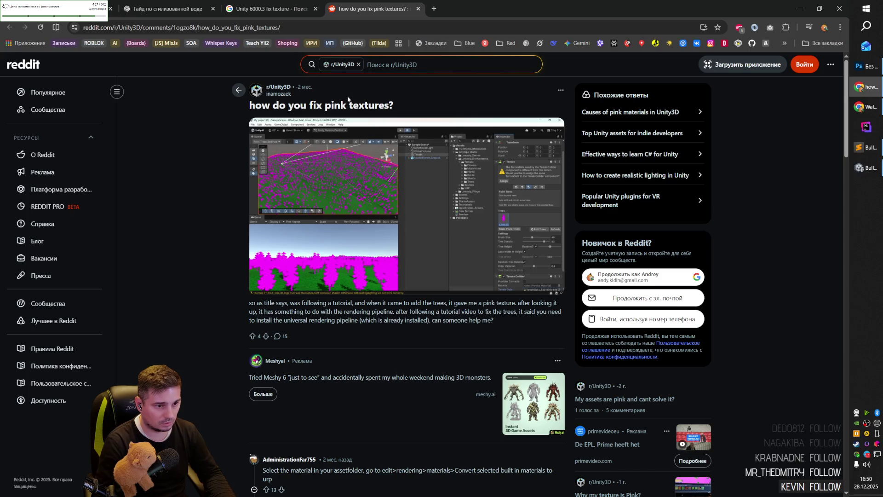
- Scroll through the Reddit thread's comments on pink textures
scroll(421, 227, down, 3)
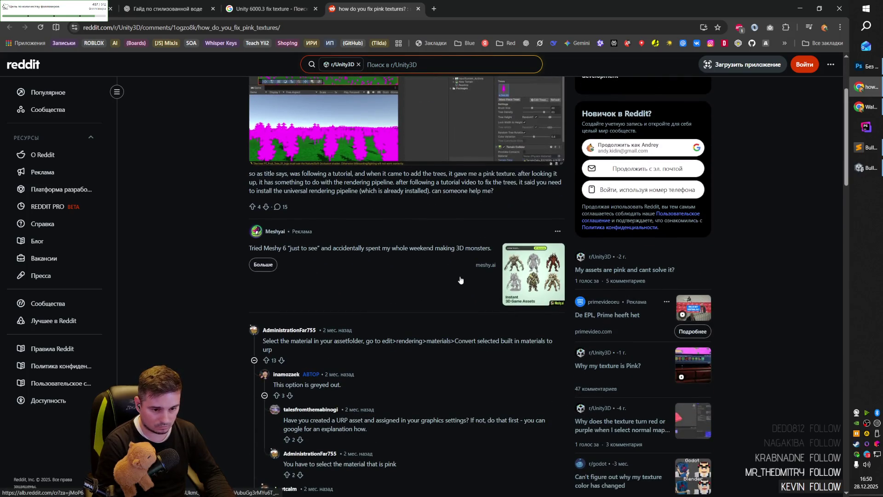
scroll(449, 282, down, 4)
scroll(449, 282, down, 5)
scroll(449, 284, down, 5)
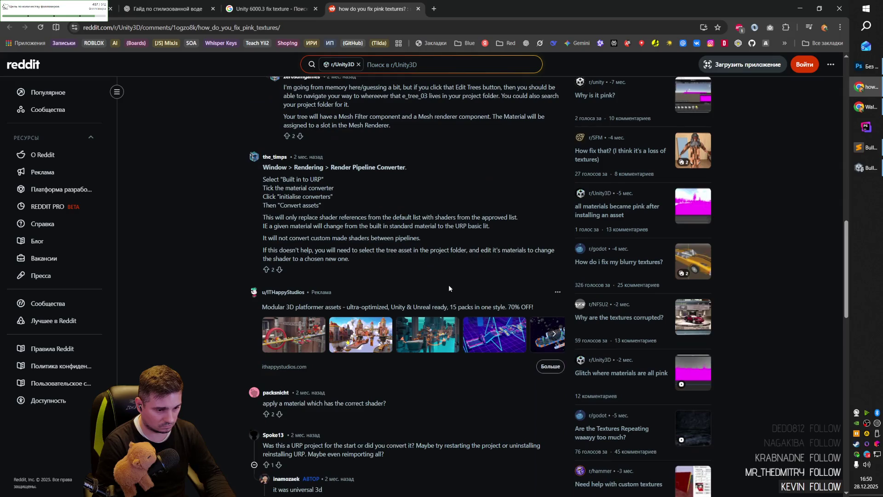
scroll(448, 285, down, 8)
scroll(449, 287, up, 7)
scroll(447, 291, up, 12)
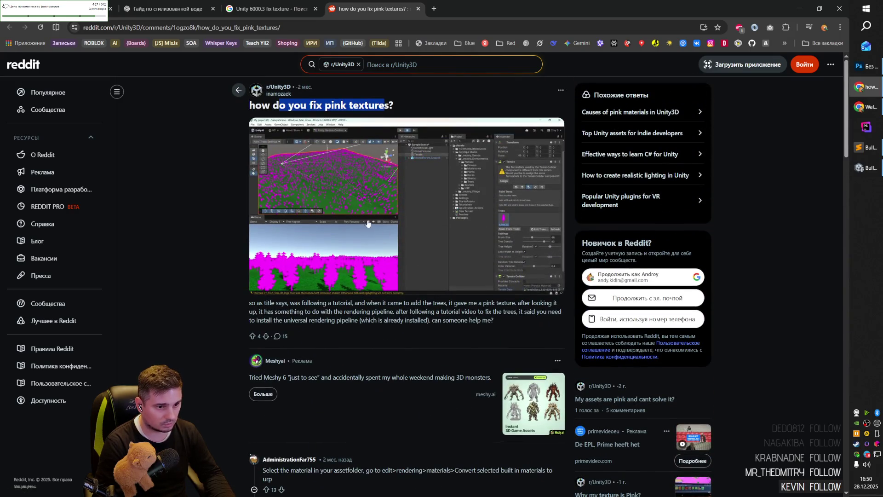
click(361, 307)
- Highlight the Edit > Rendering > Materials conversion advice, then return to Unity
scroll(361, 307, down, 2)
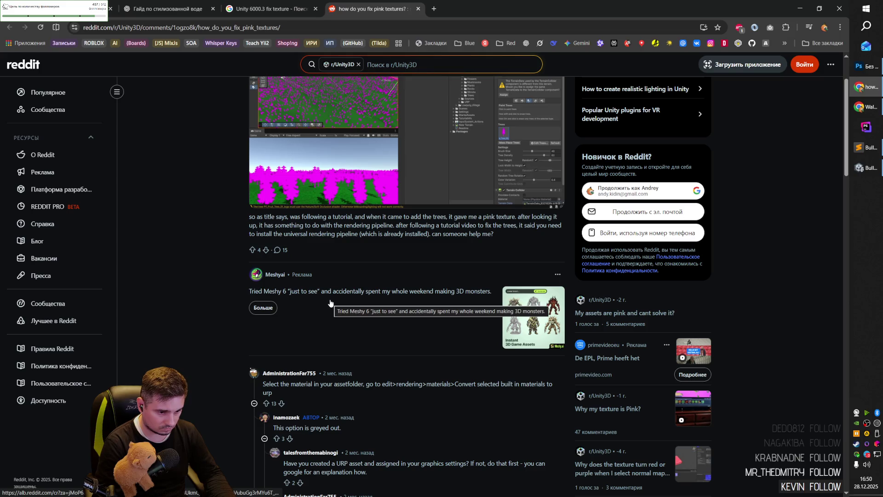
scroll(354, 300, down, 3)
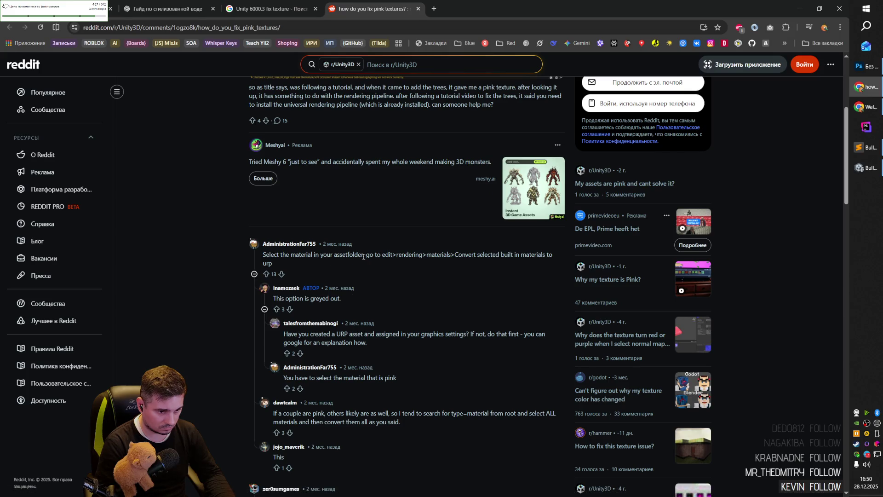
drag(383, 256, 545, 255)
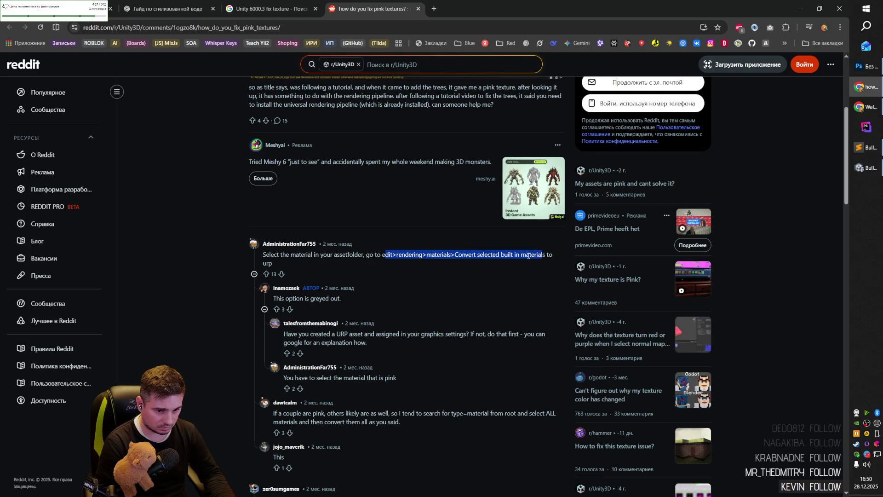
click(496, 255)
key(alt+Tab)
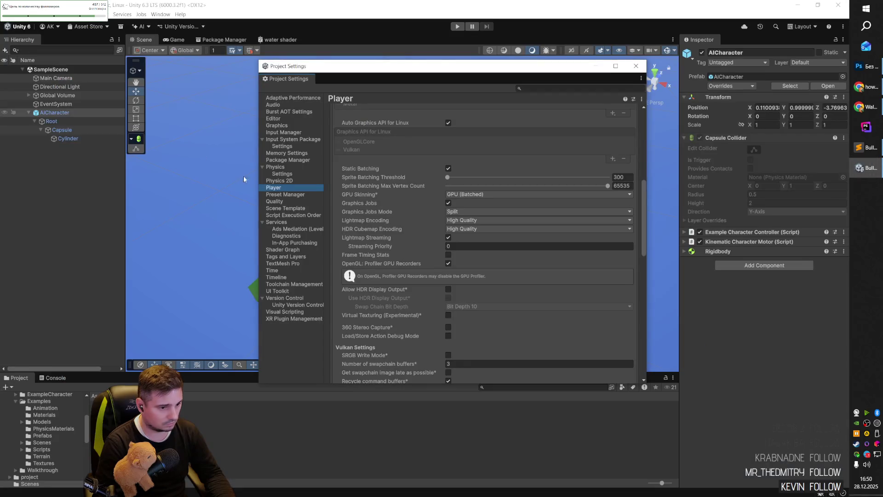
- Select both Capsule and Cylinder, which use the pink Purple material
click(70, 130)
click(67, 121)
click(69, 130)
shift+click(71, 139)
- Look under Edit > Rendering for a material converter, find none, and return to Player settings
click(21, 14)
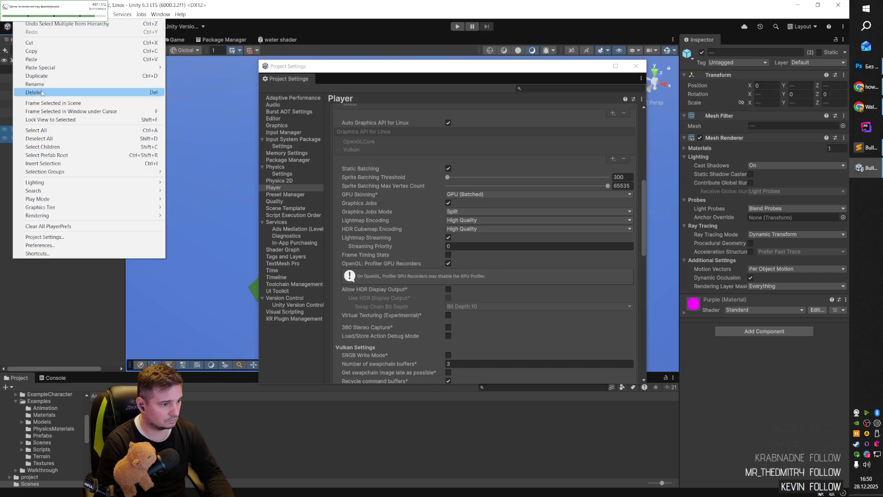
mouse_move(102, 217)
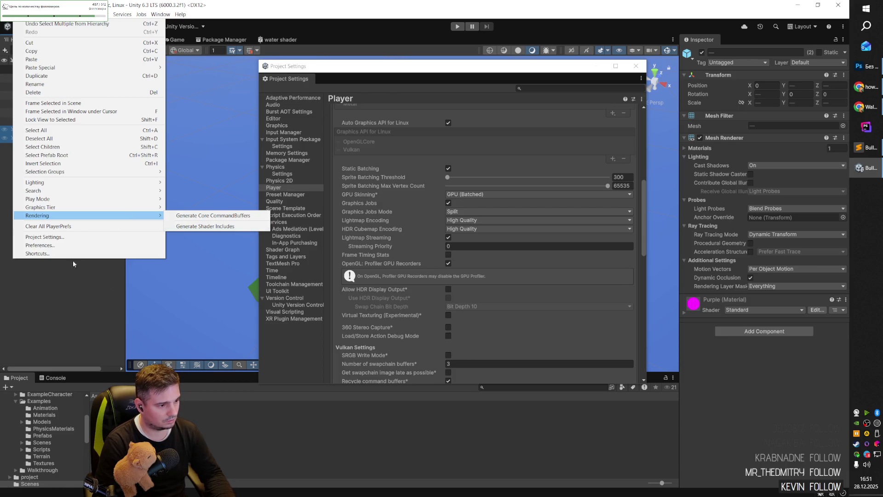
click(148, 237)
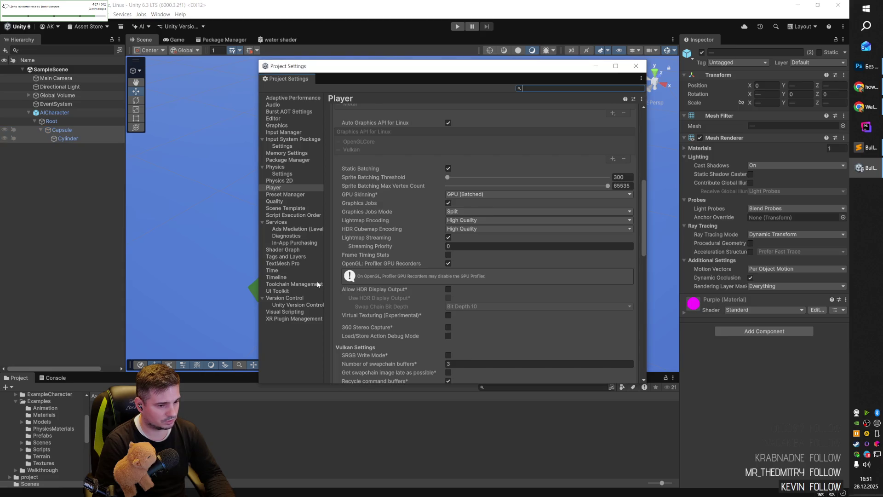
click(296, 189)
- Collapse Player's Other Settings and look at the Physics 2D, Physics and Adaptive Performance pages
scroll(389, 211, up, 10)
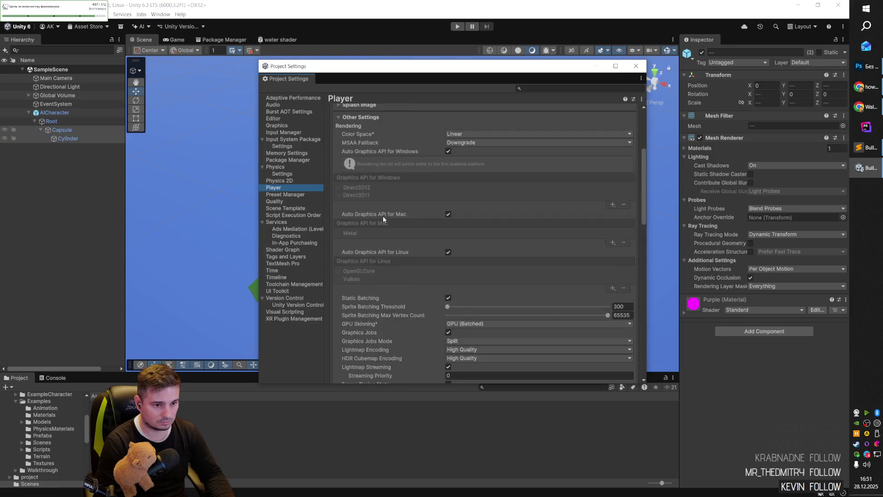
click(354, 273)
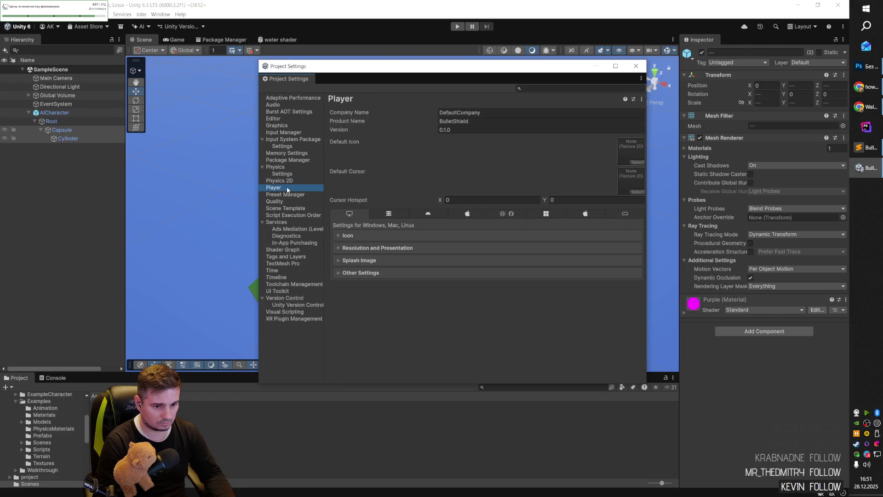
click(286, 182)
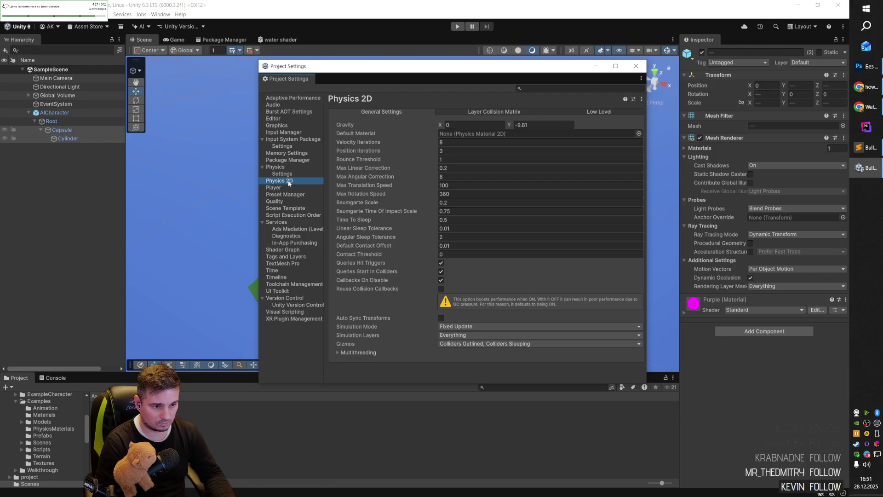
click(290, 168)
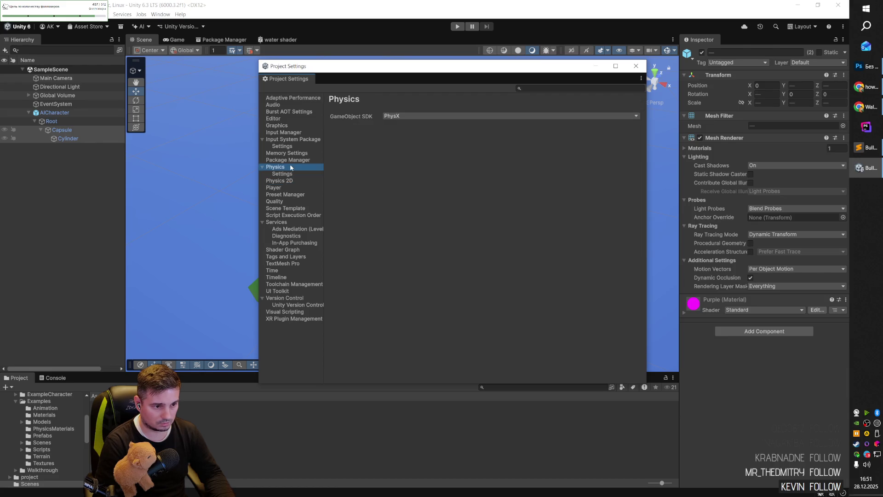
click(280, 97)
- Step through the settings categories from Audio, Graphics and Quality down to Visual Scripting
key(Down)
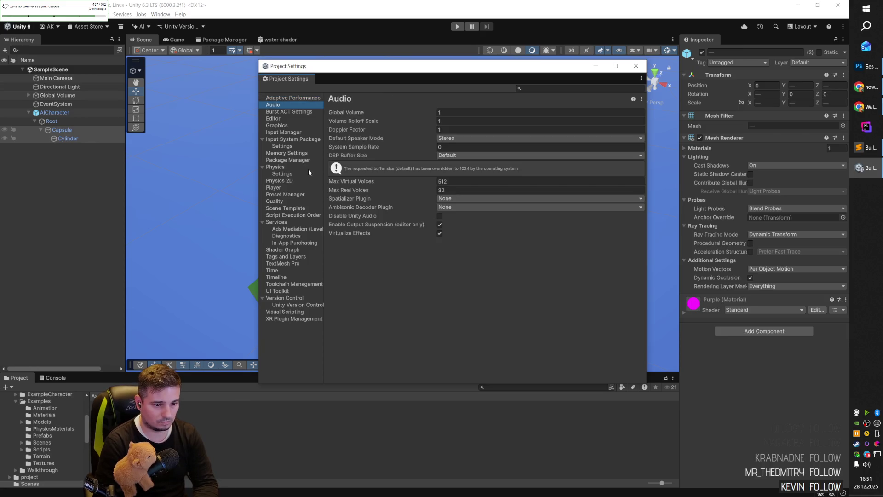
key(Down)
key(Down)
key(Down)
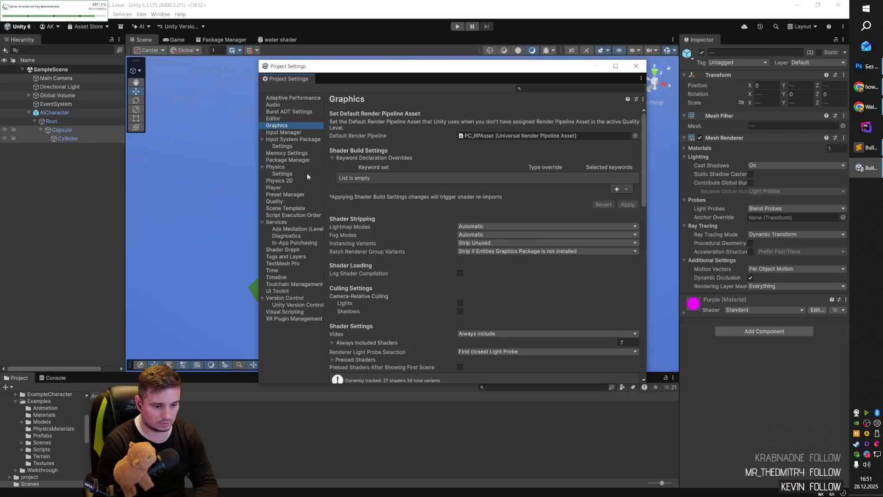
key(Down)
key(Down)
key(Down)
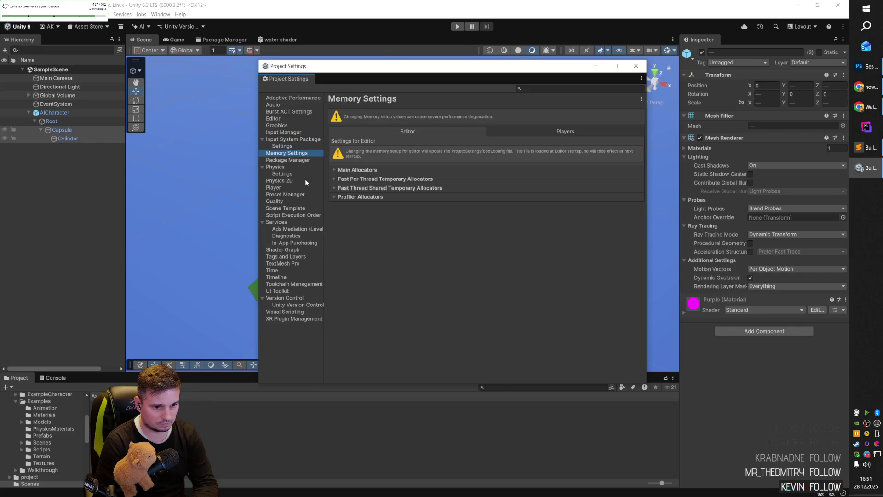
key(Down)
key(Down)
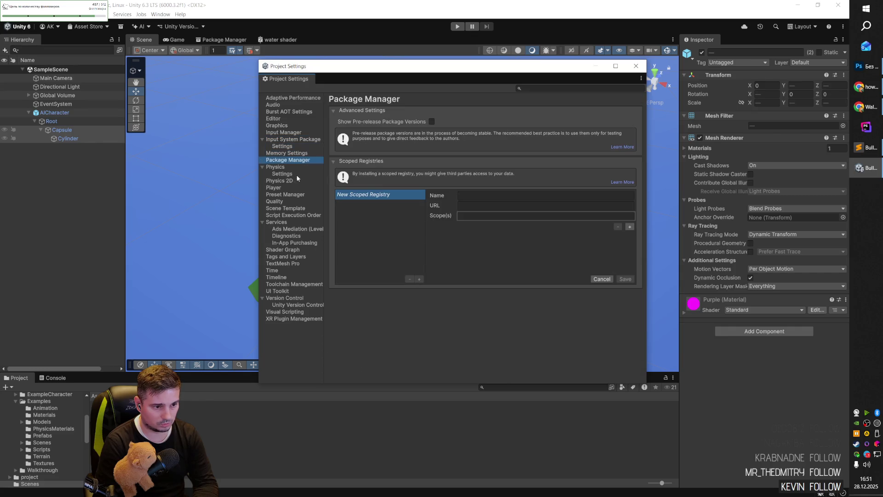
key(Down)
key(Down)
key(Down)
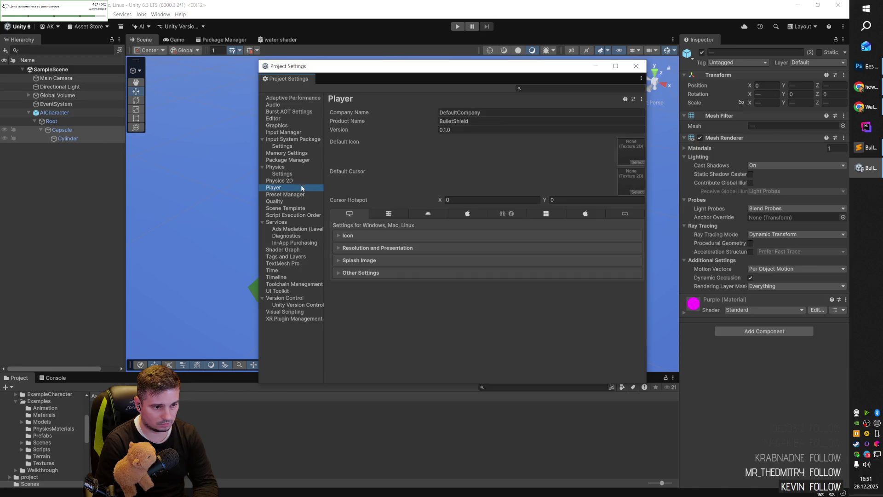
key(Down)
key(Down)
key(Down)
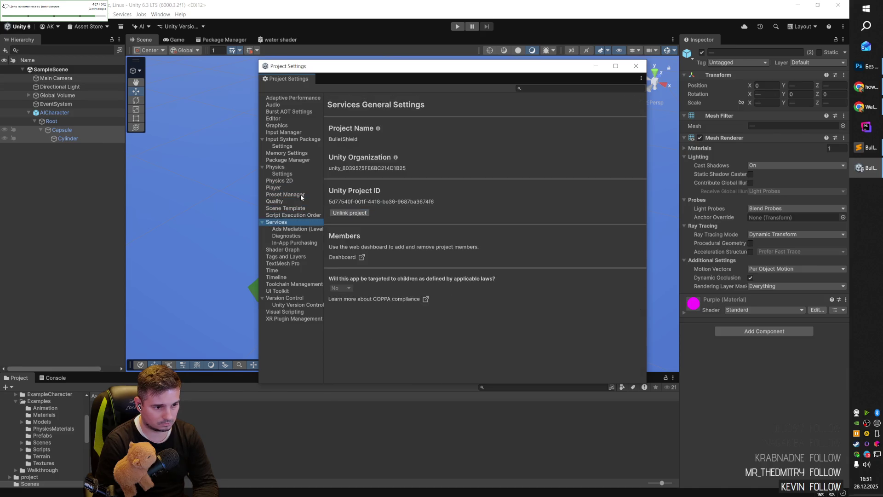
key(Down)
key(Down)
key(Down)
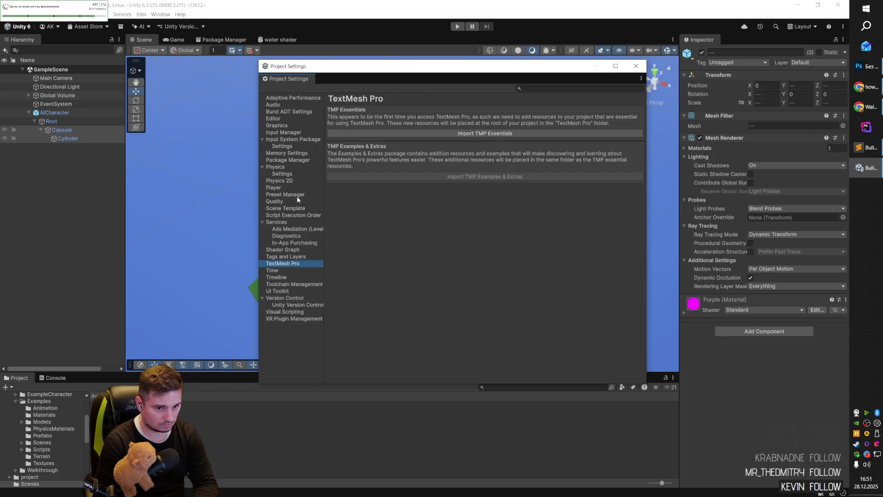
key(Down)
key(Down)
key(Down)
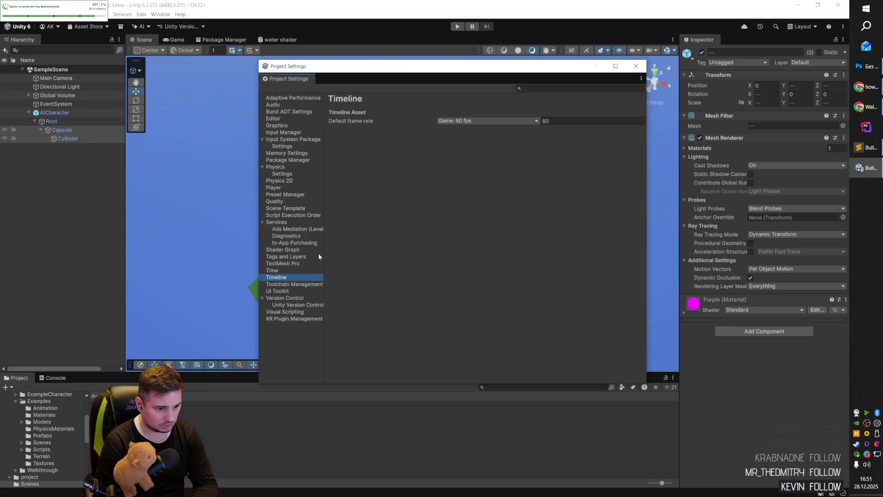
key(Up)
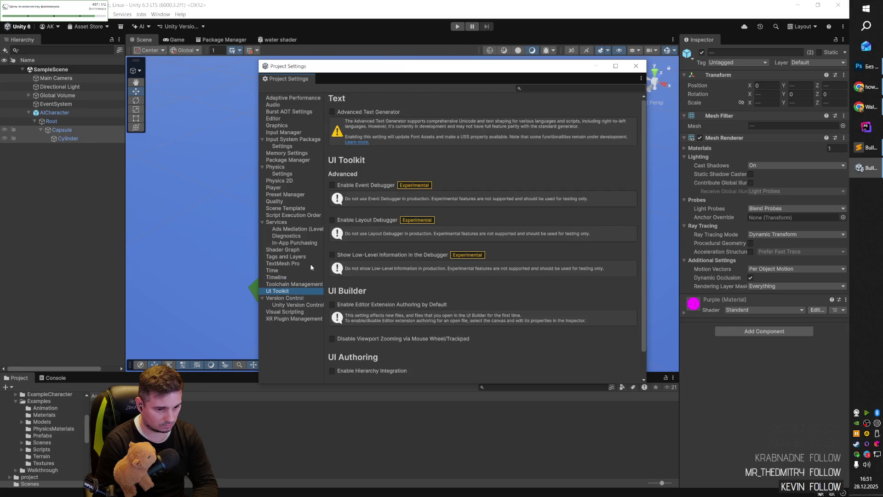
key(Down)
key(Down)
key(Down)
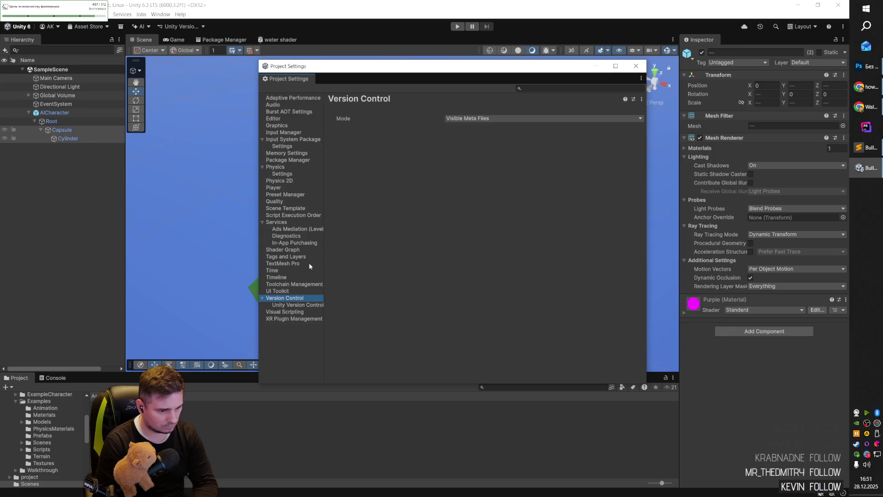
key(Down)
key(Up)
- Return to Player settings and expand Other Settings to show Color Space and Graphics APIs
click(310, 264)
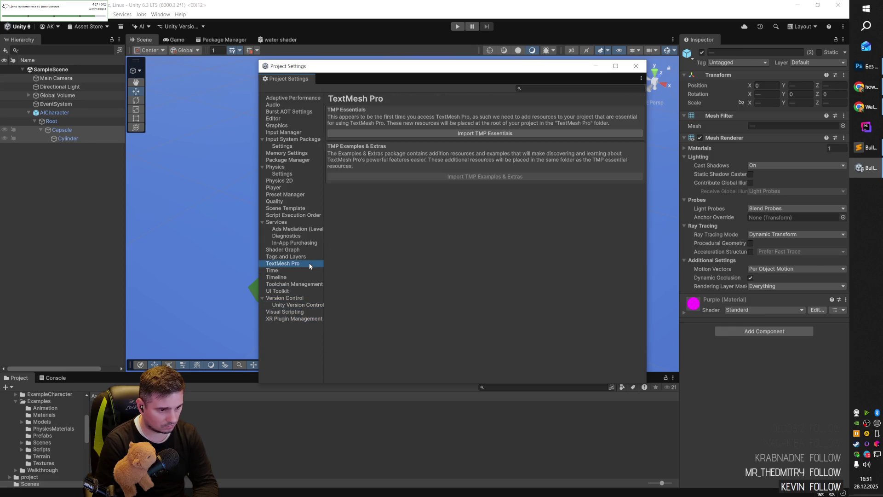
key(Up)
key(Up)
key(Up)
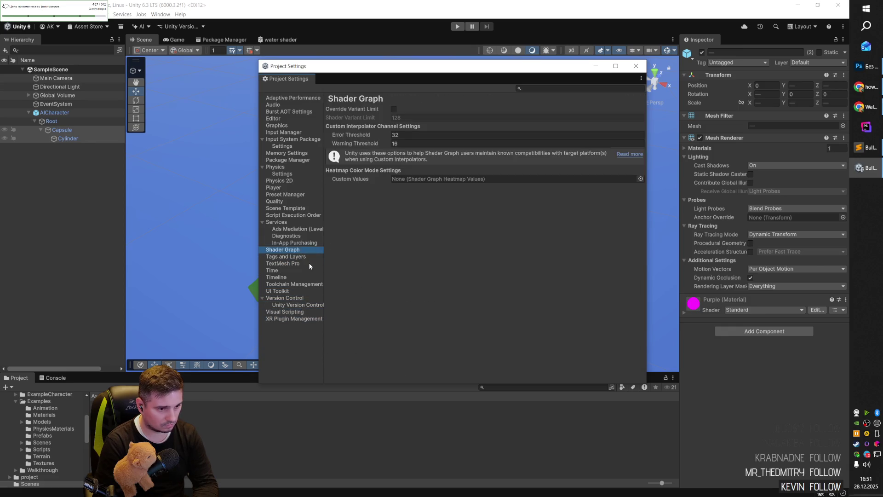
key(Up)
key(Up)
key(Up)
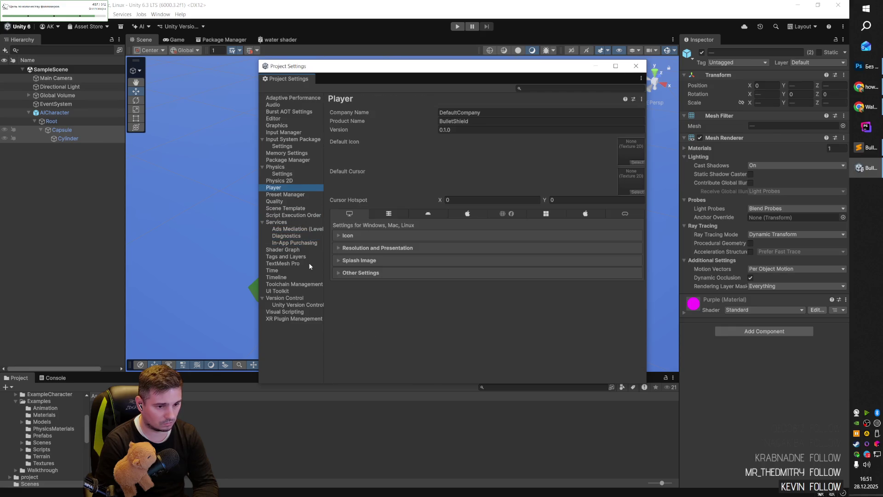
click(379, 273)
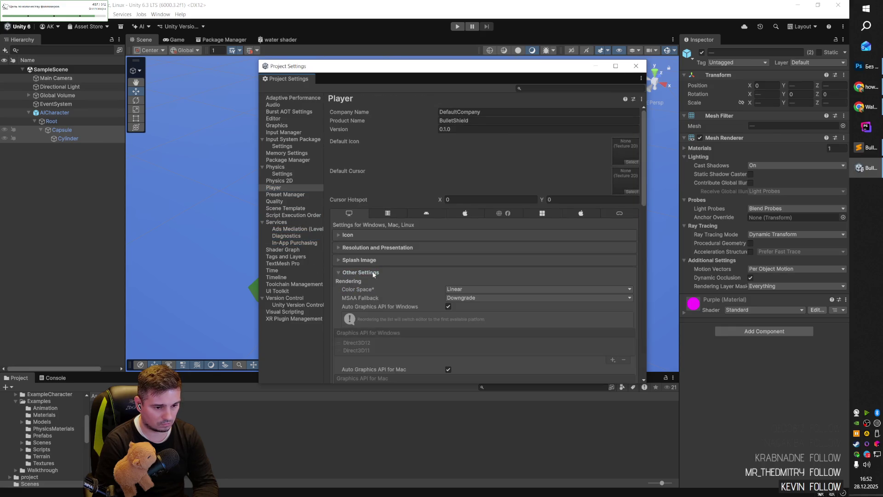
- Scroll through the Player settings and expand the Splash Image section
scroll(398, 285, down, 3)
scroll(421, 296, down, 15)
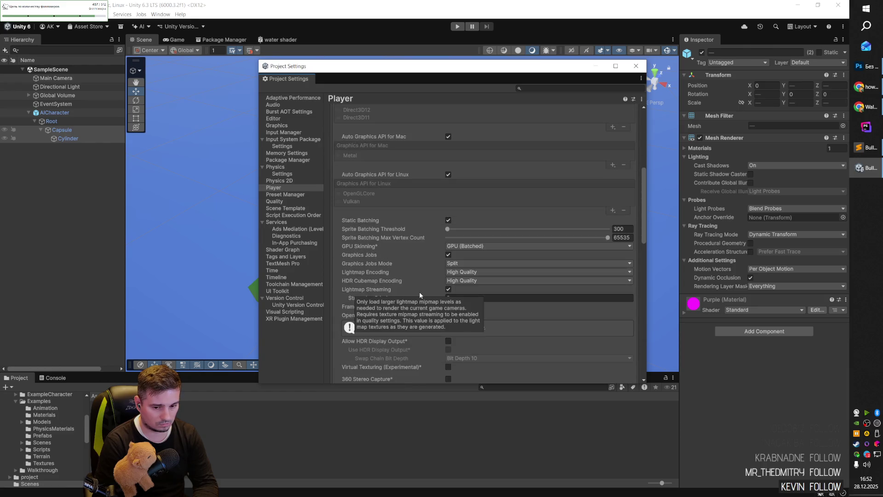
scroll(350, 301, down, 3)
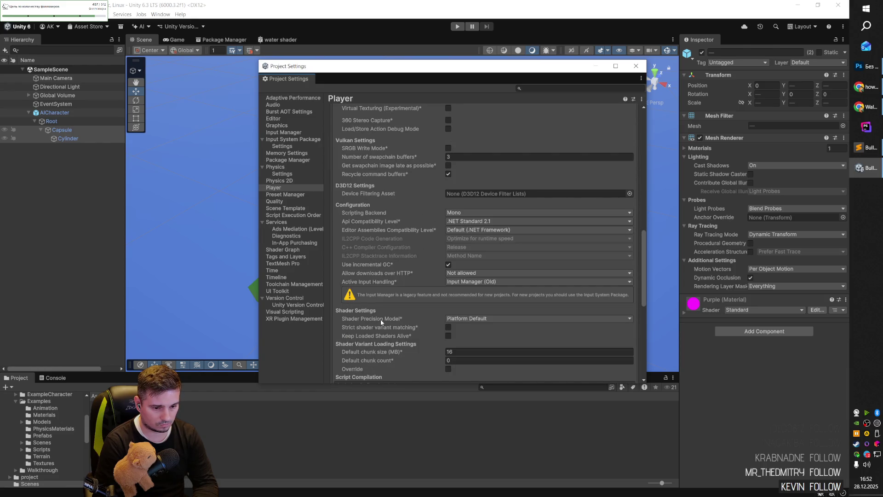
scroll(382, 320, down, 7)
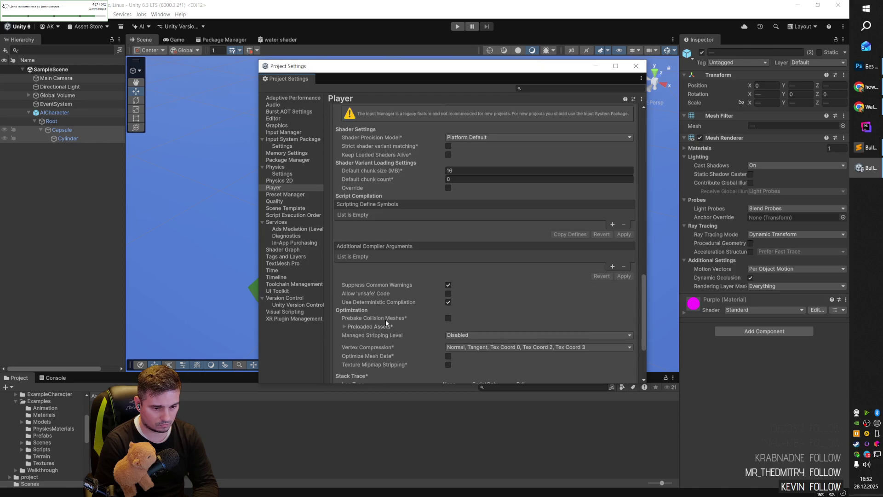
scroll(385, 319, down, 4)
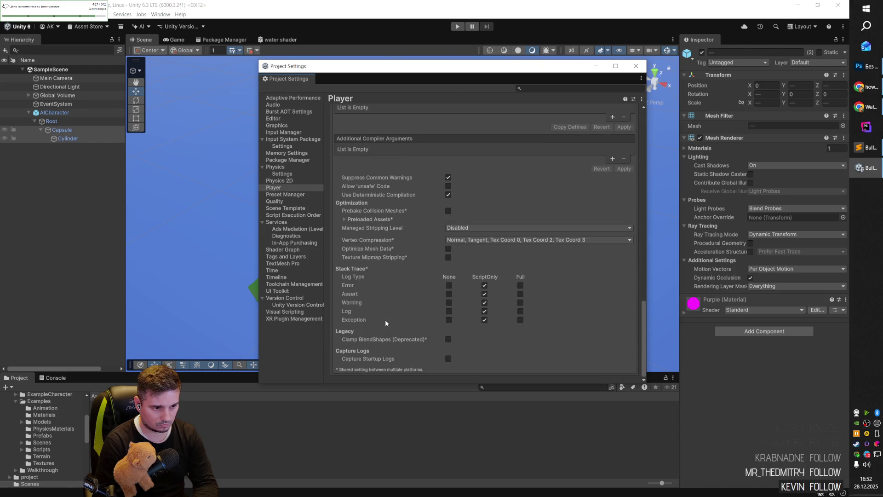
scroll(385, 319, up, 20)
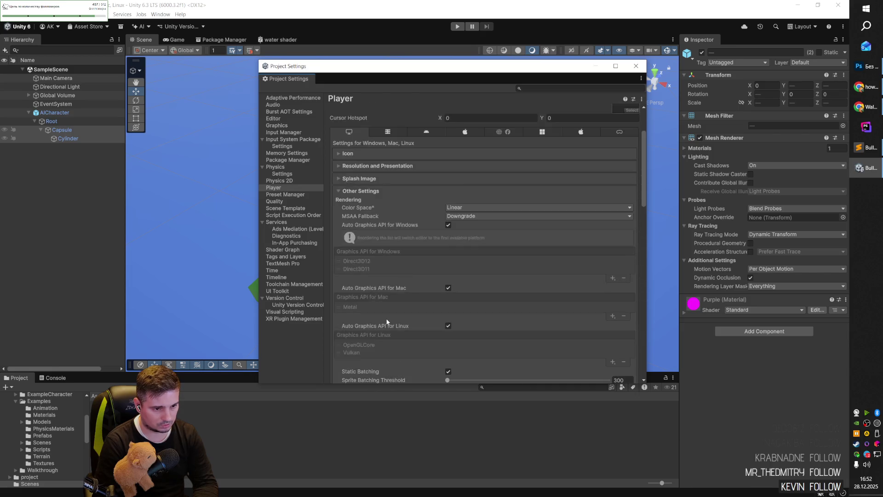
scroll(386, 321, up, 3)
click(365, 256)
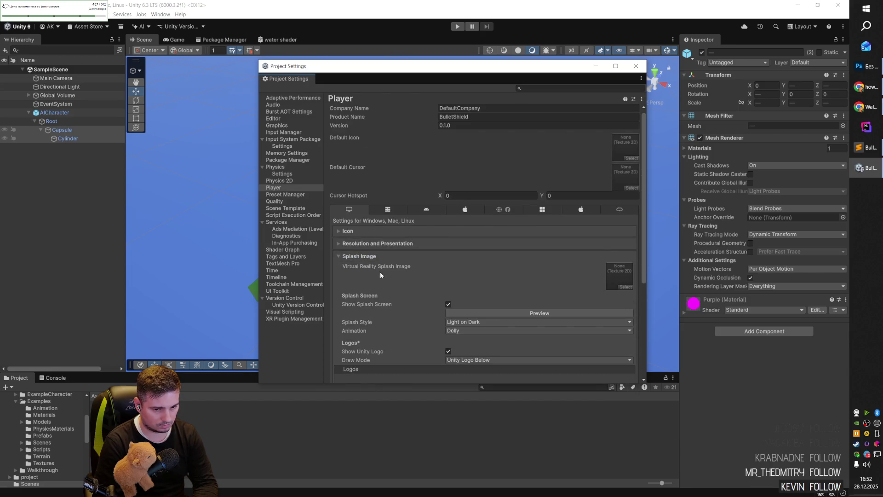
scroll(380, 272, down, 5)
scroll(380, 274, up, 5)
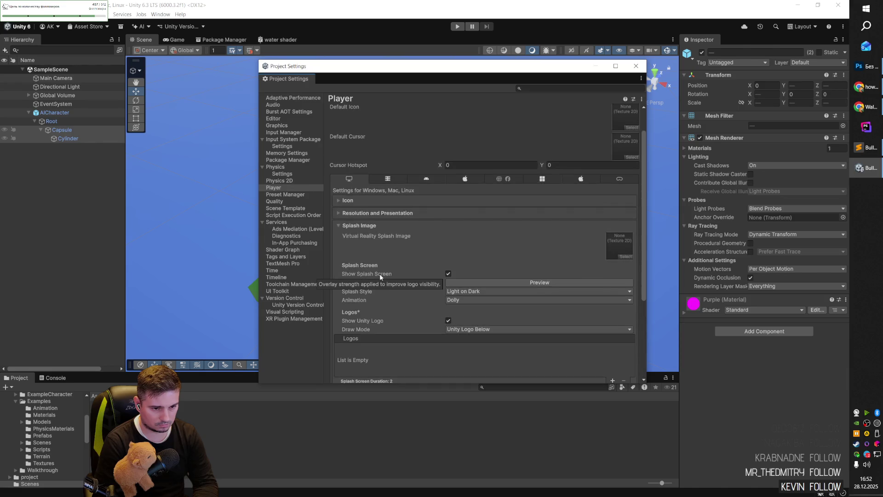
- Expand Resolution and Presentation and Icon, collapse Icon again, and switch to the Reddit thread
click(365, 215)
scroll(385, 269, up, 2)
click(374, 224)
scroll(396, 280, down, 2)
scroll(395, 282, up, 3)
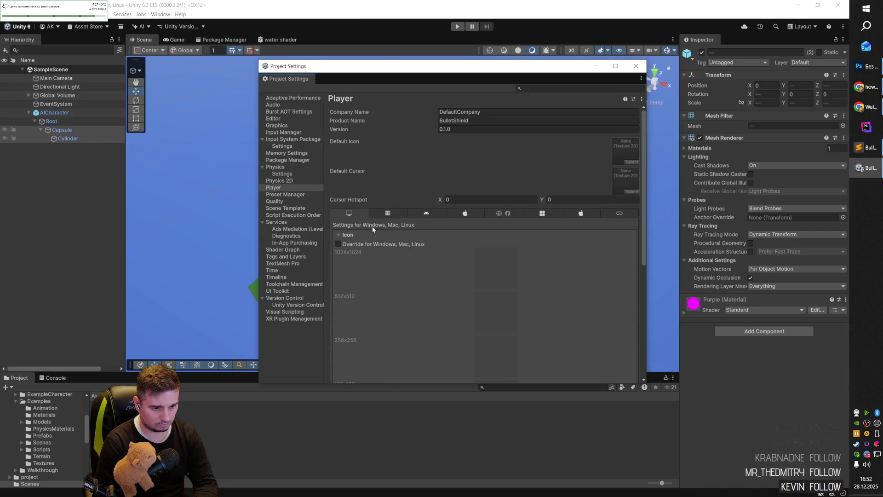
click(357, 233)
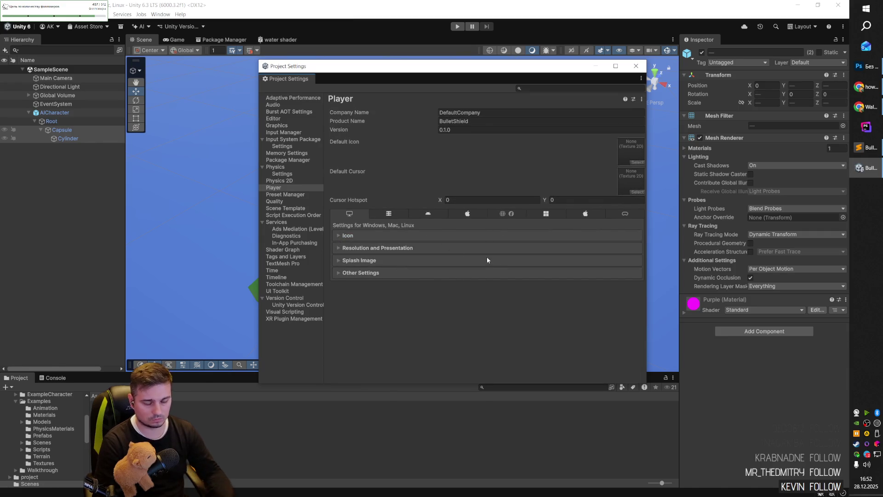
key(alt+Tab)
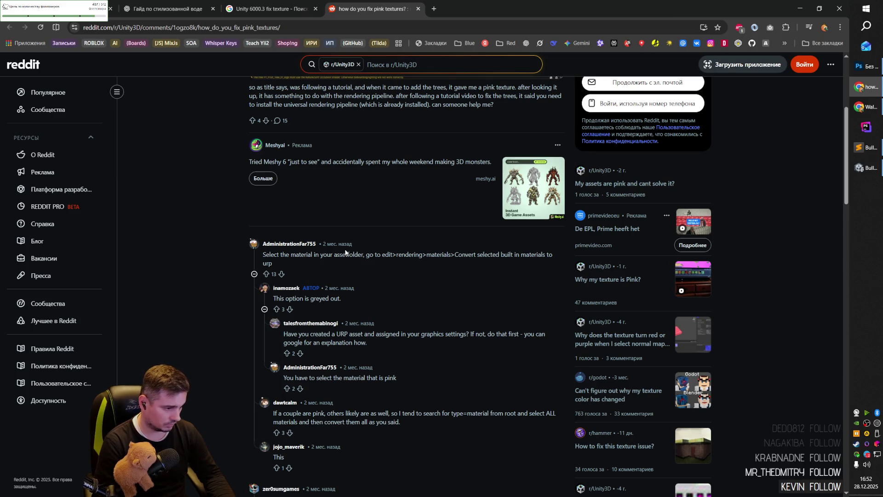
- Scroll the r/Unity3D pink-textures thread to its top, then move to the ChatGPT stylized-water chat
key(alt+Tab)
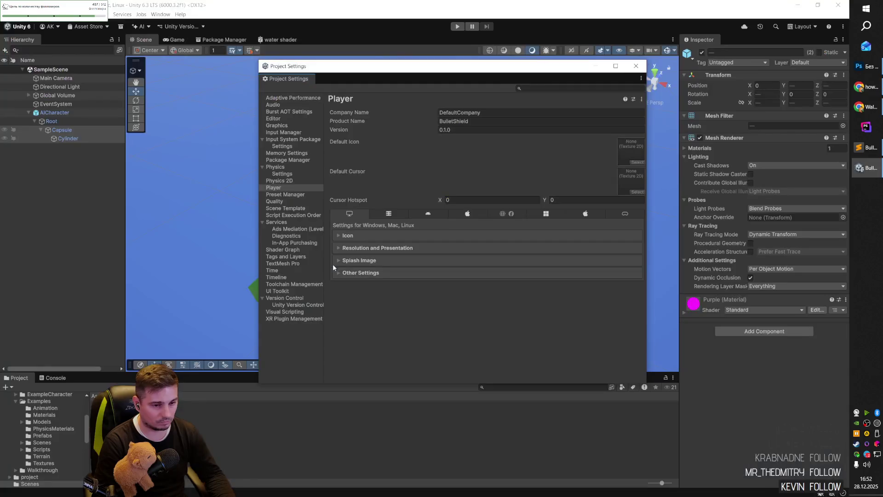
key(alt+Tab)
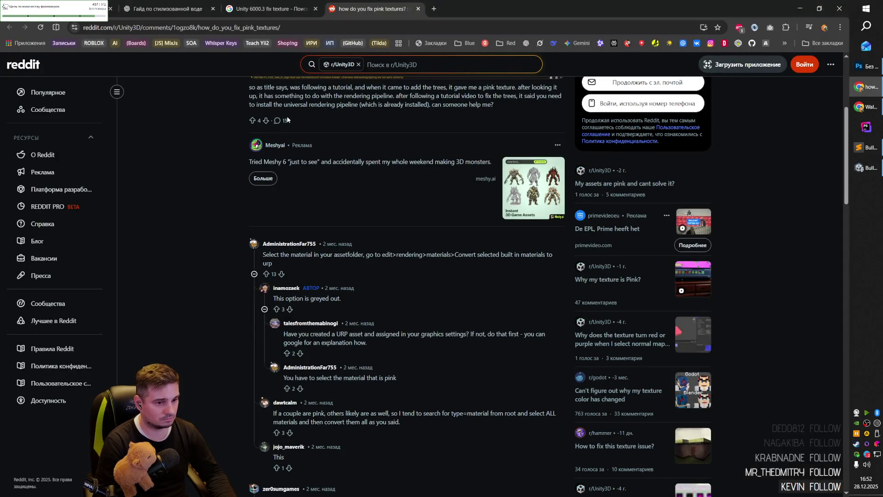
scroll(201, 145, up, 5)
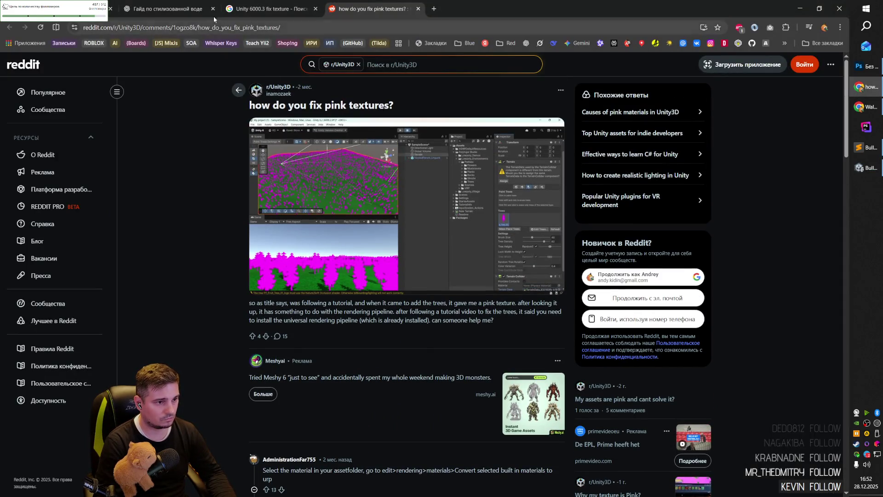
key(ctrl+shift+Tab)
key(ctrl+shift+Tab)
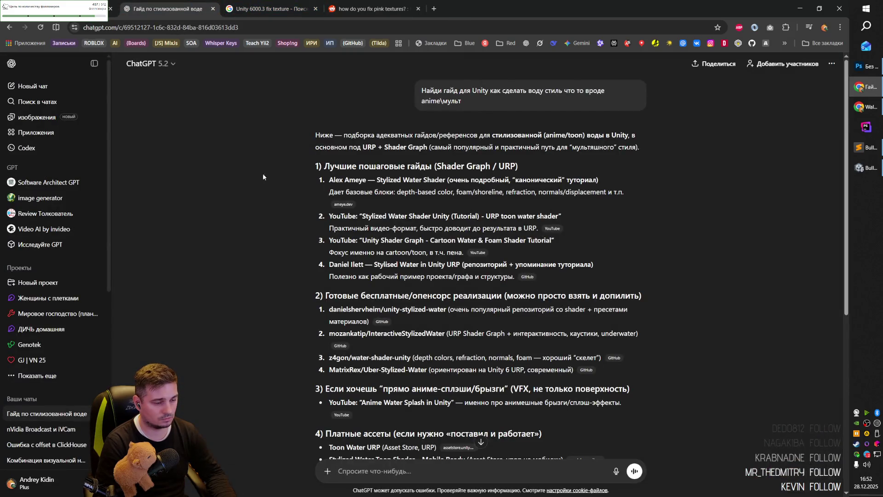
- In a new ChatGPT chat, ask in Russian how to fix a purple texture in Unity 6000.3
middle_click(33, 86)
click(252, 9)
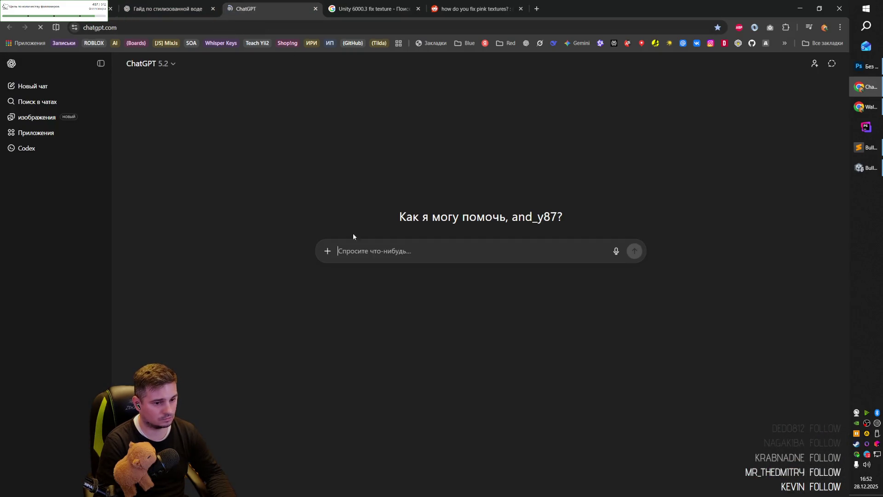
text(Unity)
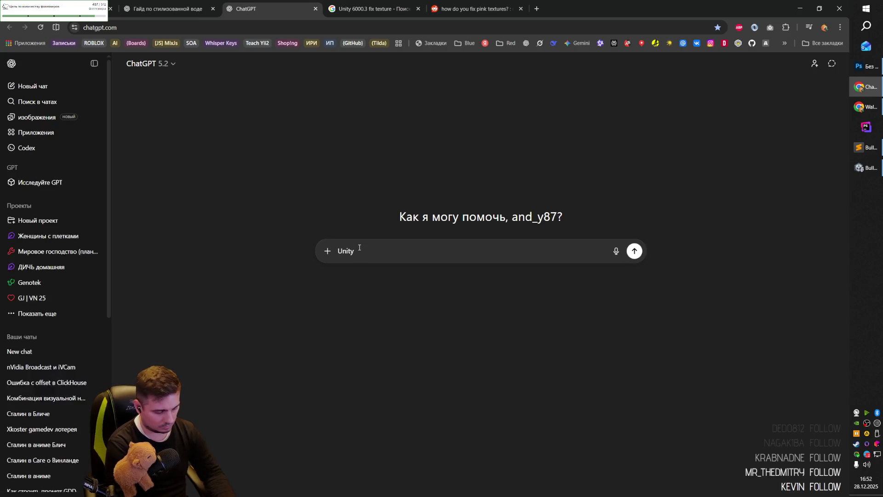
text( 6000.3 )
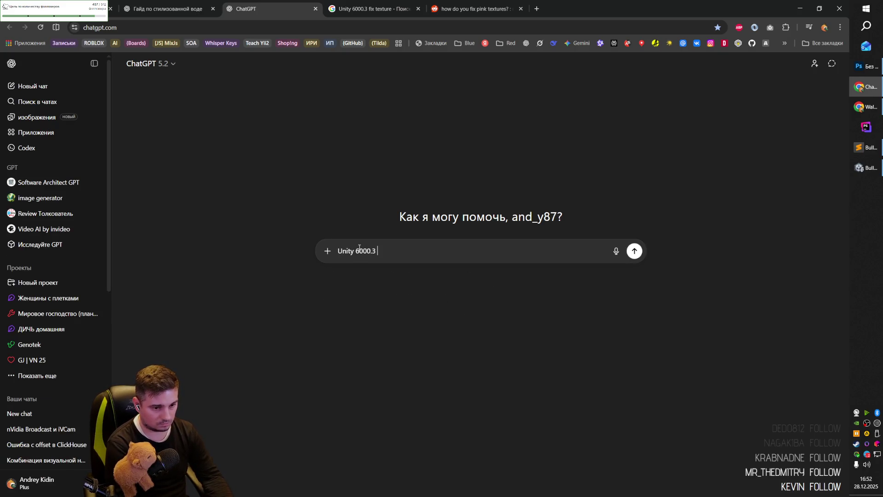
text(текстура)
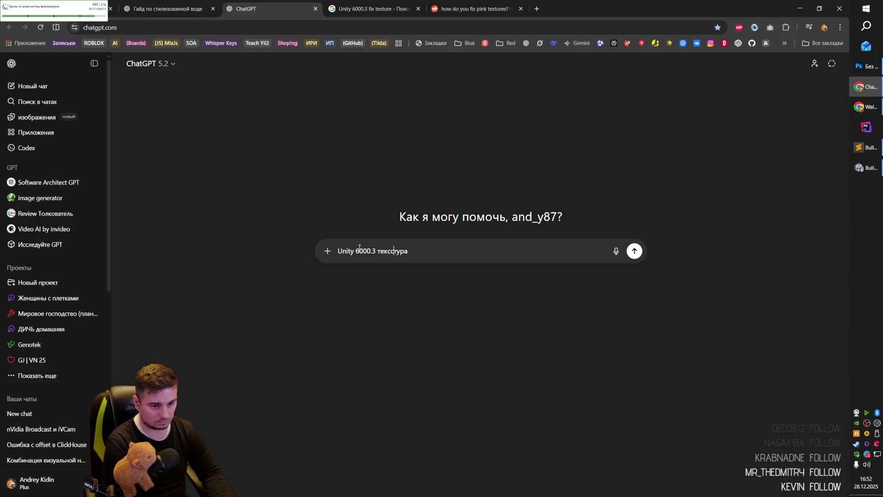
key(BackSpace)
text(летовая )
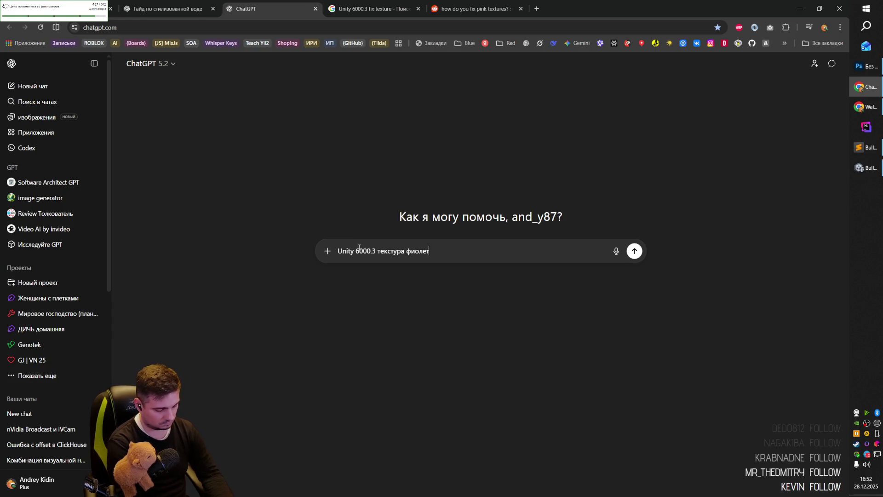
text(как поправить? )
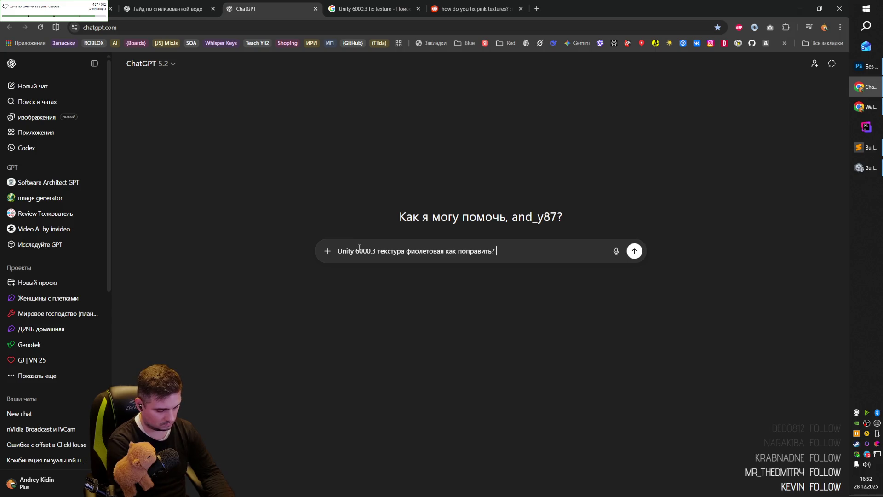
text((пофиксить)
key(End)
text(?)
key(Return)
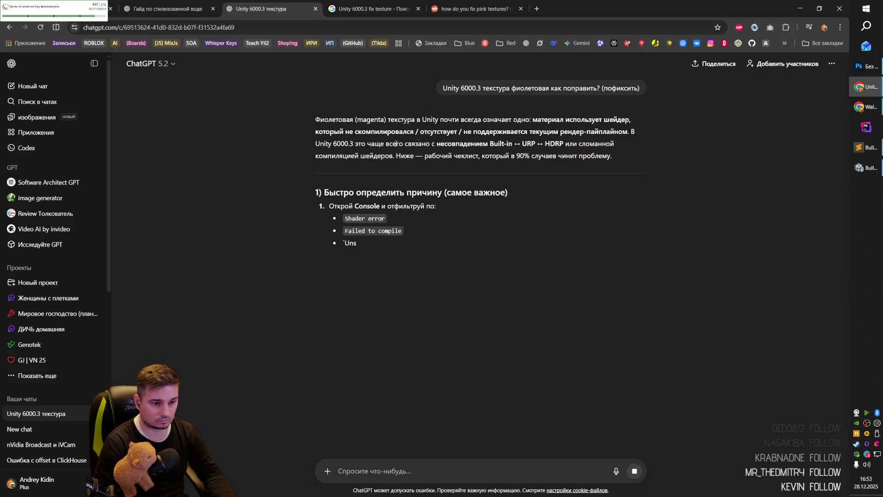
- Read the troubleshooting checklist, highlighting its first step and the Shader error filter, then return to Unity
mouse_move(328, 193)
mouse_down()
mouse_move(505, 193)
mouse_move(408, 205)
mouse_move(436, 207)
mouse_up()
click(442, 209)
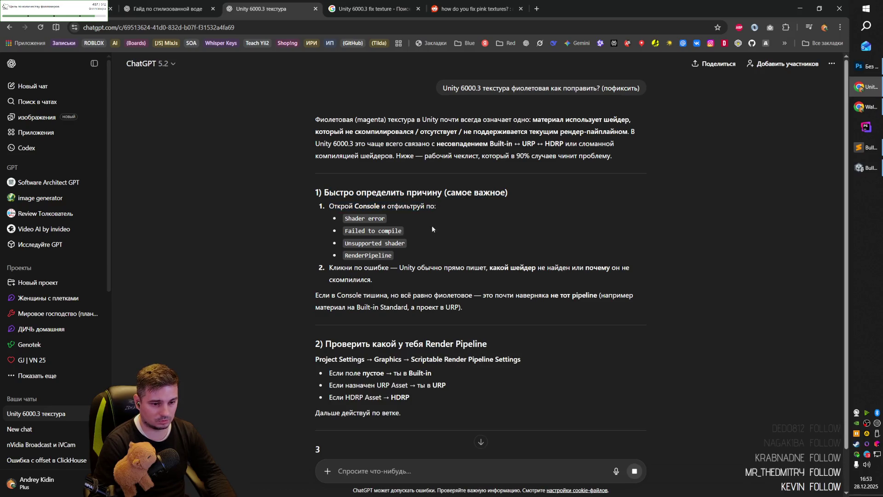
drag(344, 218, 415, 219)
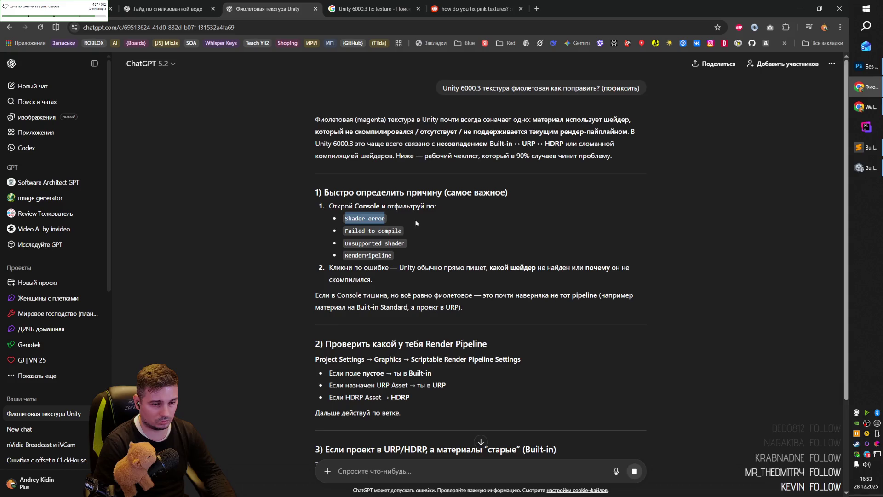
key(alt+Tab)
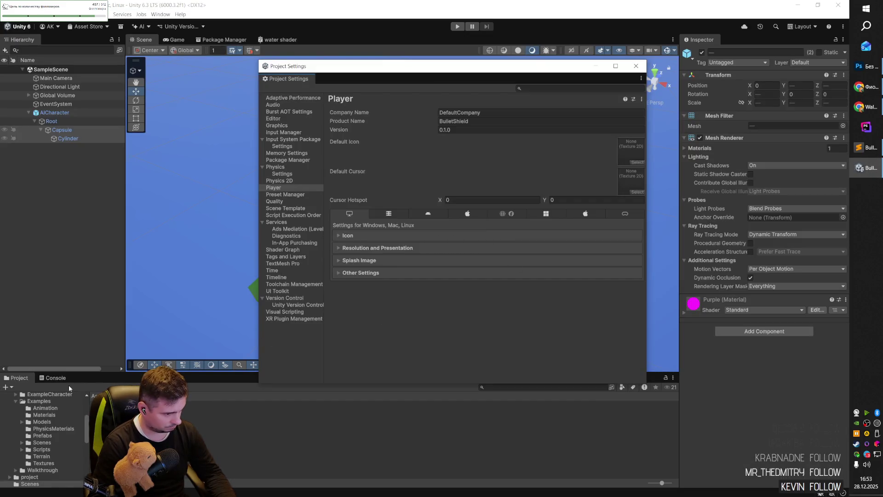
- Close Project Settings, select the magenta capsule, and briefly run then stop Play mode
click(55, 378)
click(199, 300)
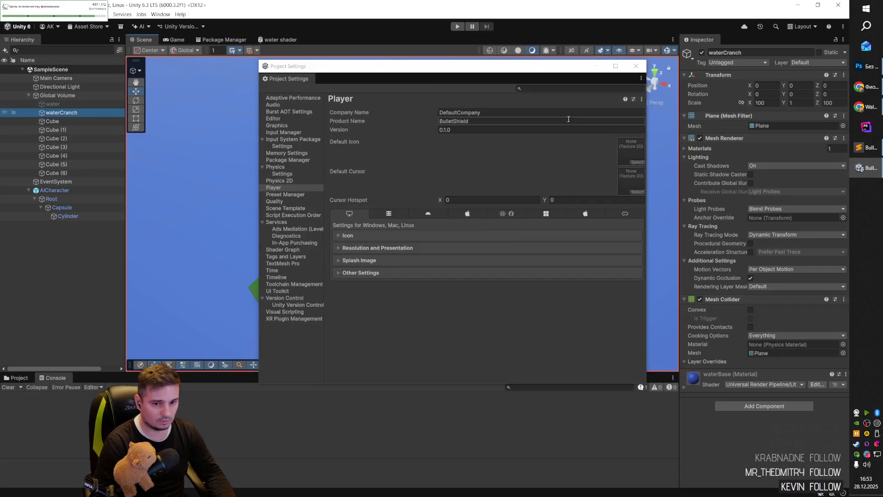
click(636, 66)
click(285, 284)
click(313, 304)
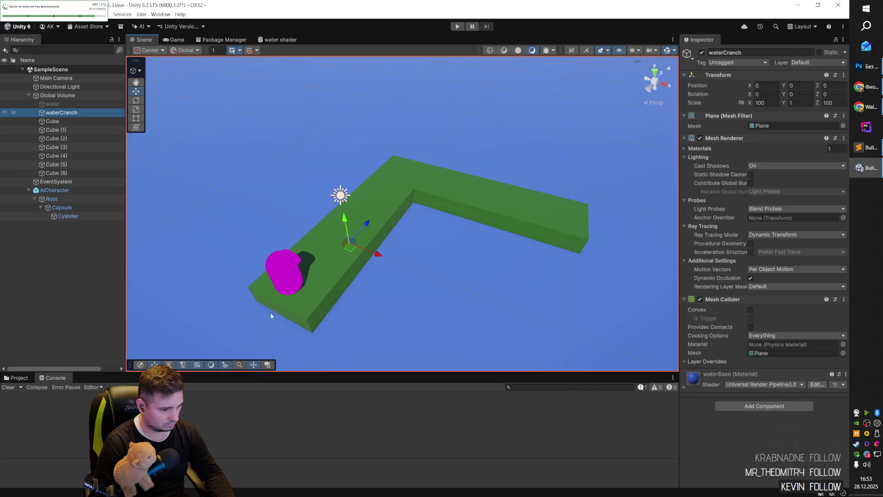
click(453, 28)
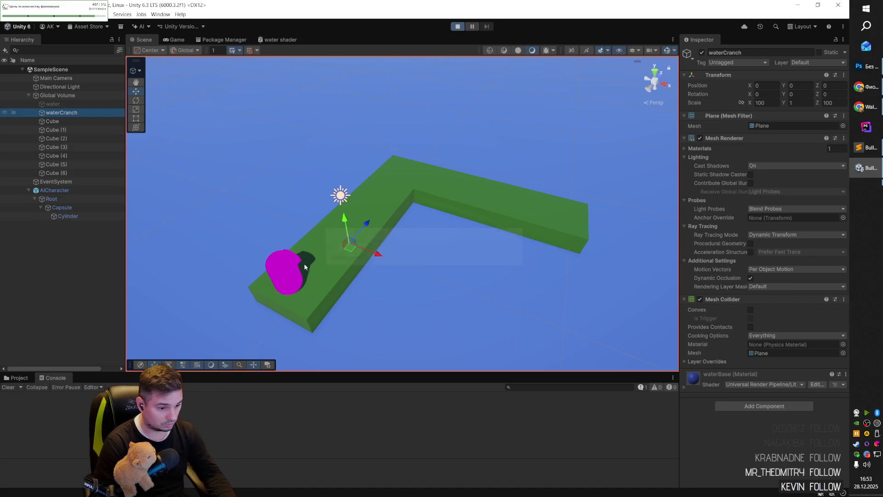
click(461, 29)
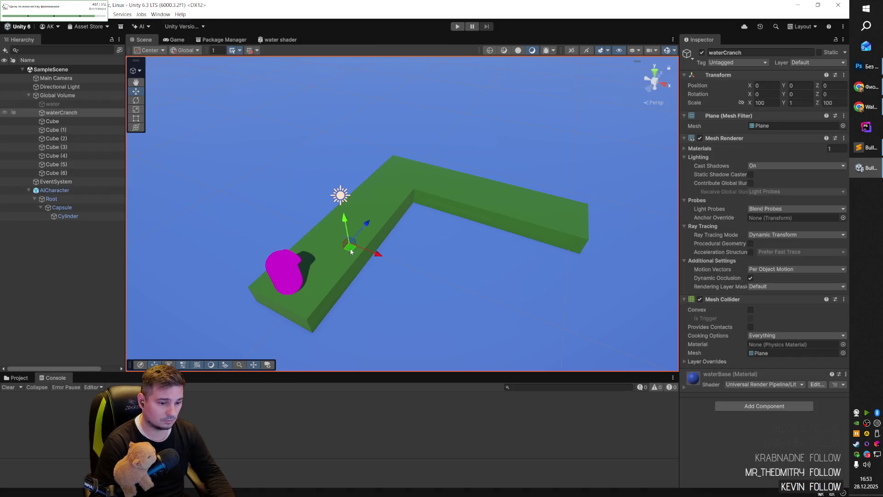
- Check the ChatGPT reply's Render Pipeline section and its settings path, then return to Unity
key(alt+Tab)
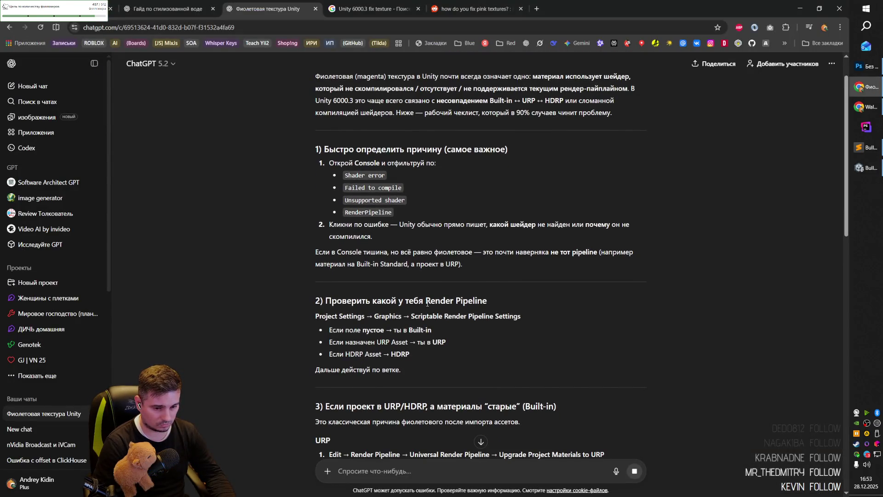
drag(426, 304, 484, 302)
drag(316, 317, 426, 317)
key(alt+Tab)
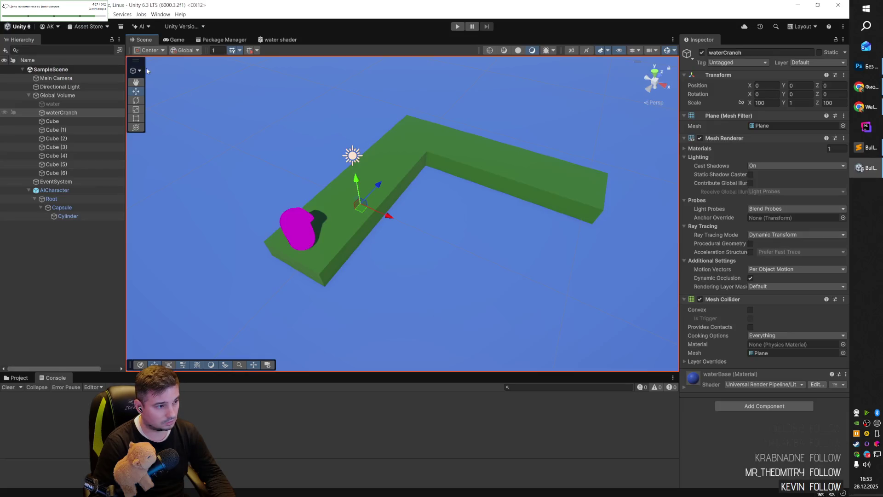
- Open Edit > Project Settings, collapse Services and Input System Package, and view the Graphics page
click(20, 14)
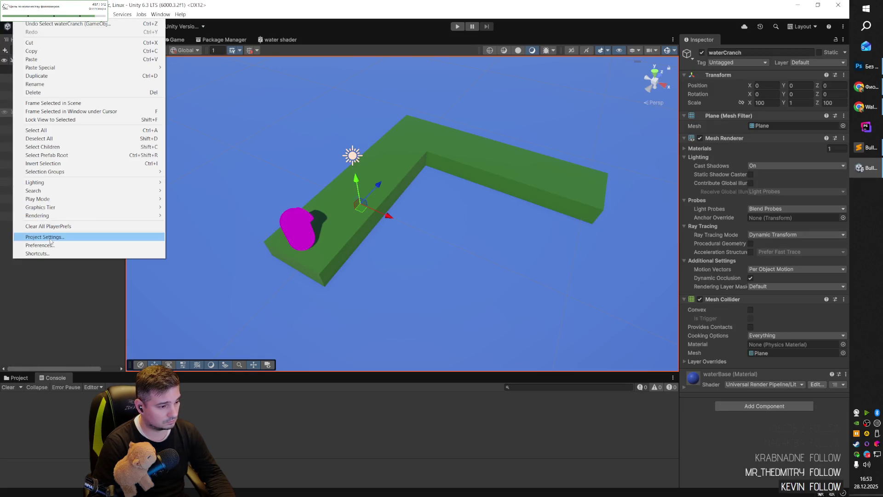
click(50, 237)
click(271, 222)
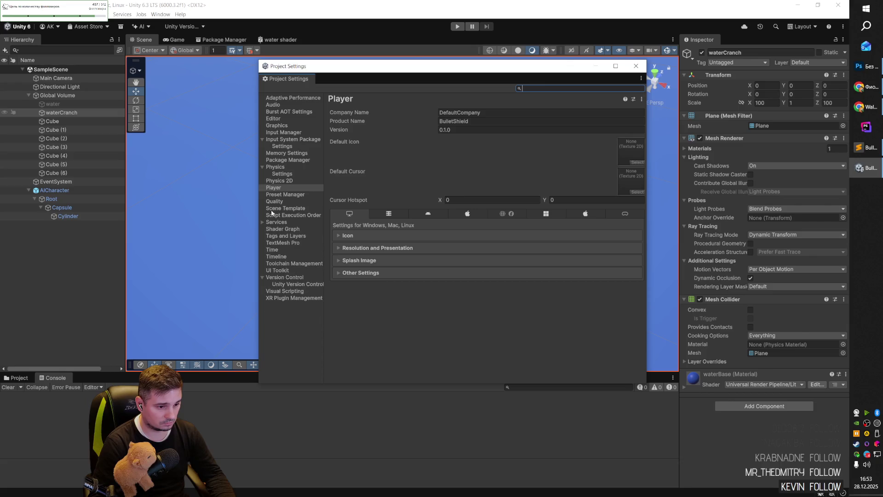
click(262, 140)
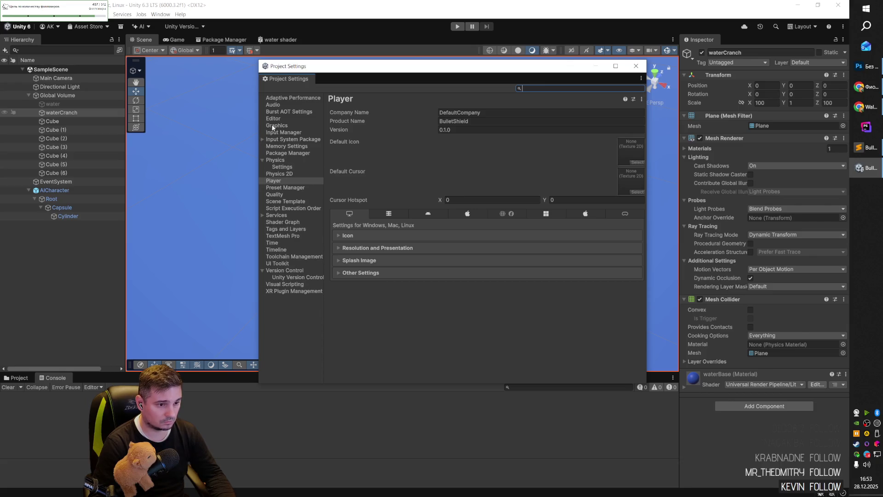
click(276, 125)
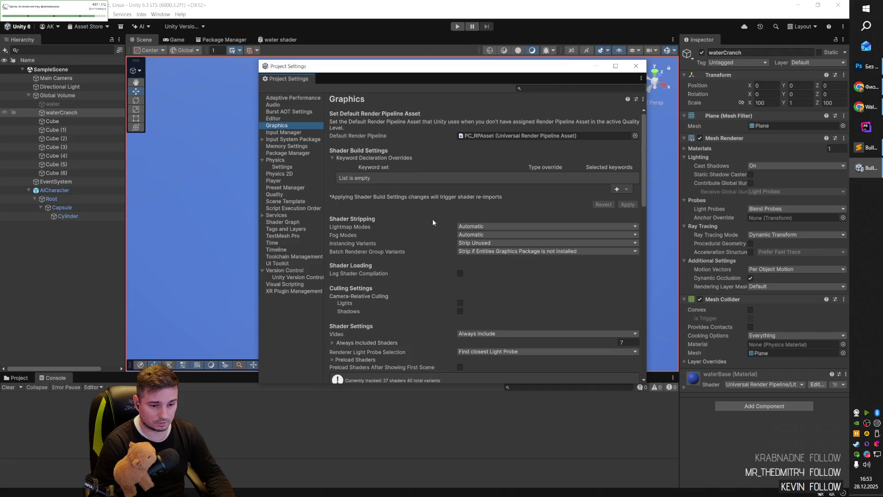
scroll(432, 222, down, 15)
scroll(436, 230, up, 15)
- Find the Scriptable Render Pipeline Settings mention in ChatGPT's checklist
key(alt+Tab)
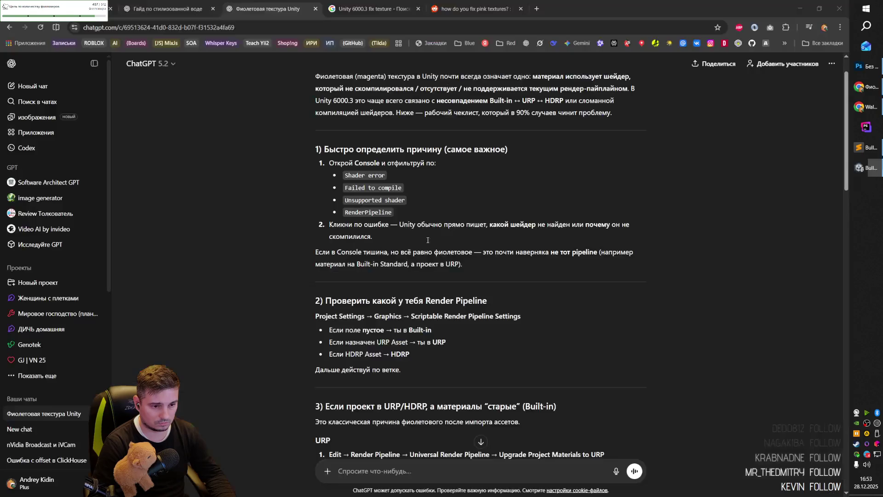
scroll(375, 232, down, 3)
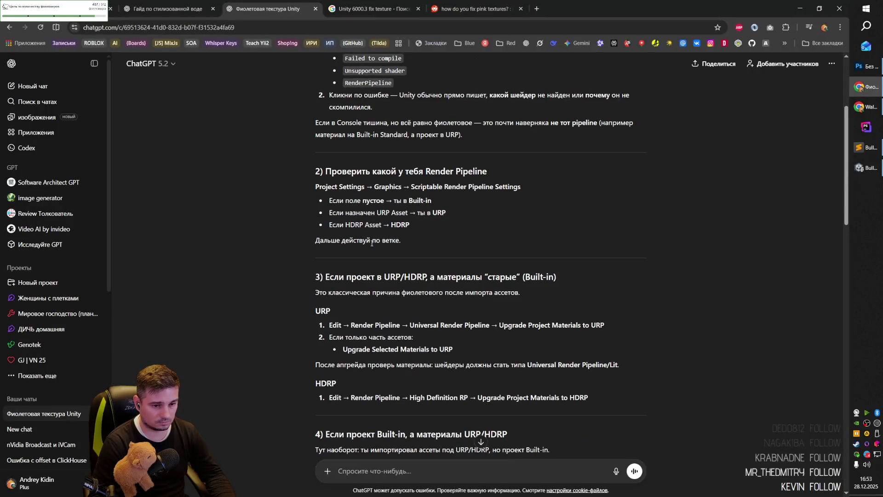
double_click(333, 201)
drag(409, 186, 525, 187)
click(550, 186)
key(alt+Tab)
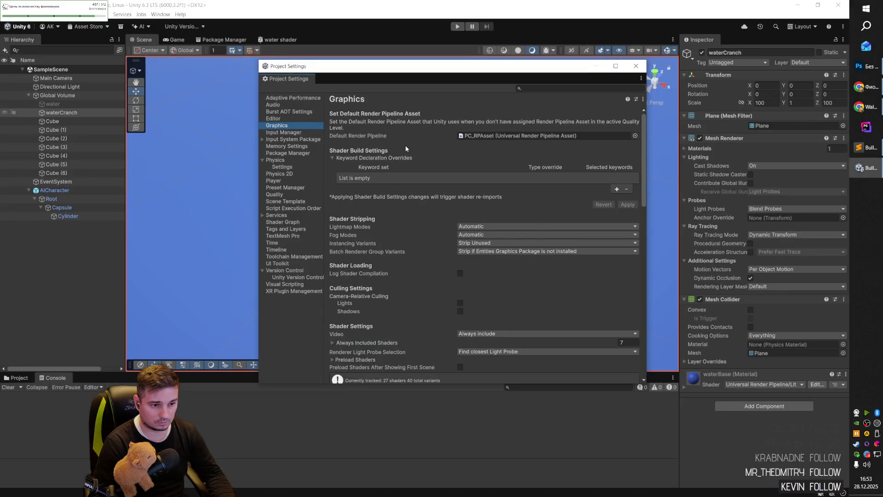
- Scroll the Graphics settings, showing PC_RPAsset as the default render pipeline, then go back to ChatGPT
scroll(405, 212, down, 3)
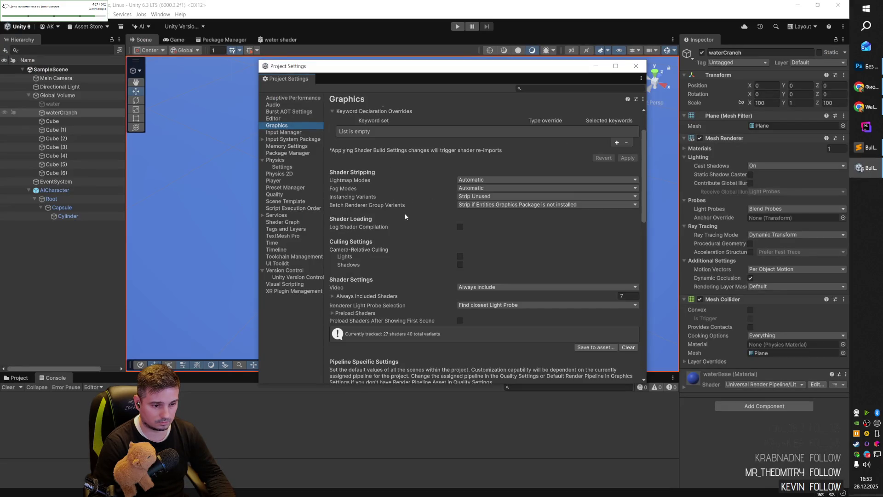
scroll(404, 215, down, 6)
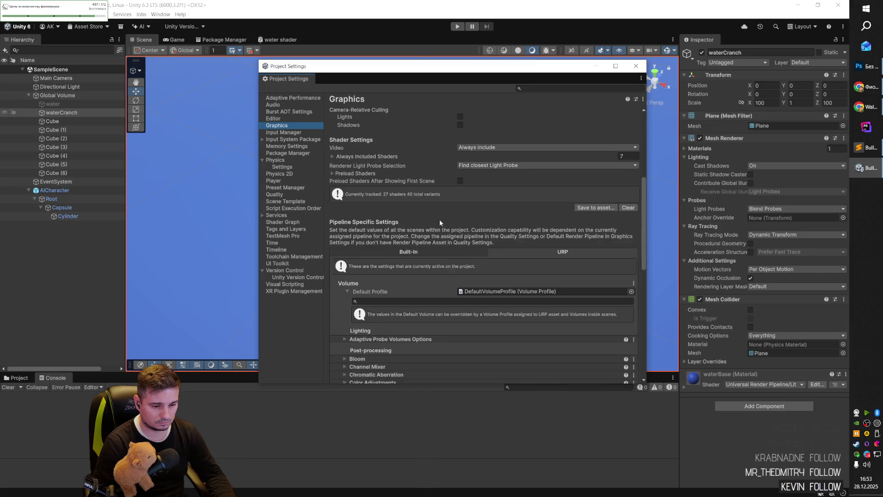
scroll(553, 235, down, 13)
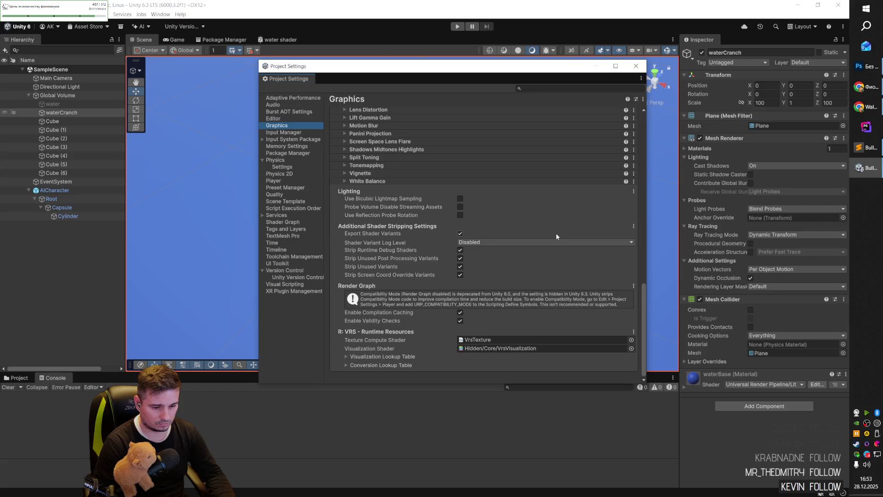
scroll(553, 244, up, 15)
key(alt+Tab)
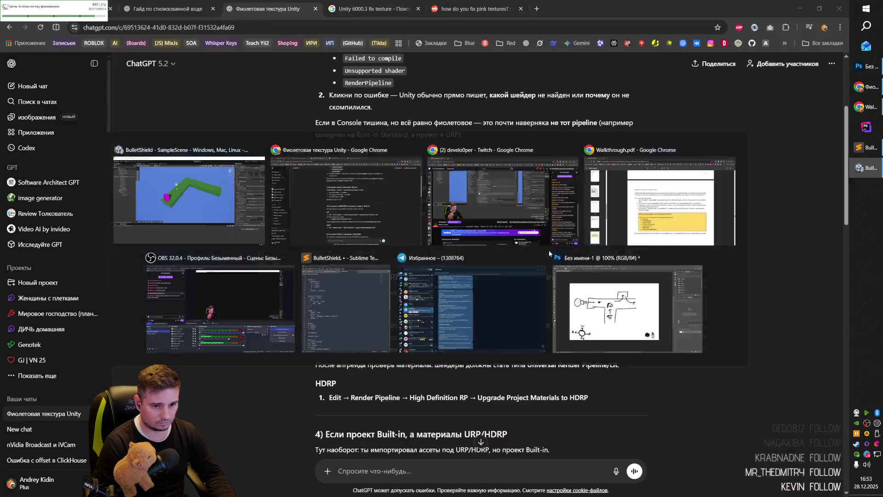
- Copy 'Scriptable Render Pipeline Settings' from ChatGPT and filter Project Settings by 'Render Pipeline Settings'
drag(411, 187, 528, 184)
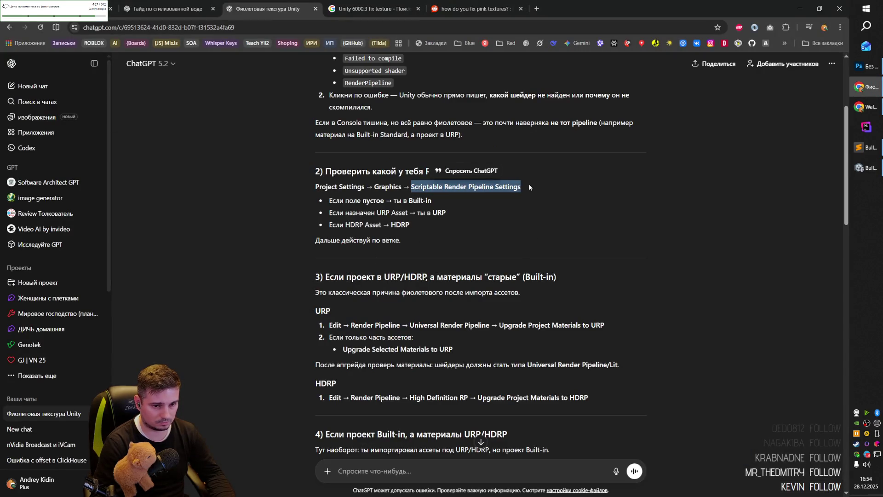
key(ctrl+c)
key(alt+Tab)
click(552, 88)
key(ctrl+v)
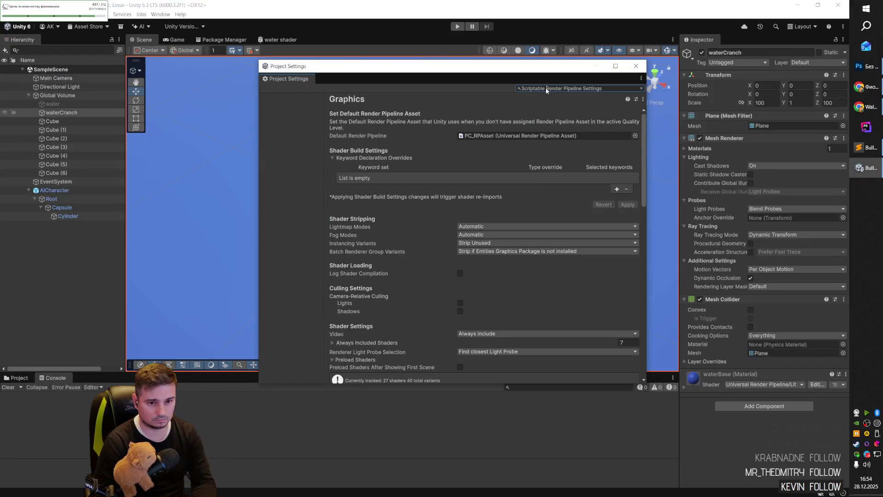
drag(543, 88, 524, 88)
key(BackSpace)
click(293, 98)
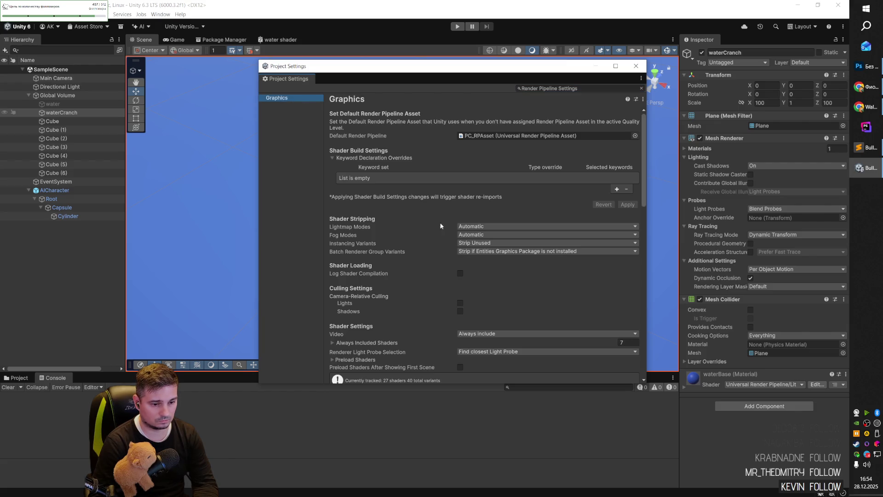
- Scroll the filtered Graphics page and show the Built-In tab's Scriptable Render Pipeline warning
scroll(407, 250, down, 5)
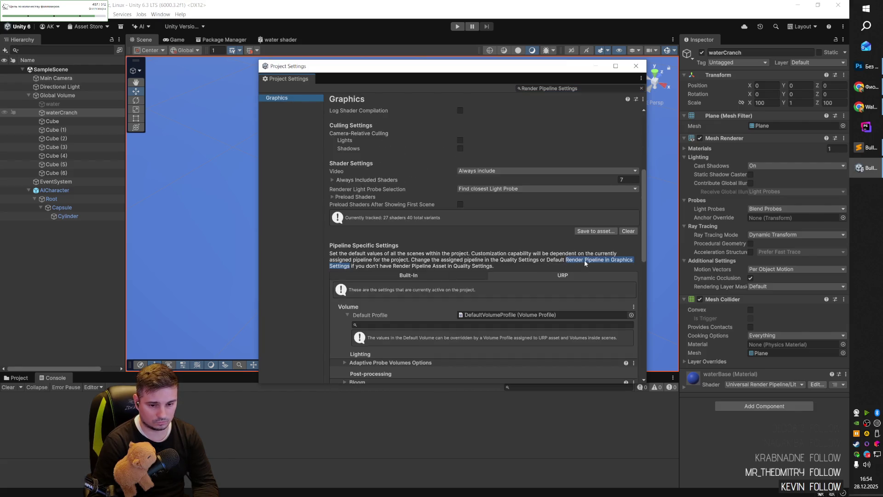
scroll(585, 260, down, 2)
scroll(569, 229, down, 2)
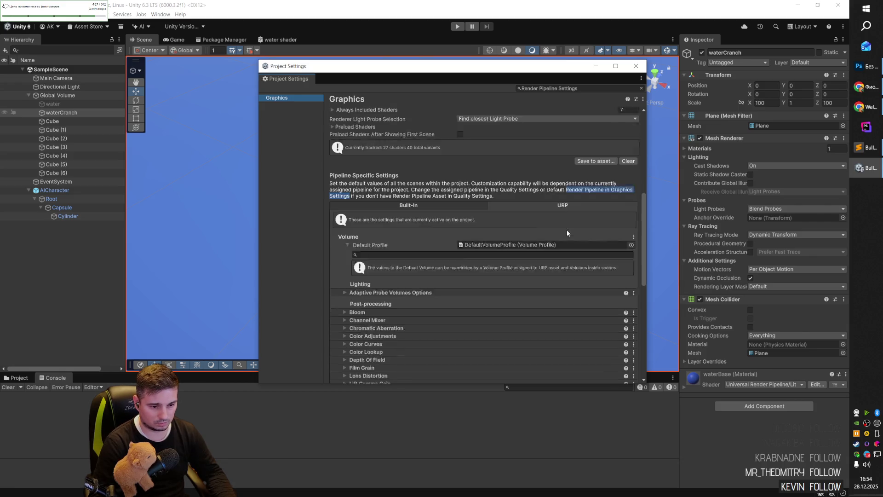
click(441, 182)
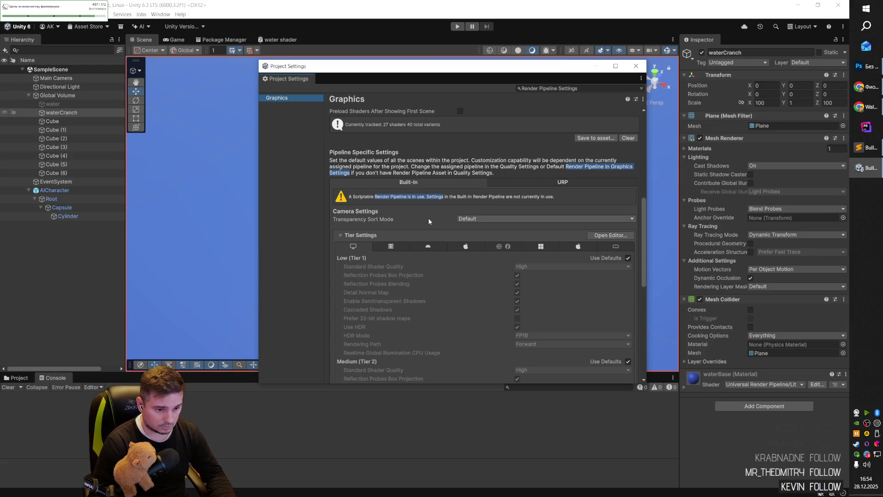
scroll(431, 219, down, 2)
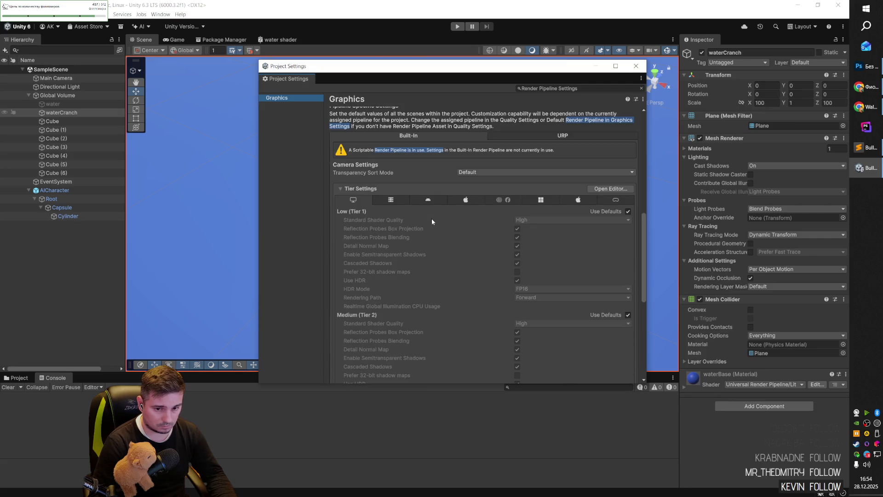